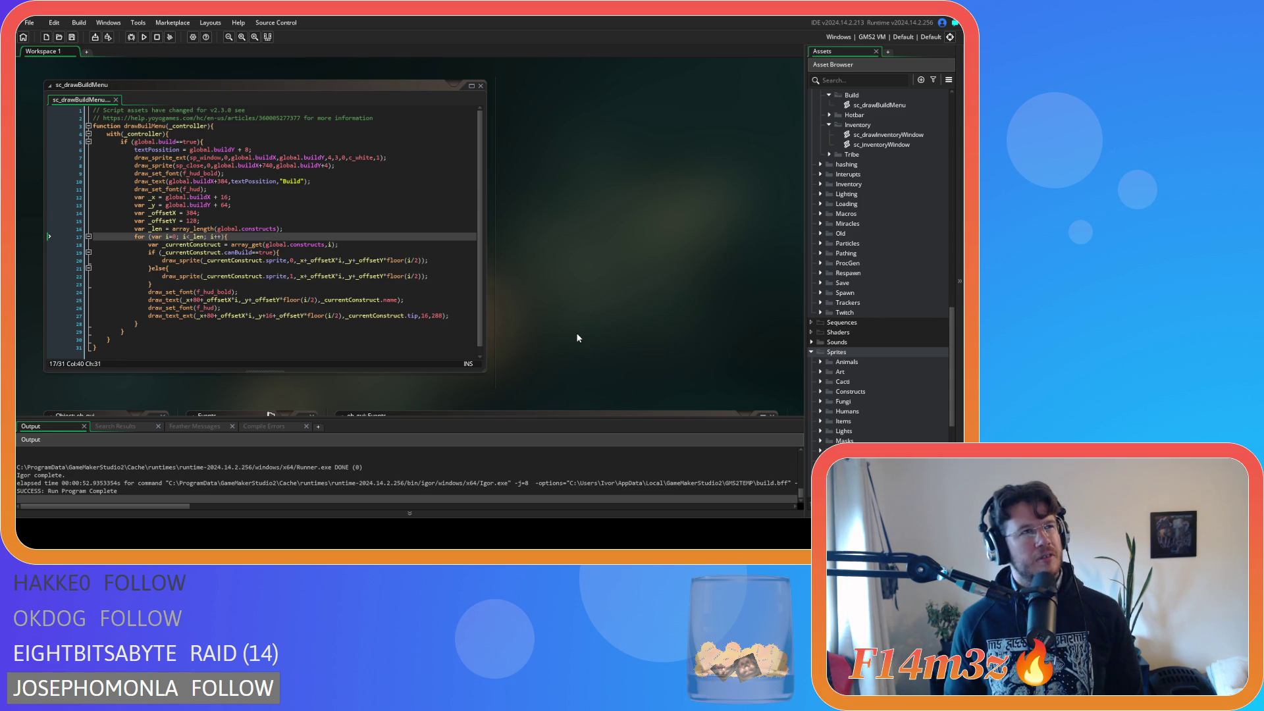
Step: Put the cursor on line 20's draw_sprite call and look at the surrounding script
{"action": "left_click", "coordinate": [454, 260]}
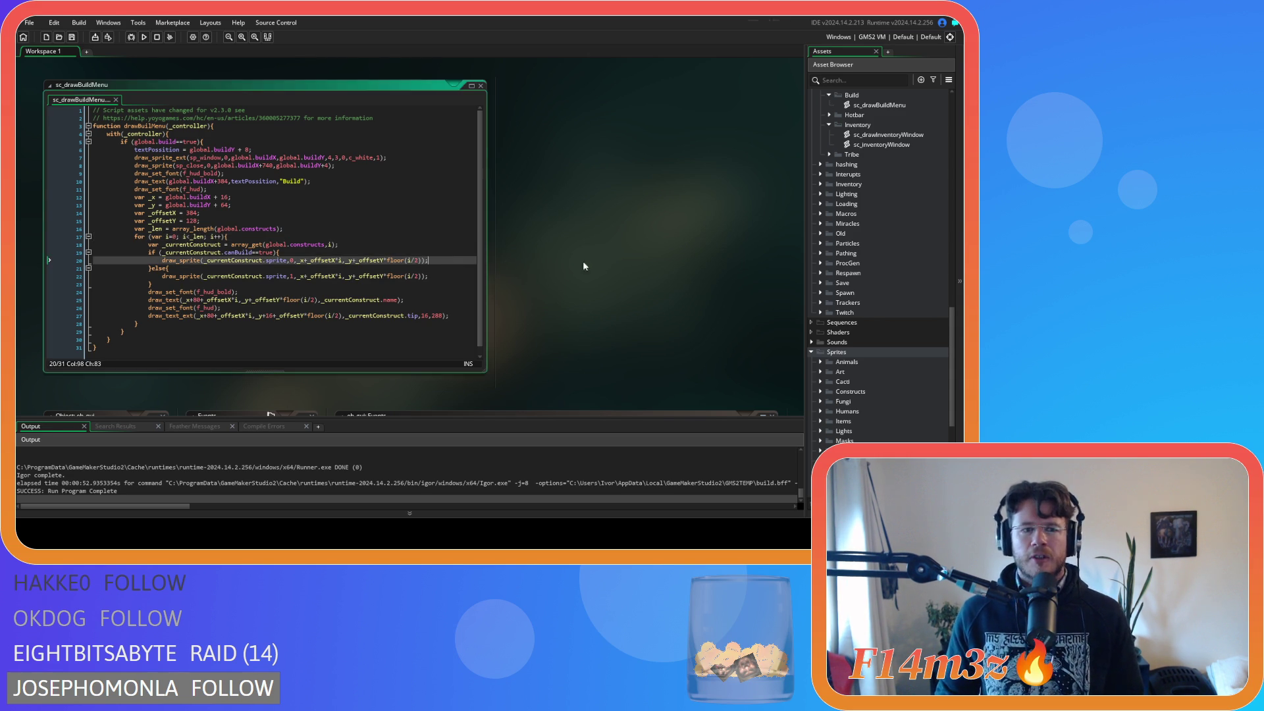
{"action": "scroll", "coordinate": [822, 301], "scroll_direction": "up", "scroll_amount": 2}
{"action": "scroll", "coordinate": [822, 301], "scroll_direction": "up", "scroll_amount": 4}
{"action": "scroll", "coordinate": [828, 302], "scroll_direction": "down", "scroll_amount": 15}
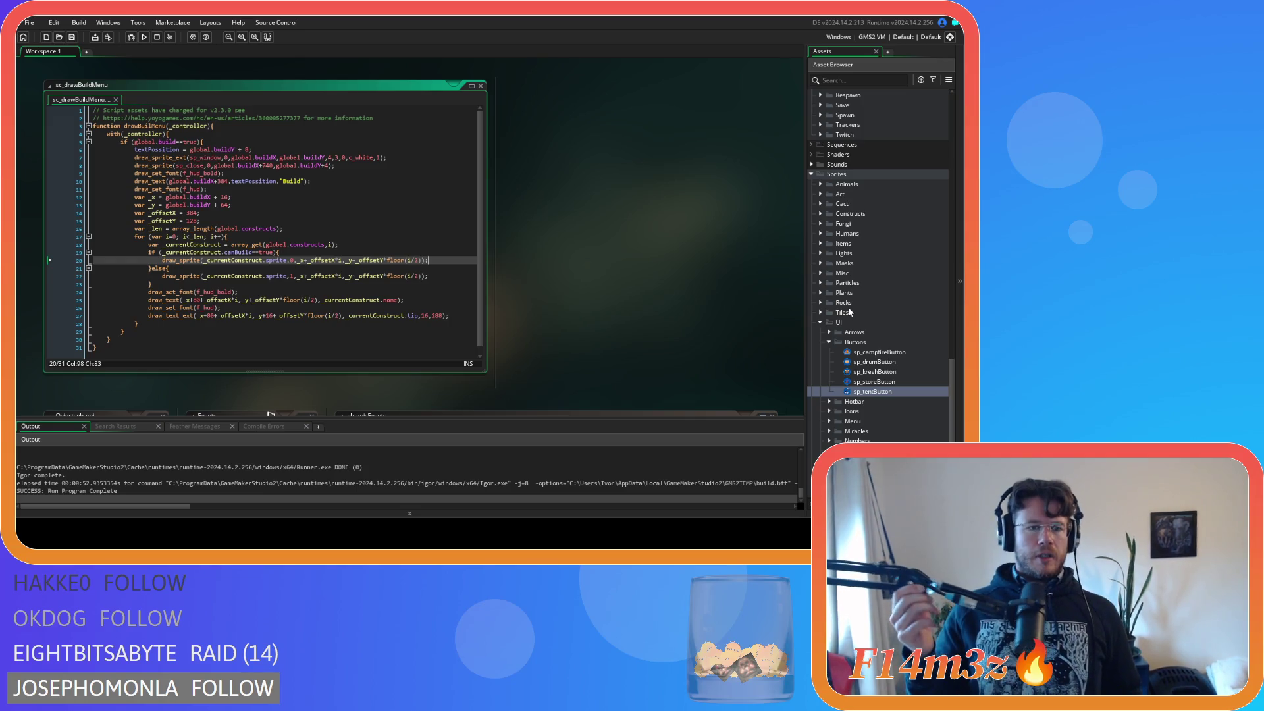
Step: Find the Menu objects folder in the Asset Browser and open ob_creator
{"action": "scroll", "coordinate": [830, 314], "scroll_direction": "up", "scroll_amount": 2}
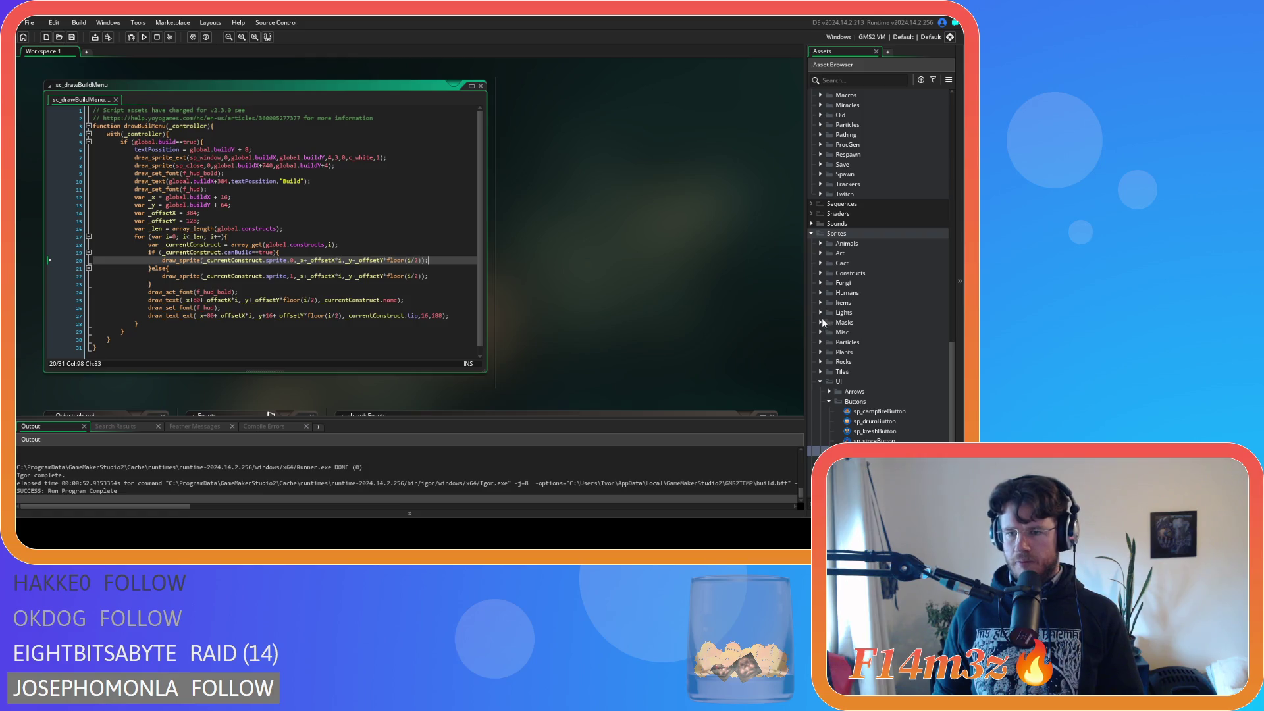
{"action": "scroll", "coordinate": [828, 313], "scroll_direction": "up", "scroll_amount": 8}
{"action": "scroll", "coordinate": [824, 289], "scroll_direction": "up", "scroll_amount": 3}
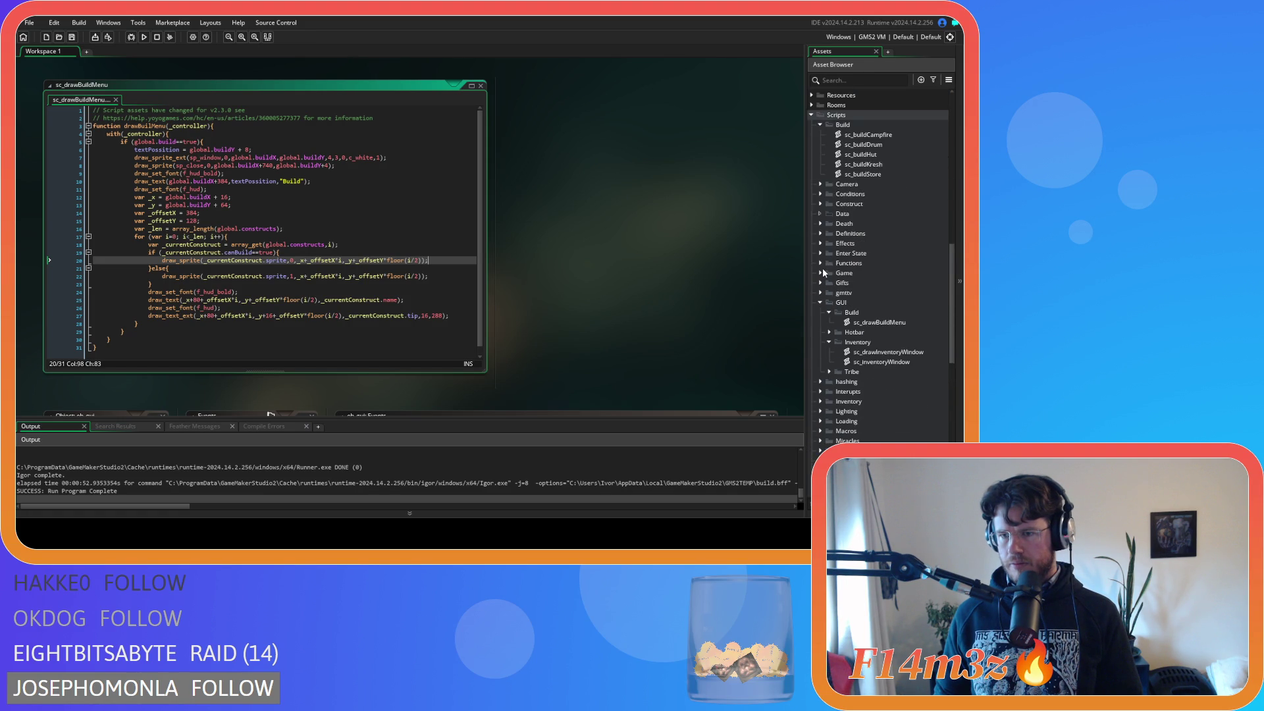
{"action": "left_click", "coordinate": [822, 267]}
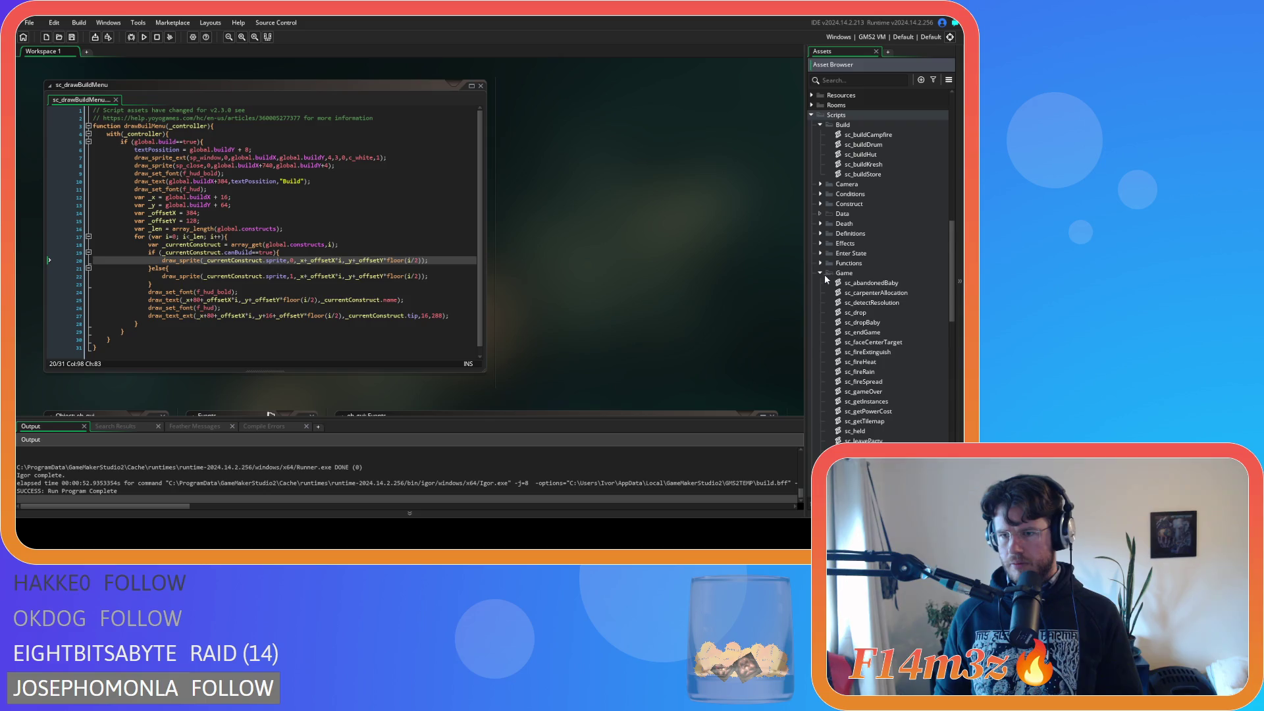
{"action": "scroll", "coordinate": [822, 270], "scroll_direction": "up", "scroll_amount": 4}
{"action": "scroll", "coordinate": [822, 277], "scroll_direction": "up", "scroll_amount": 8}
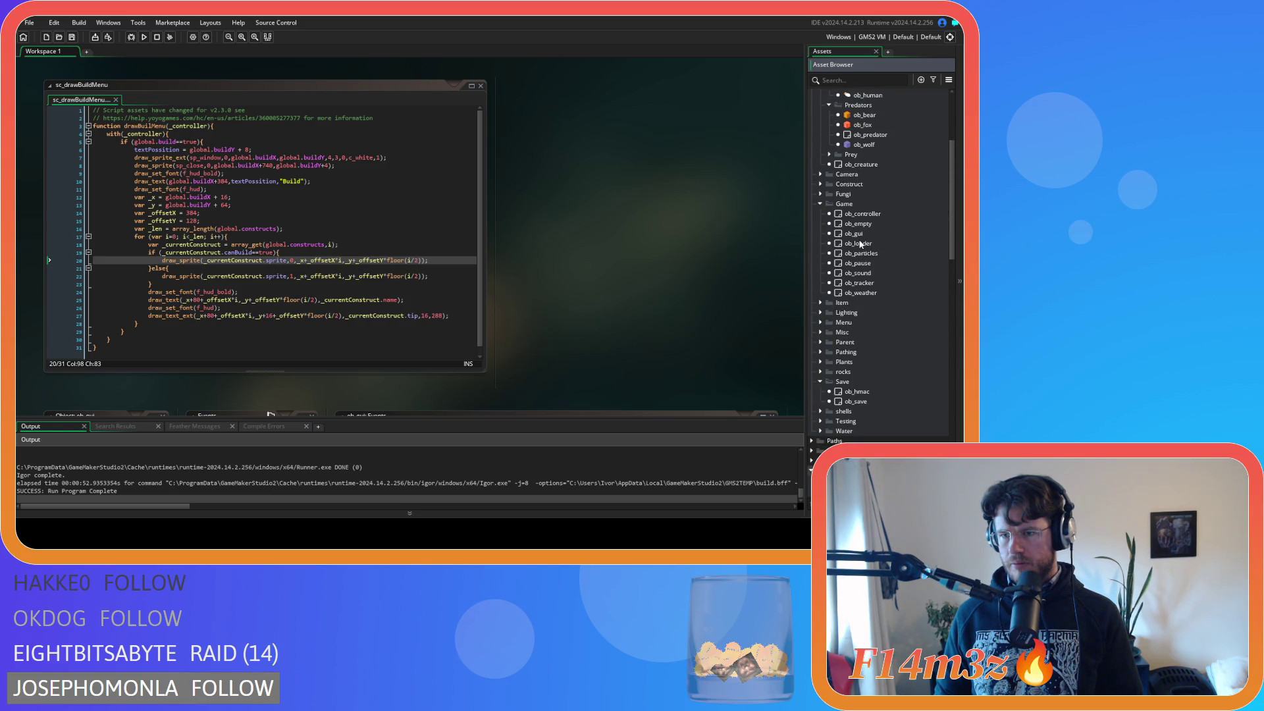
{"action": "left_click", "coordinate": [821, 323]}
{"action": "double_click", "coordinate": [864, 343]}
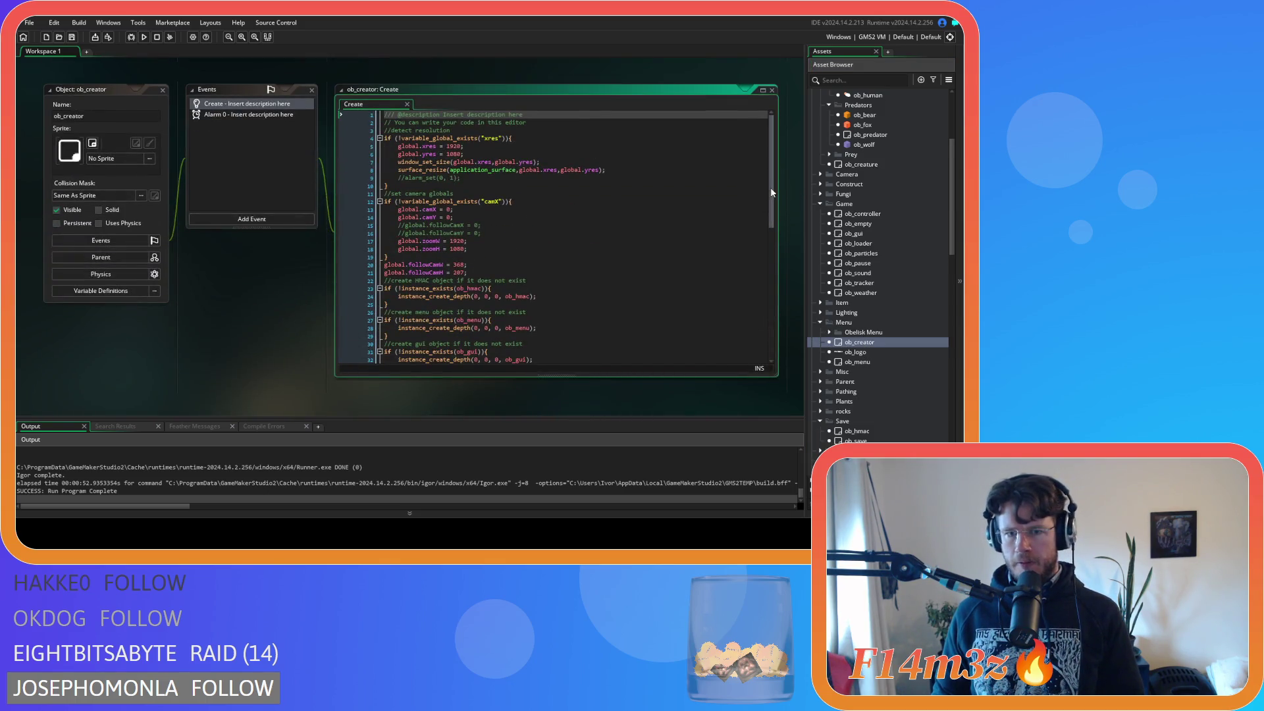
Step: Replace array_create() on line 61 with ds_grid_create(2,3) and save
{"action": "left_click_drag", "start_coordinate": [771, 192], "coordinate": [771, 326]}
{"action": "left_click", "coordinate": [589, 298]}
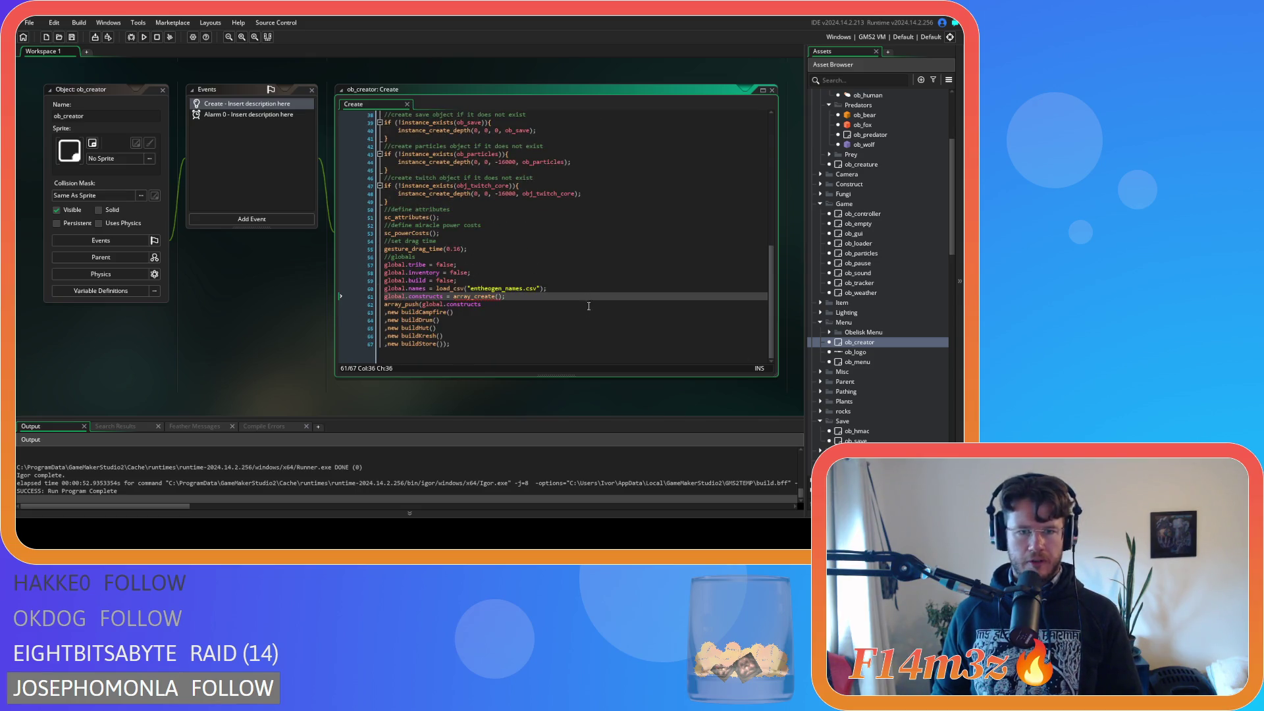
{"action": "left_click_drag", "start_coordinate": [452, 296], "coordinate": [511, 295]}
{"action": "type", "text": "ds_grid_c"}
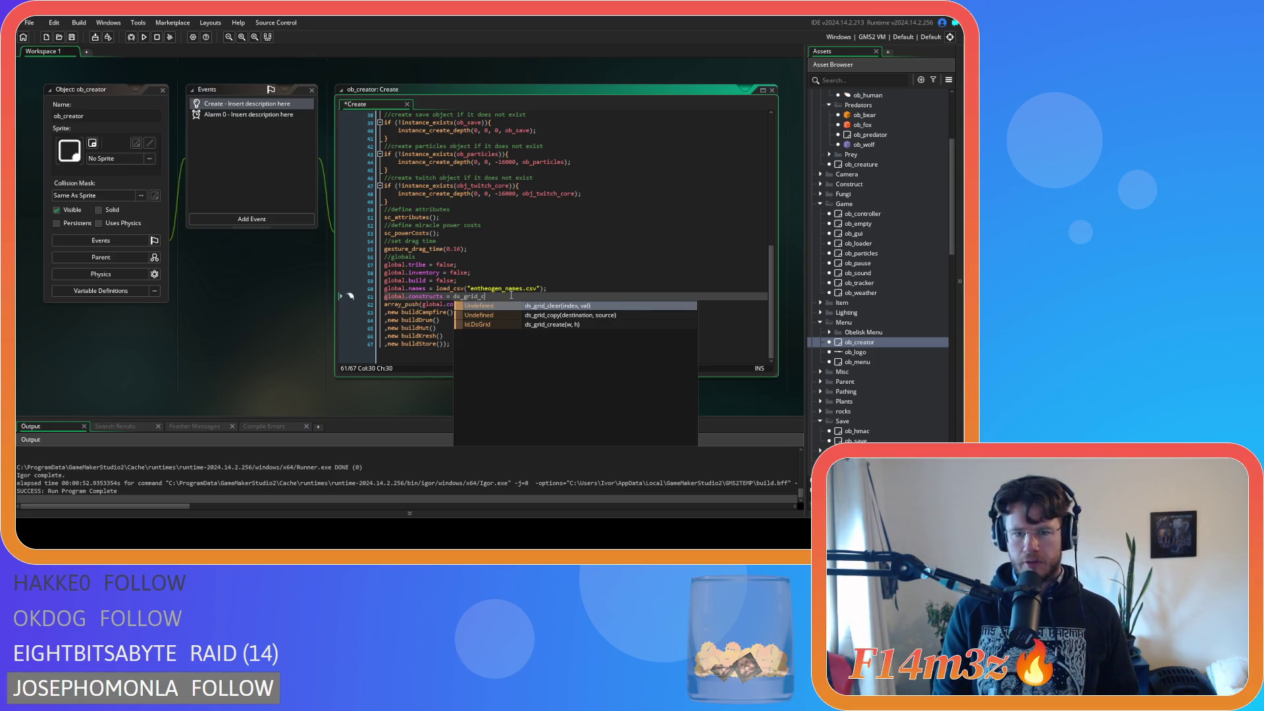
{"action": "key", "text": "Down"}
{"action": "key", "text": "Down"}
{"action": "key", "text": "Return"}
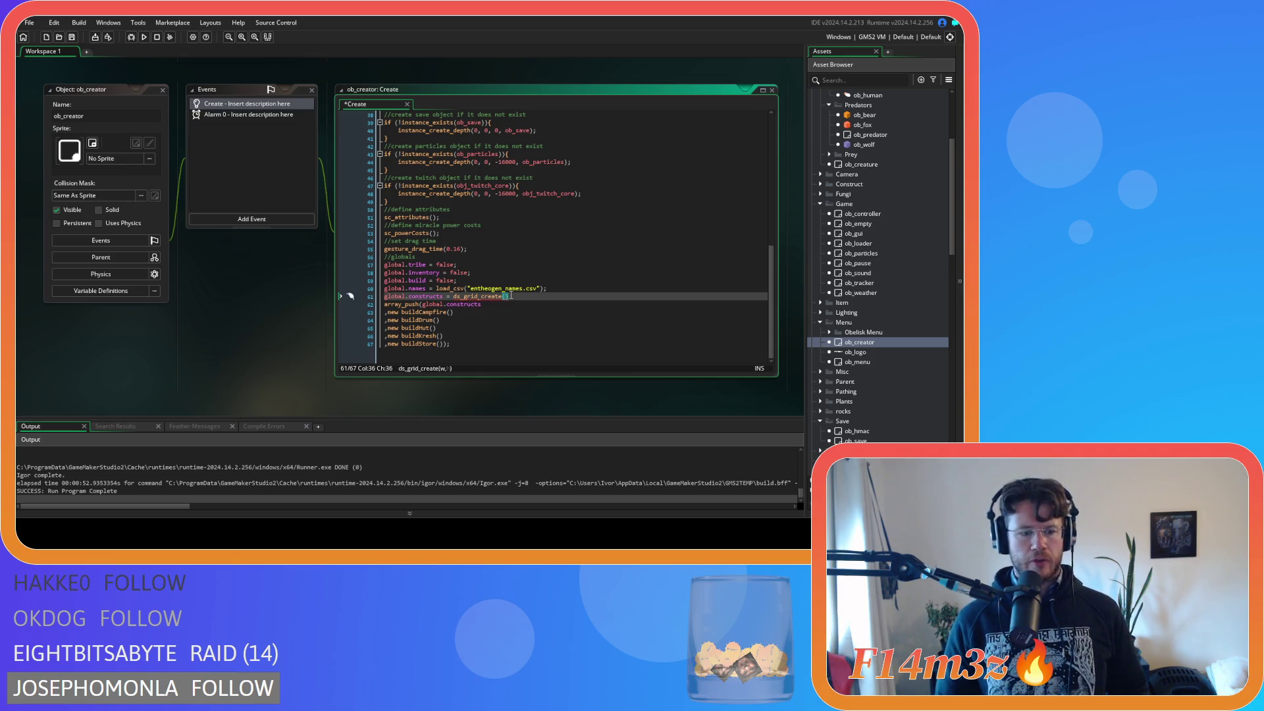
{"action": "type", "text": "2,3)"}
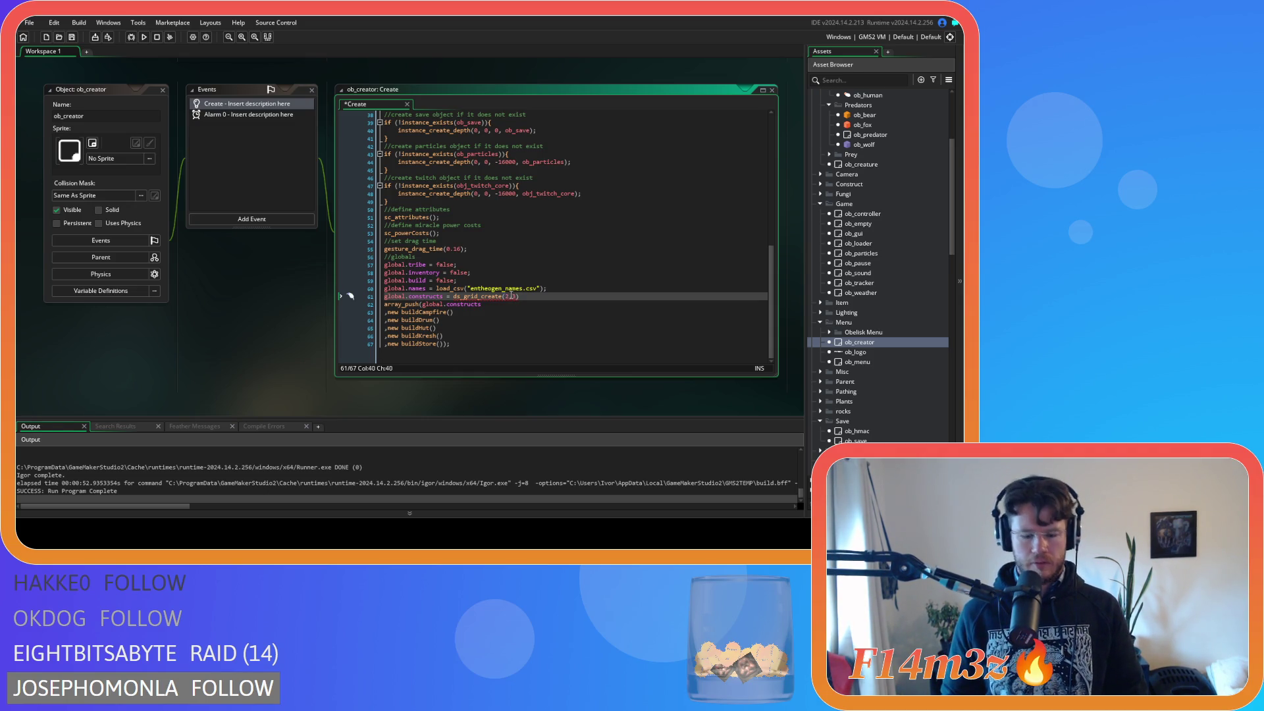
{"action": "key", "text": "Left"}
{"action": "key", "text": "Left"}
{"action": "key", "text": "Left"}
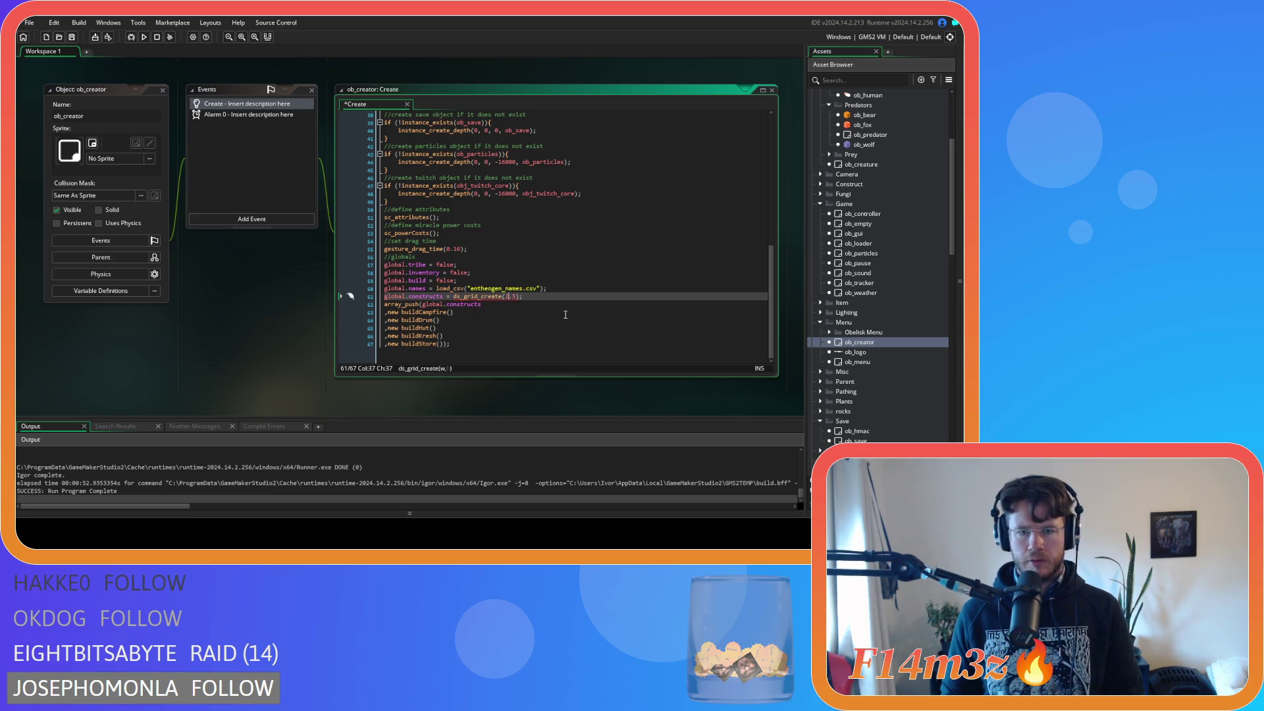
{"action": "key", "text": "ctrl+s"}
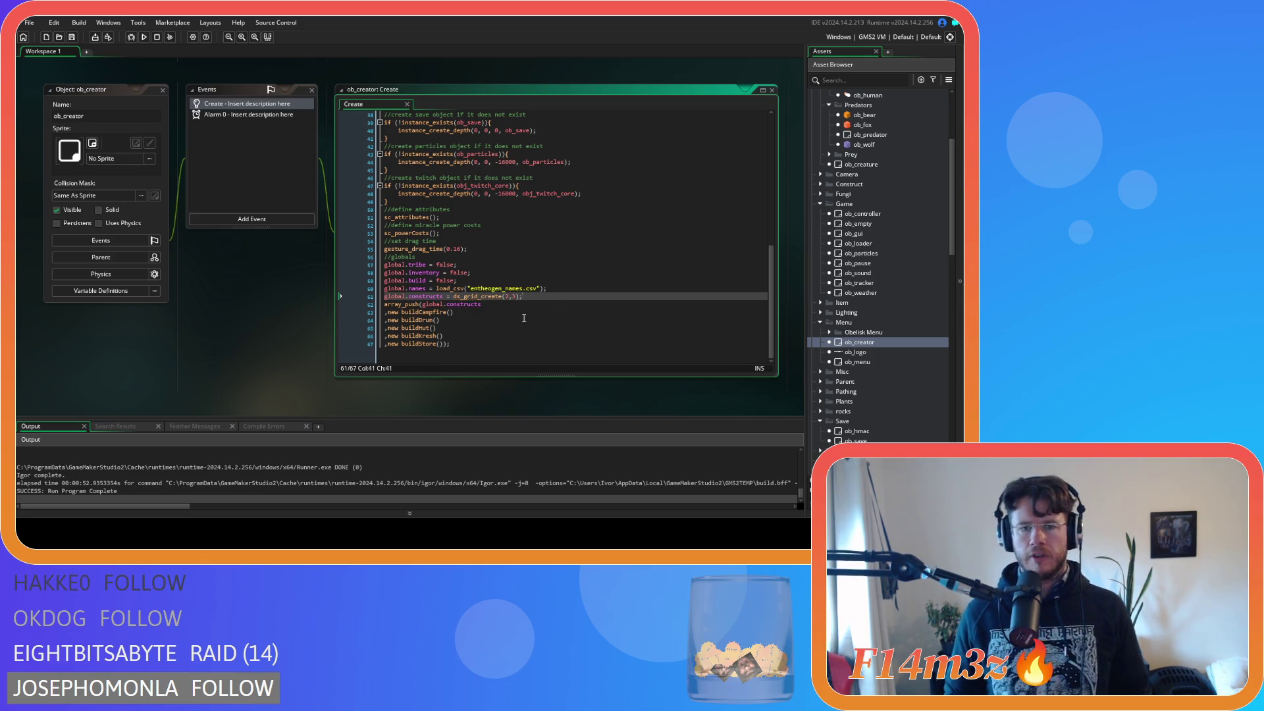
Step: Start a new line below line 61 beginning with ds_grid
{"action": "key", "text": "Down"}
{"action": "key", "text": "Down"}
{"action": "key", "text": "Down"}
{"action": "left_click", "coordinate": [521, 297]}
{"action": "key", "text": "Return"}
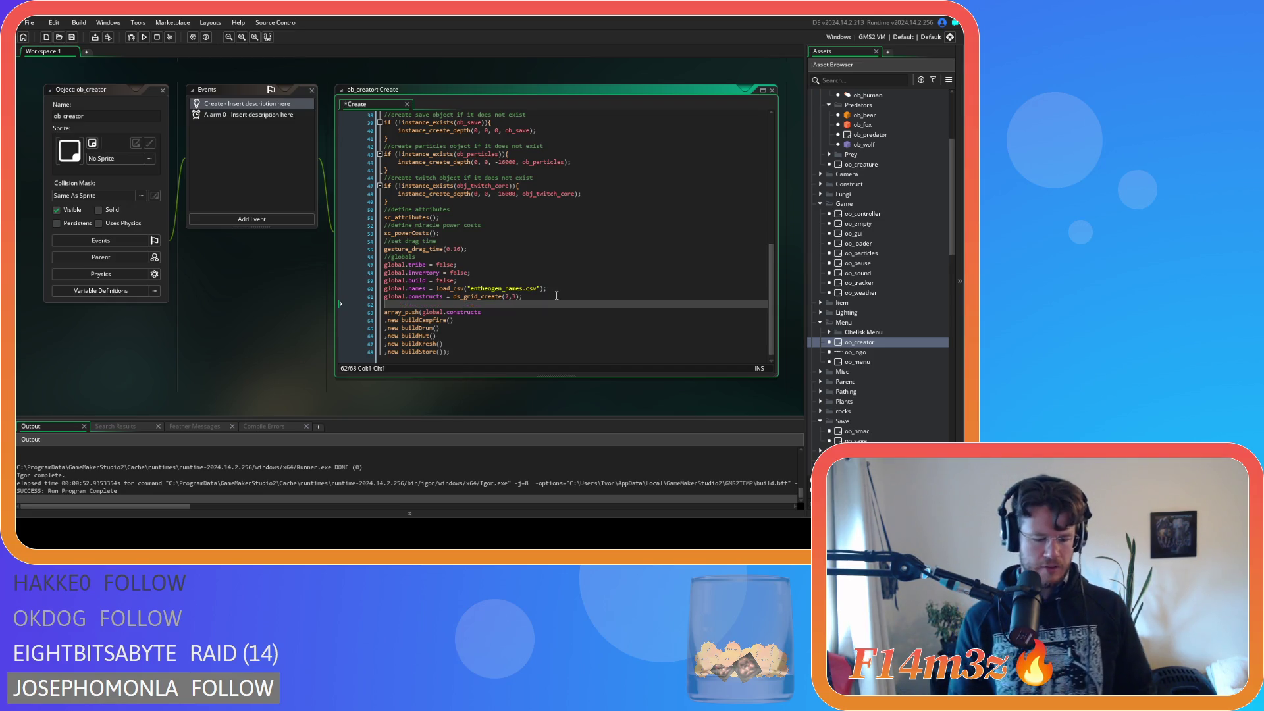
{"action": "type", "text": "ds_grid"}
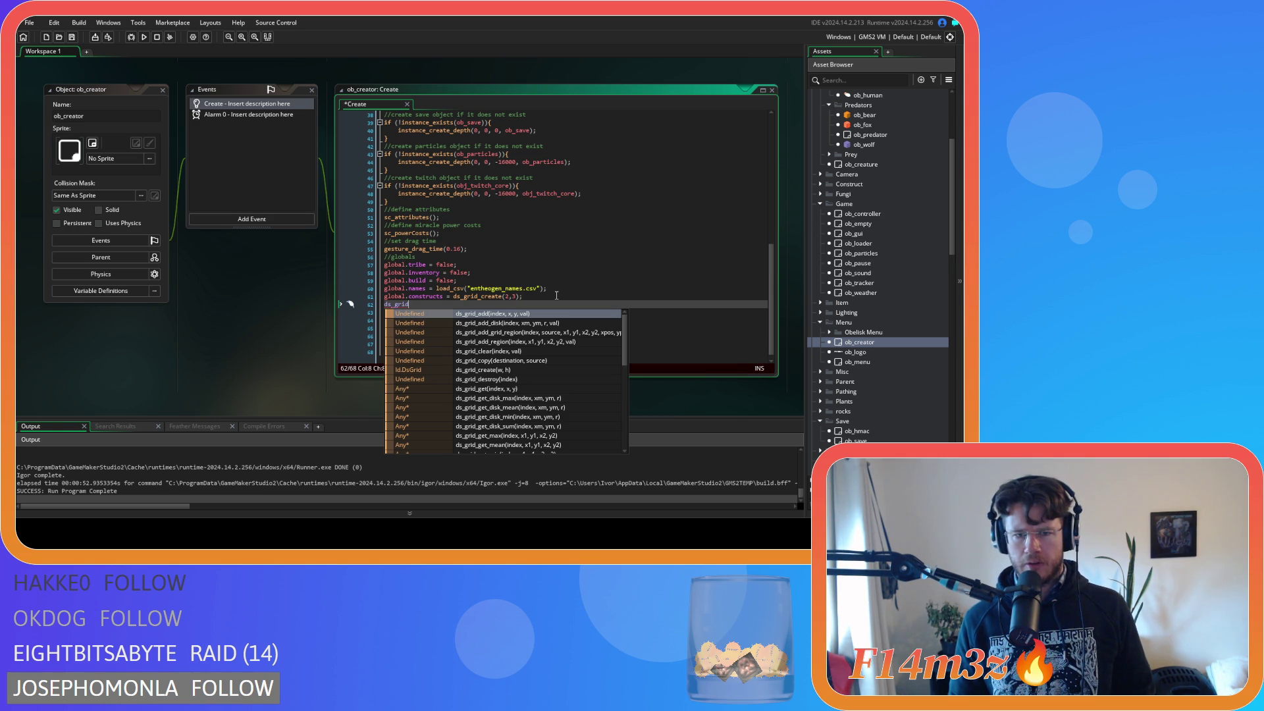
Step: Scroll up and back down through ob_creator's Create event code to review it
{"action": "scroll", "coordinate": [525, 349], "scroll_direction": "down", "scroll_amount": 4}
{"action": "scroll", "coordinate": [525, 350], "scroll_direction": "down", "scroll_amount": 2}
{"action": "scroll", "coordinate": [527, 405], "scroll_direction": "down", "scroll_amount": 2}
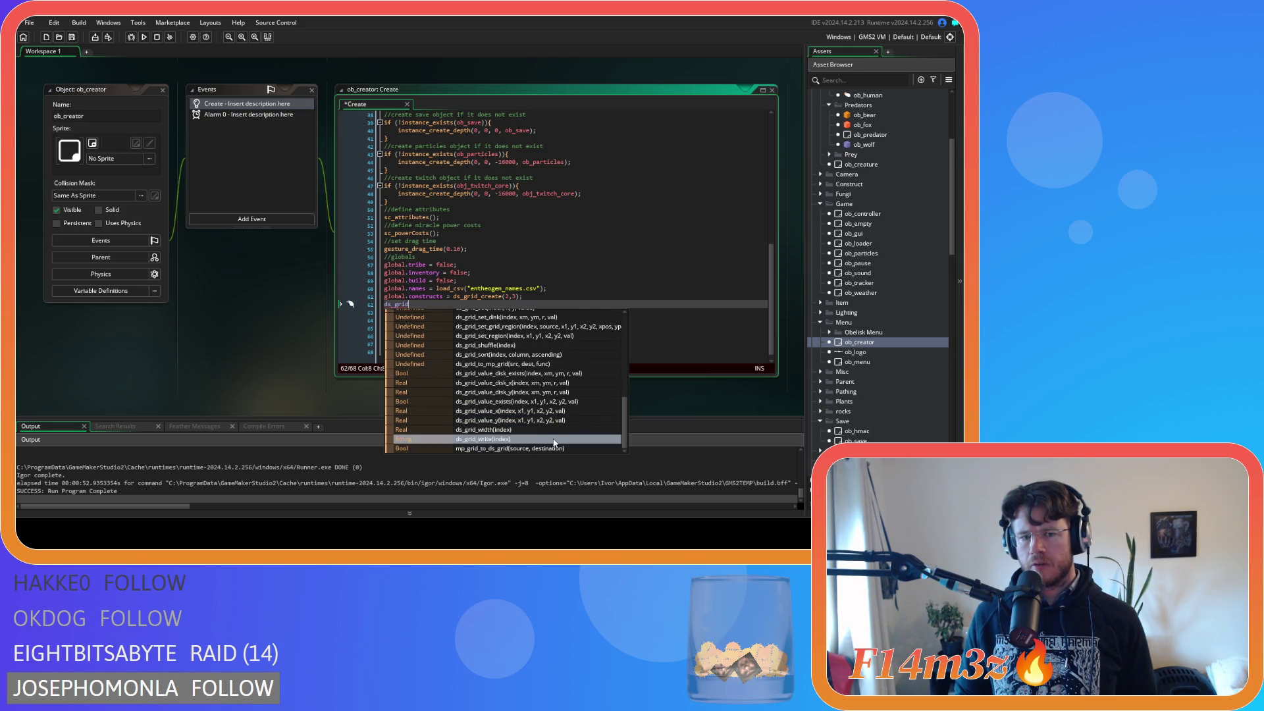
{"action": "scroll", "coordinate": [555, 443], "scroll_direction": "up", "scroll_amount": 1}
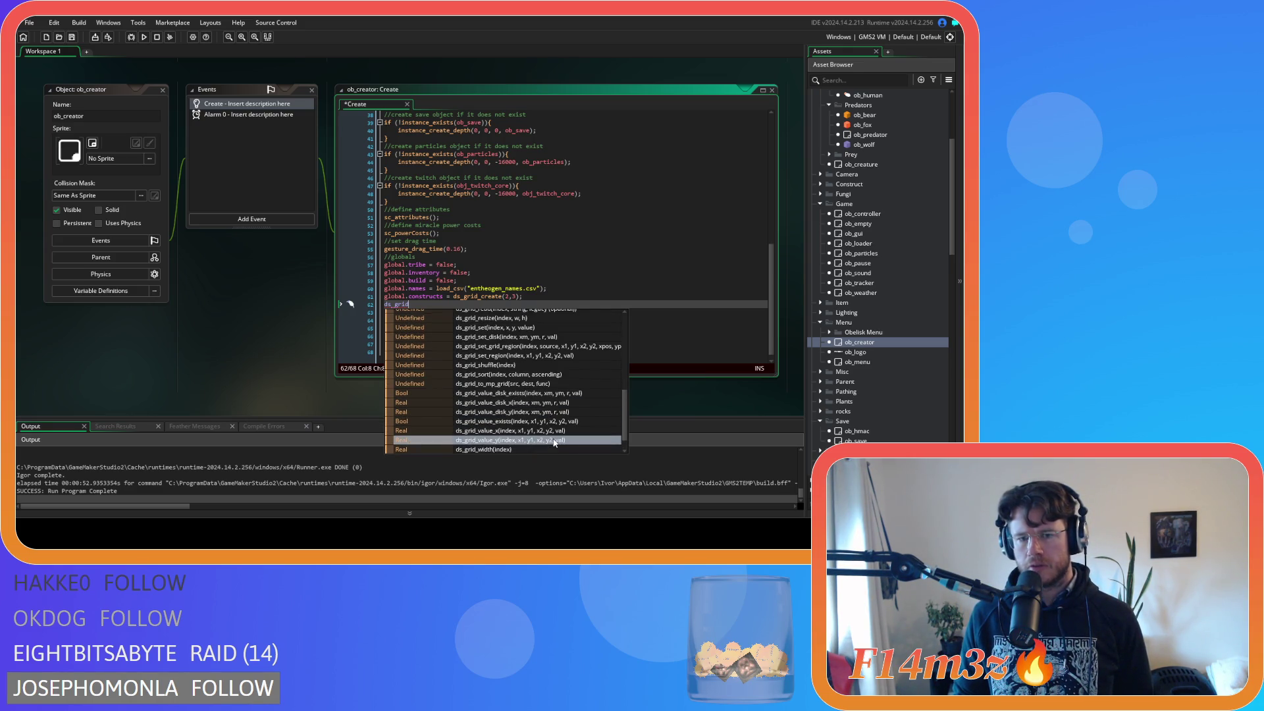
{"action": "scroll", "coordinate": [555, 442], "scroll_direction": "up", "scroll_amount": 1}
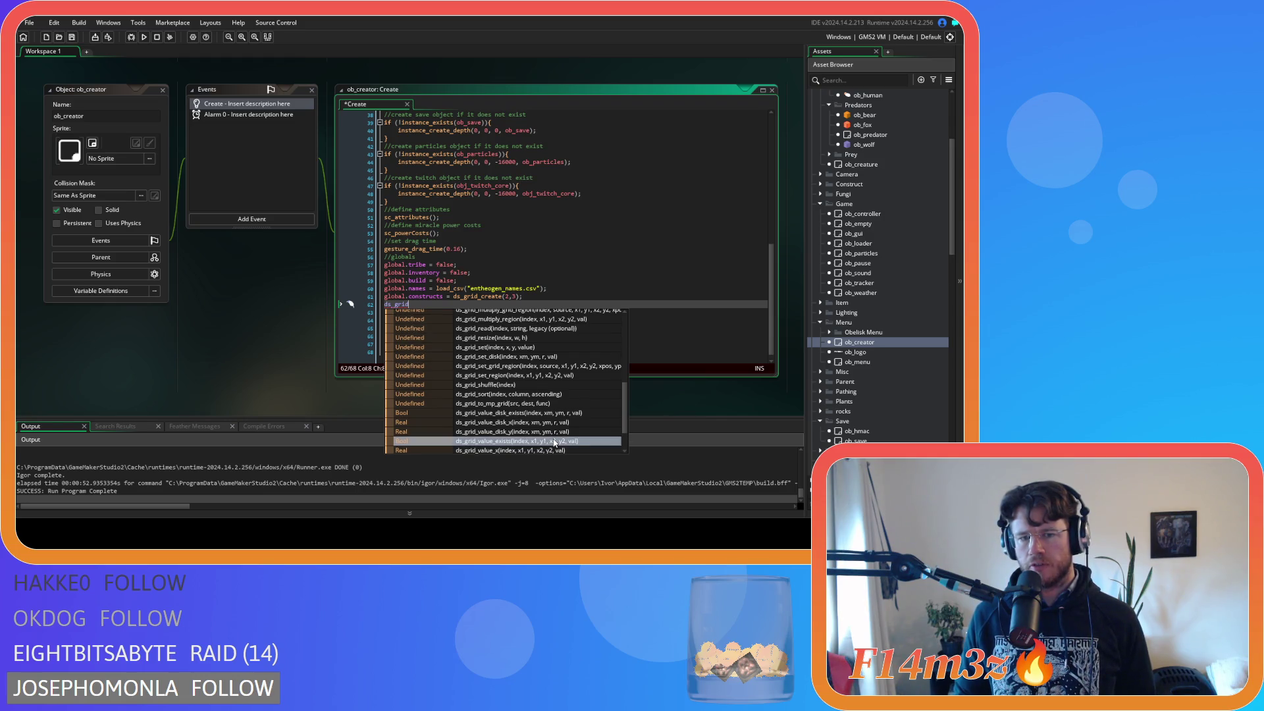
{"action": "scroll", "coordinate": [554, 443], "scroll_direction": "up", "scroll_amount": 1}
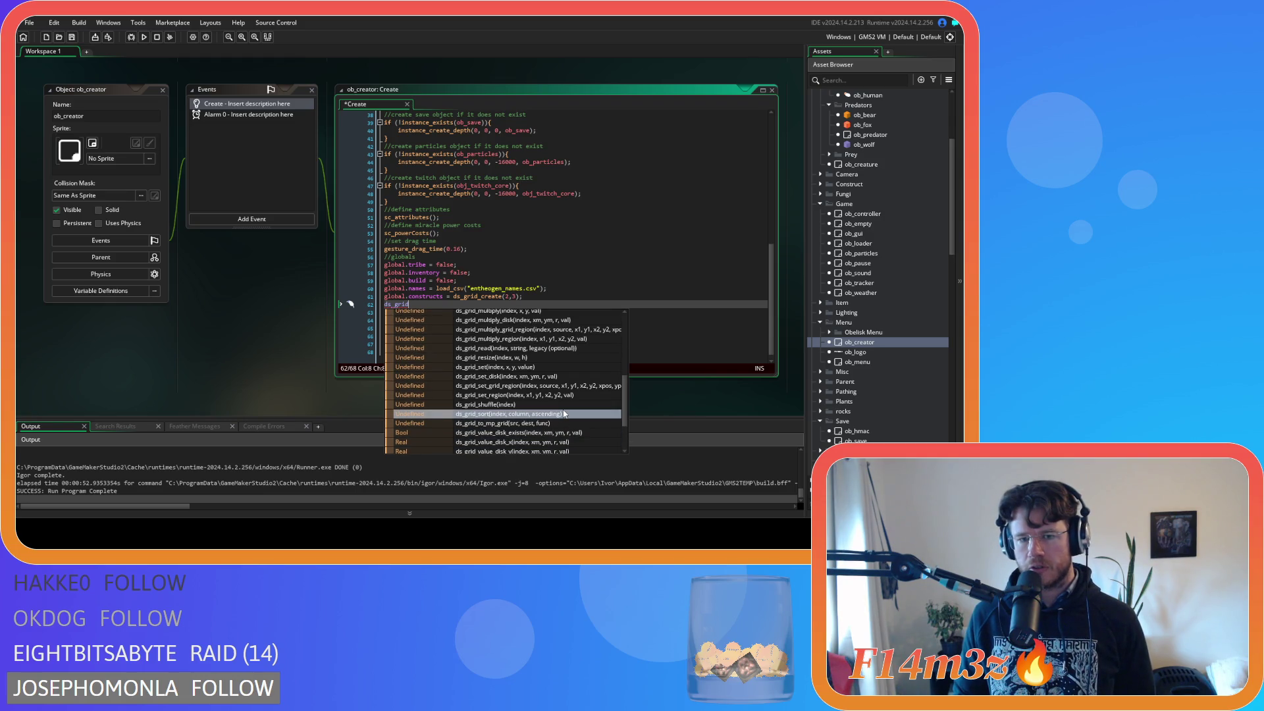
{"action": "scroll", "coordinate": [564, 413], "scroll_direction": "up", "scroll_amount": 1}
{"action": "scroll", "coordinate": [564, 413], "scroll_direction": "up", "scroll_amount": 1}
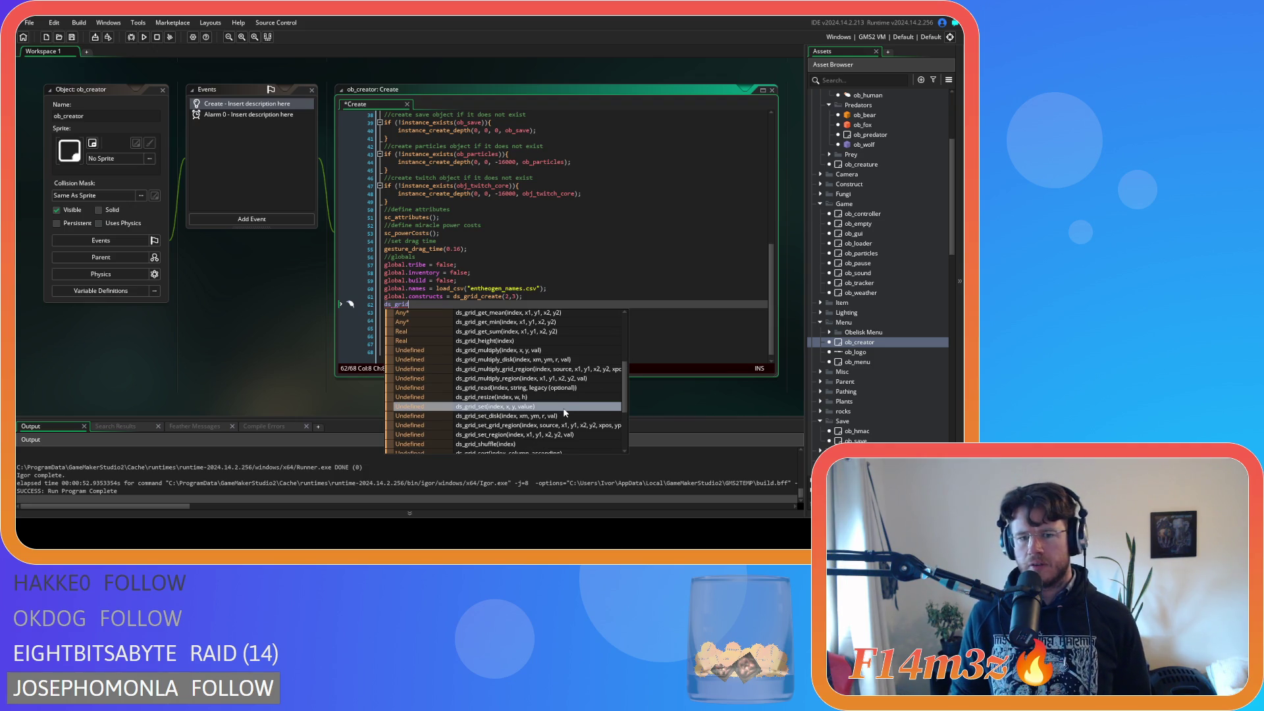
{"action": "scroll", "coordinate": [564, 413], "scroll_direction": "up", "scroll_amount": 1}
{"action": "scroll", "coordinate": [564, 413], "scroll_direction": "up", "scroll_amount": 3}
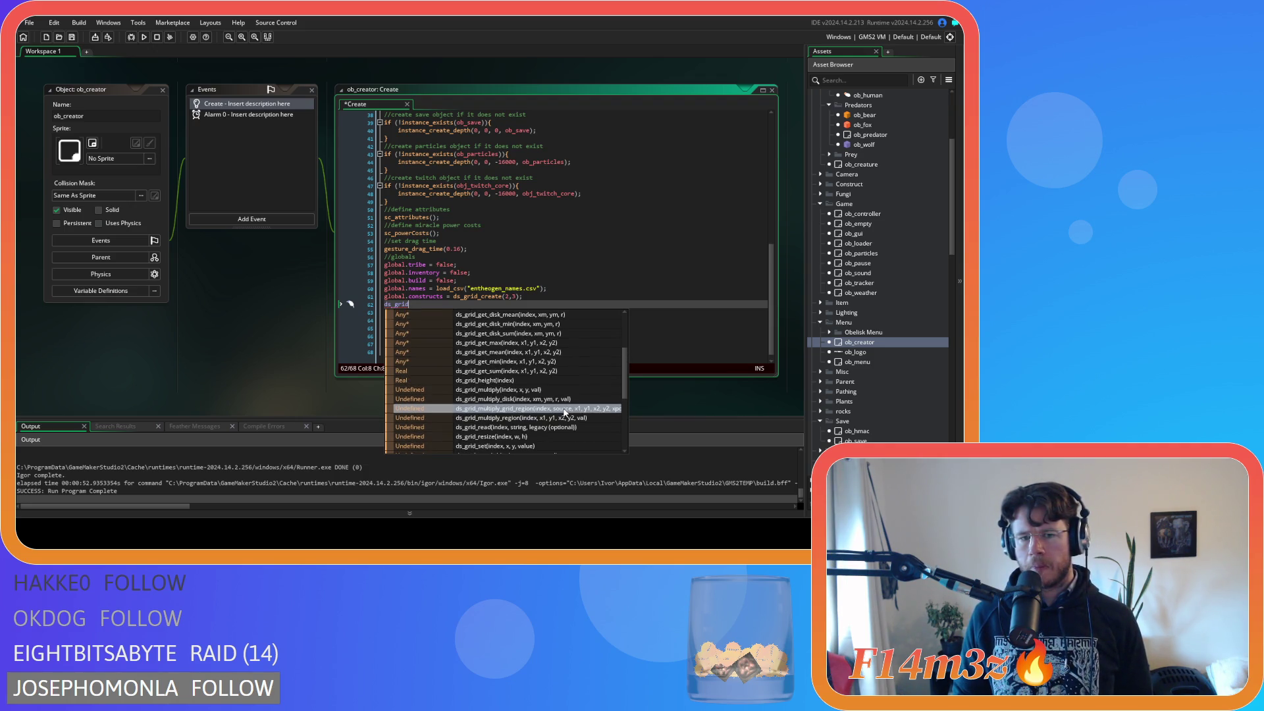
{"action": "scroll", "coordinate": [564, 413], "scroll_direction": "up", "scroll_amount": 1}
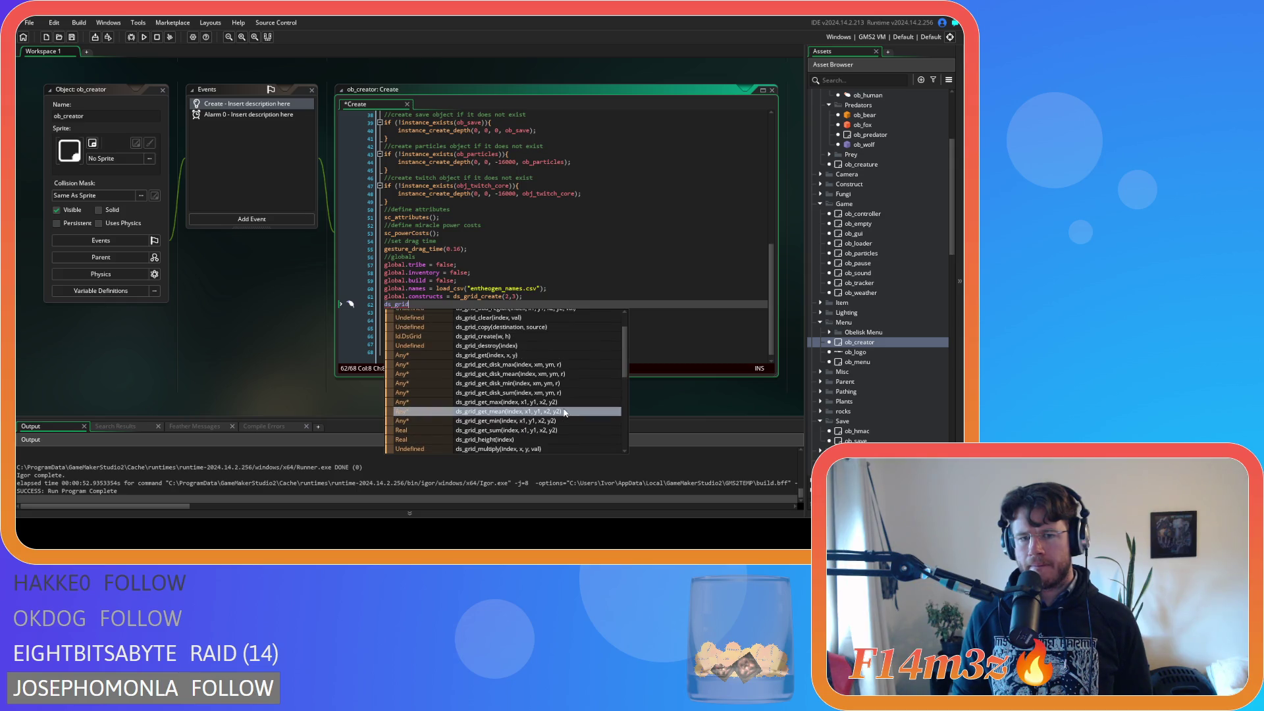
{"action": "scroll", "coordinate": [565, 413], "scroll_direction": "up", "scroll_amount": 1}
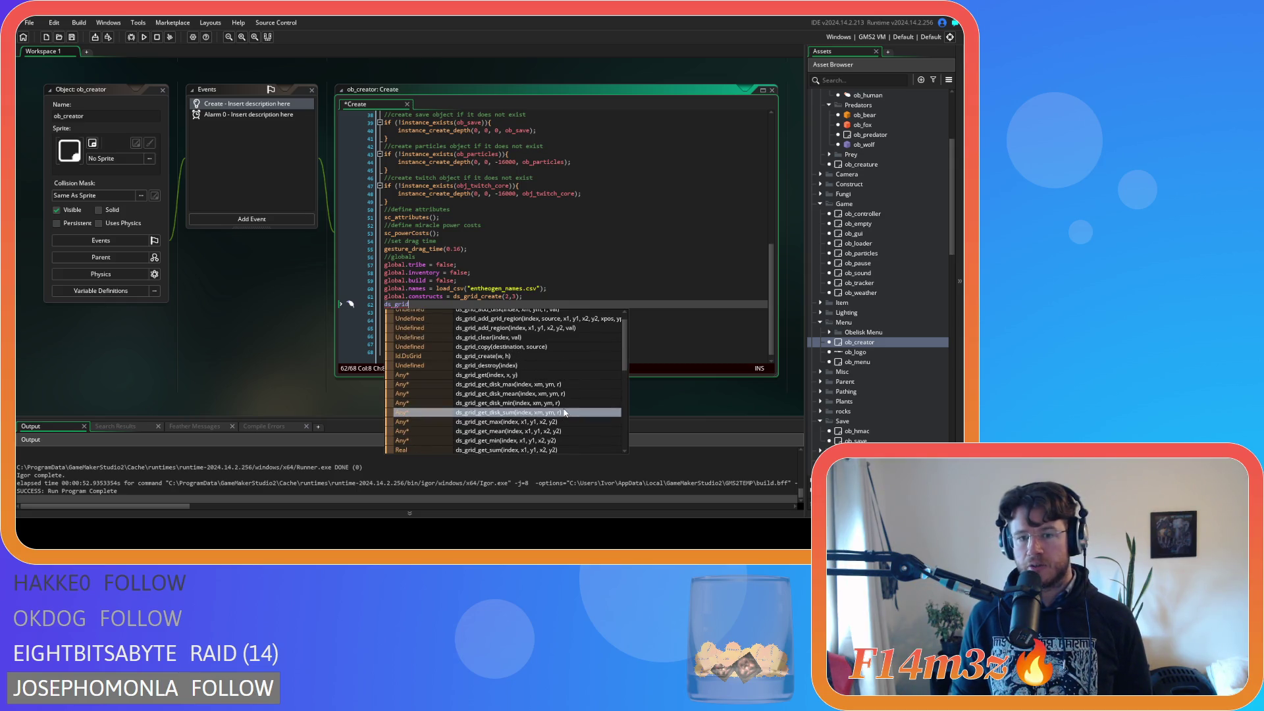
{"action": "scroll", "coordinate": [564, 413], "scroll_direction": "up", "scroll_amount": 1}
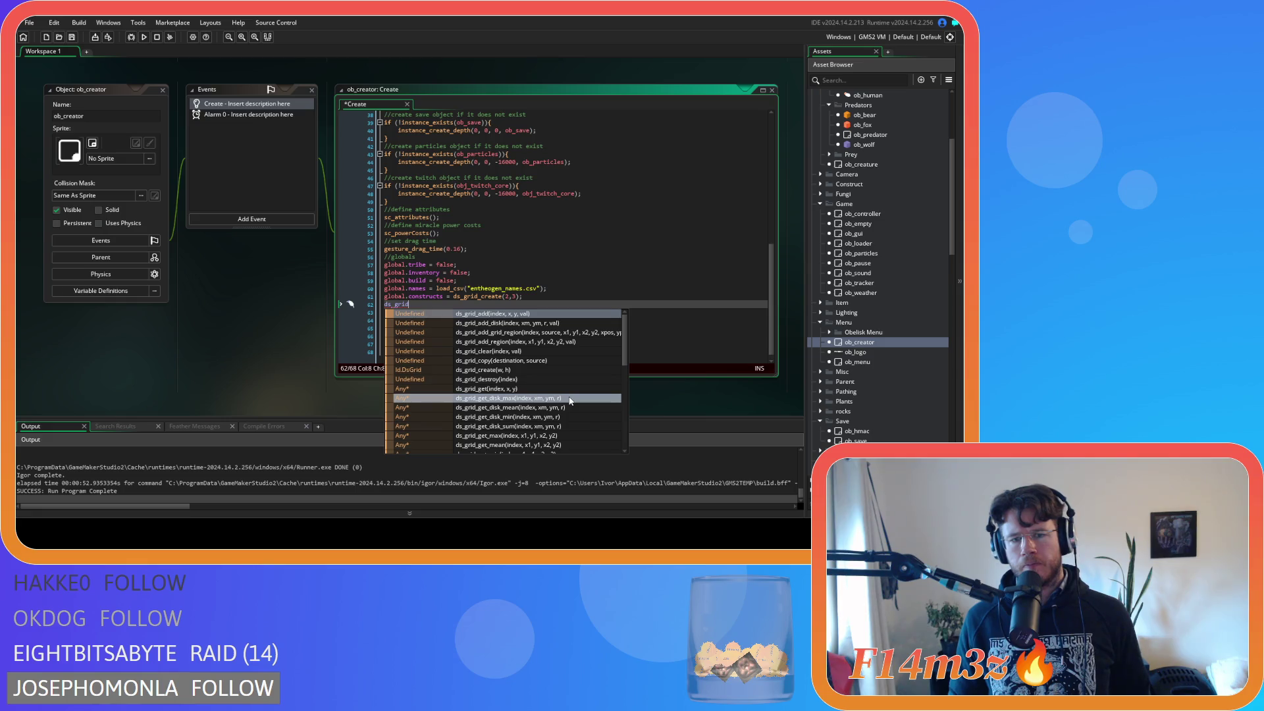
{"action": "scroll", "coordinate": [571, 401], "scroll_direction": "down", "scroll_amount": 1}
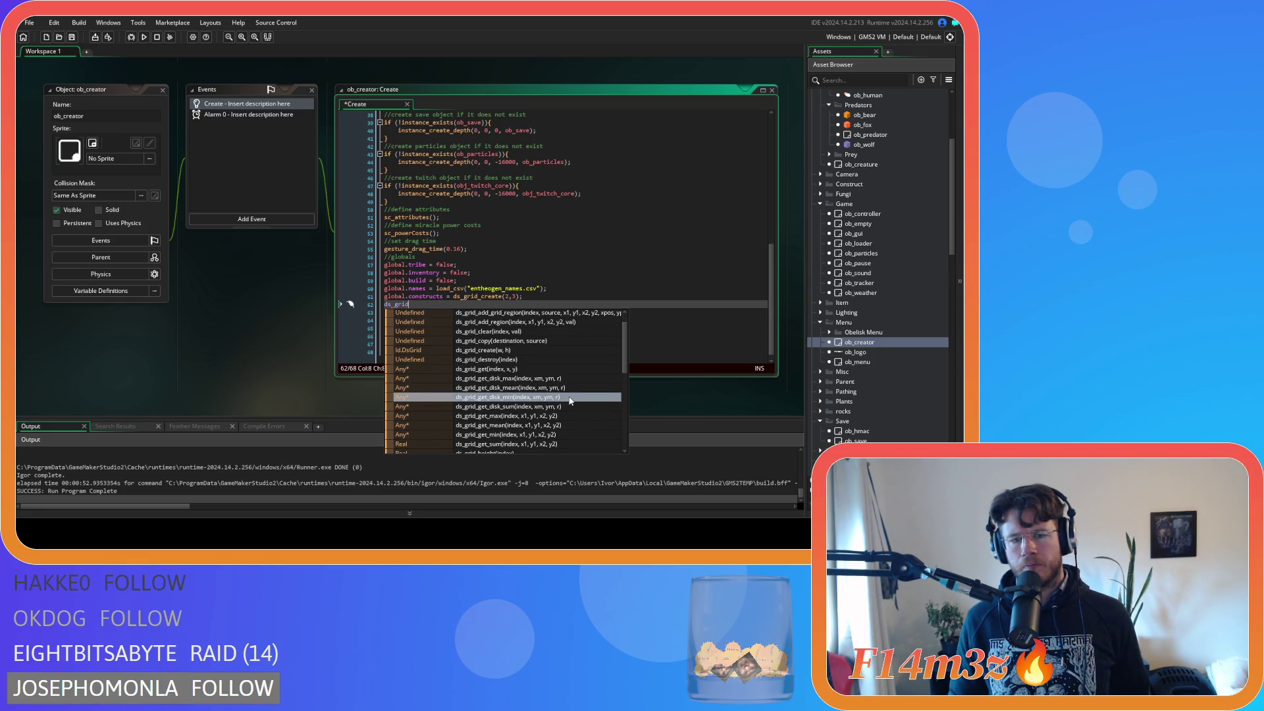
{"action": "scroll", "coordinate": [570, 400], "scroll_direction": "down", "scroll_amount": 1}
{"action": "scroll", "coordinate": [570, 400], "scroll_direction": "down", "scroll_amount": 1}
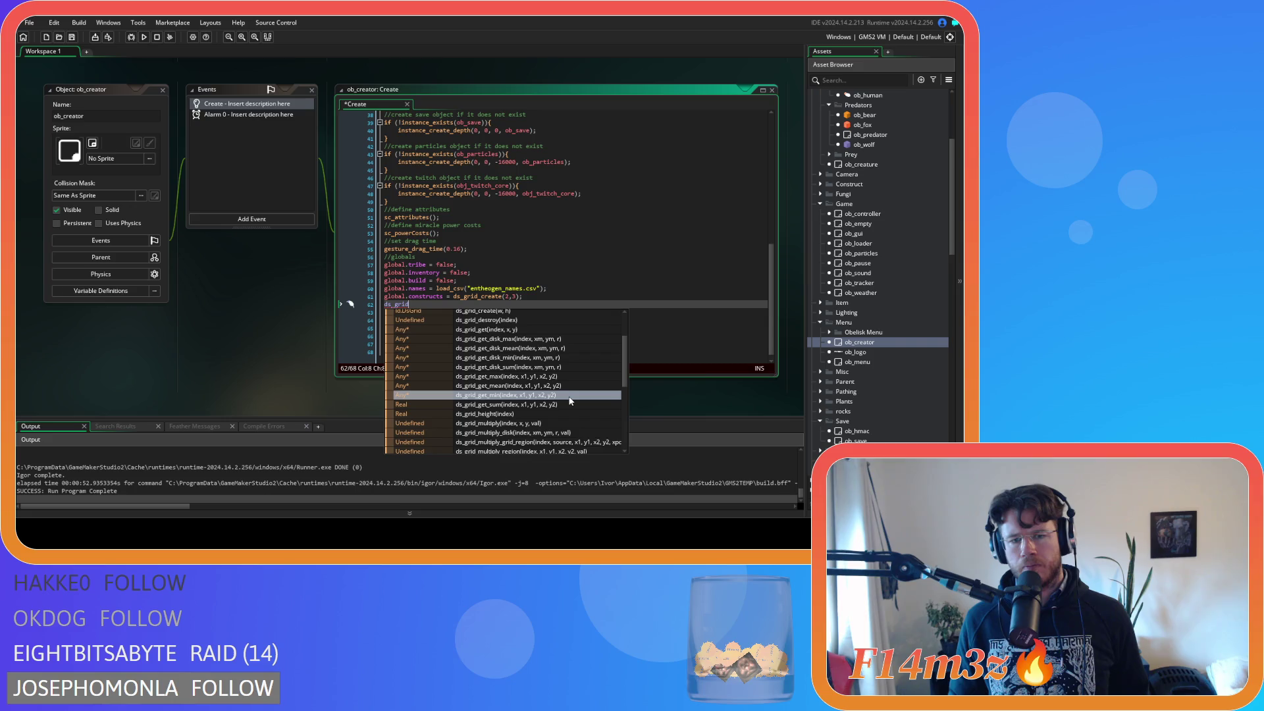
{"action": "scroll", "coordinate": [570, 400], "scroll_direction": "down", "scroll_amount": 1}
{"action": "scroll", "coordinate": [570, 400], "scroll_direction": "down", "scroll_amount": 3}
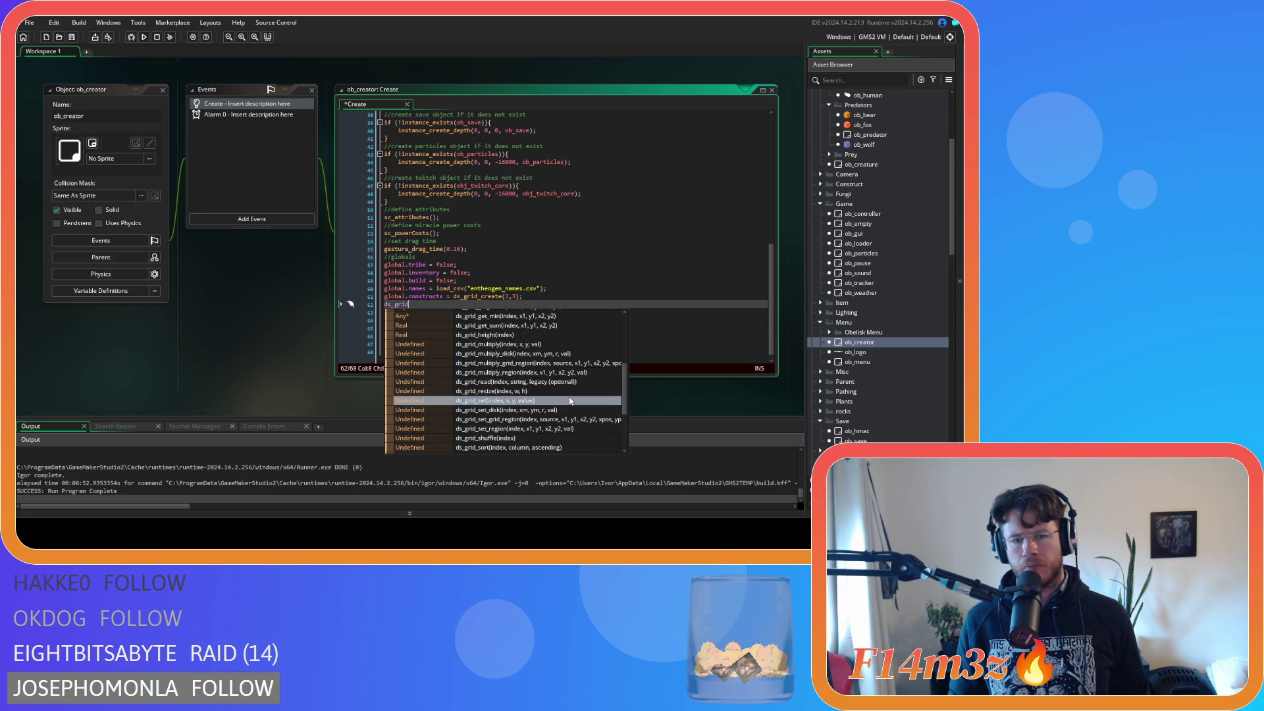
{"action": "scroll", "coordinate": [570, 400], "scroll_direction": "down", "scroll_amount": 1}
{"action": "scroll", "coordinate": [570, 400], "scroll_direction": "down", "scroll_amount": 1}
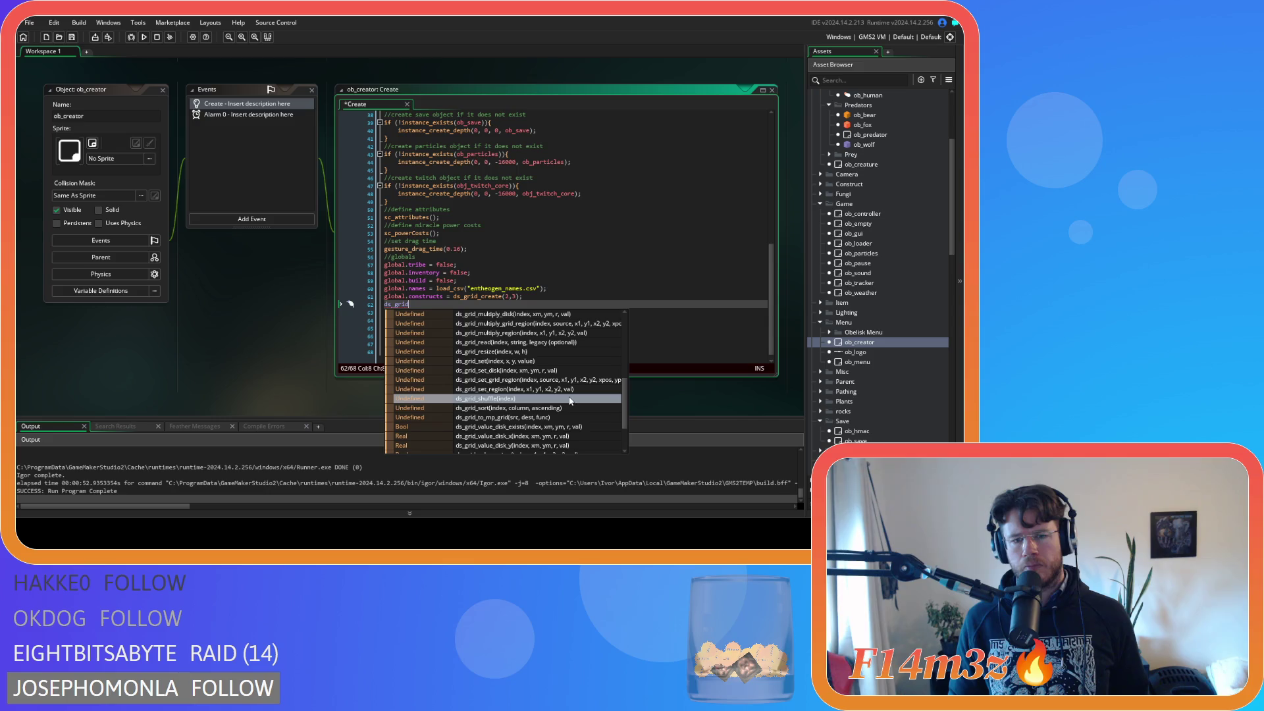
{"action": "scroll", "coordinate": [570, 400], "scroll_direction": "down", "scroll_amount": 1}
{"action": "scroll", "coordinate": [570, 401], "scroll_direction": "down", "scroll_amount": 2}
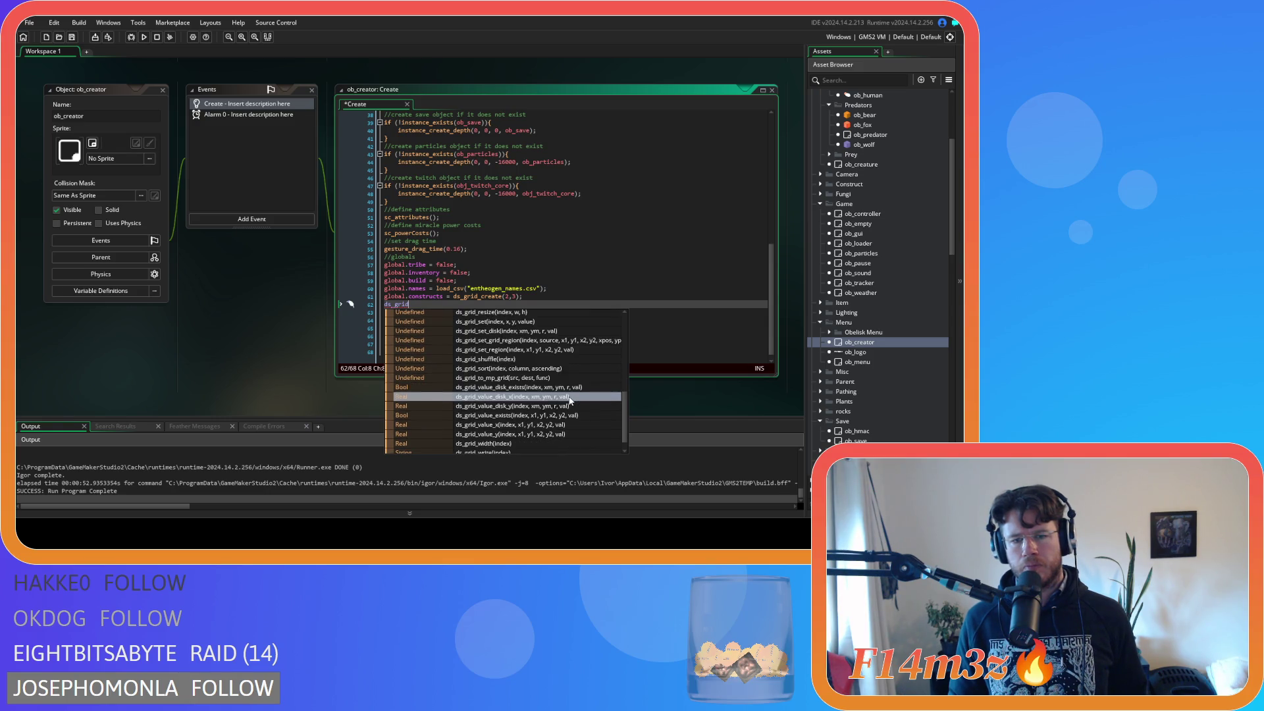
Step: Write the first ds_grid_add(global.constructs,0,0,...) line using buildCampfire
{"action": "type", "text": "_add"}
{"action": "key", "text": "Return"}
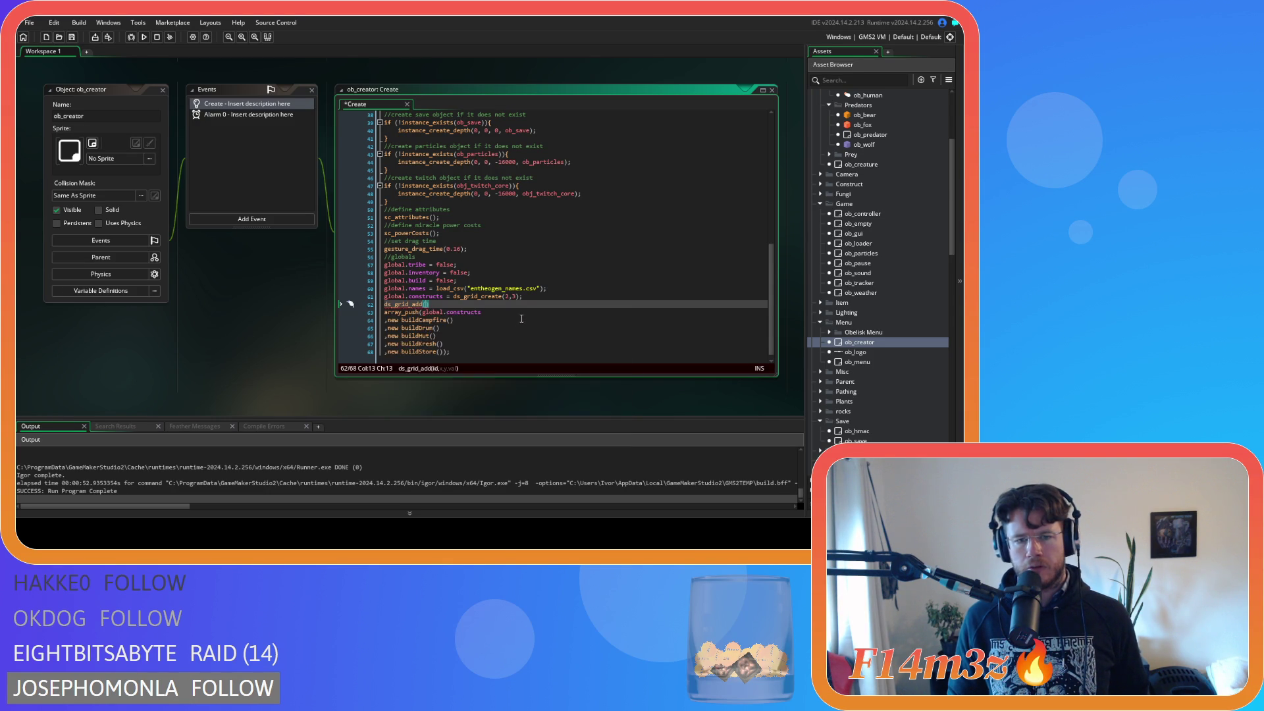
{"action": "mouse_move", "coordinate": [404, 304]}
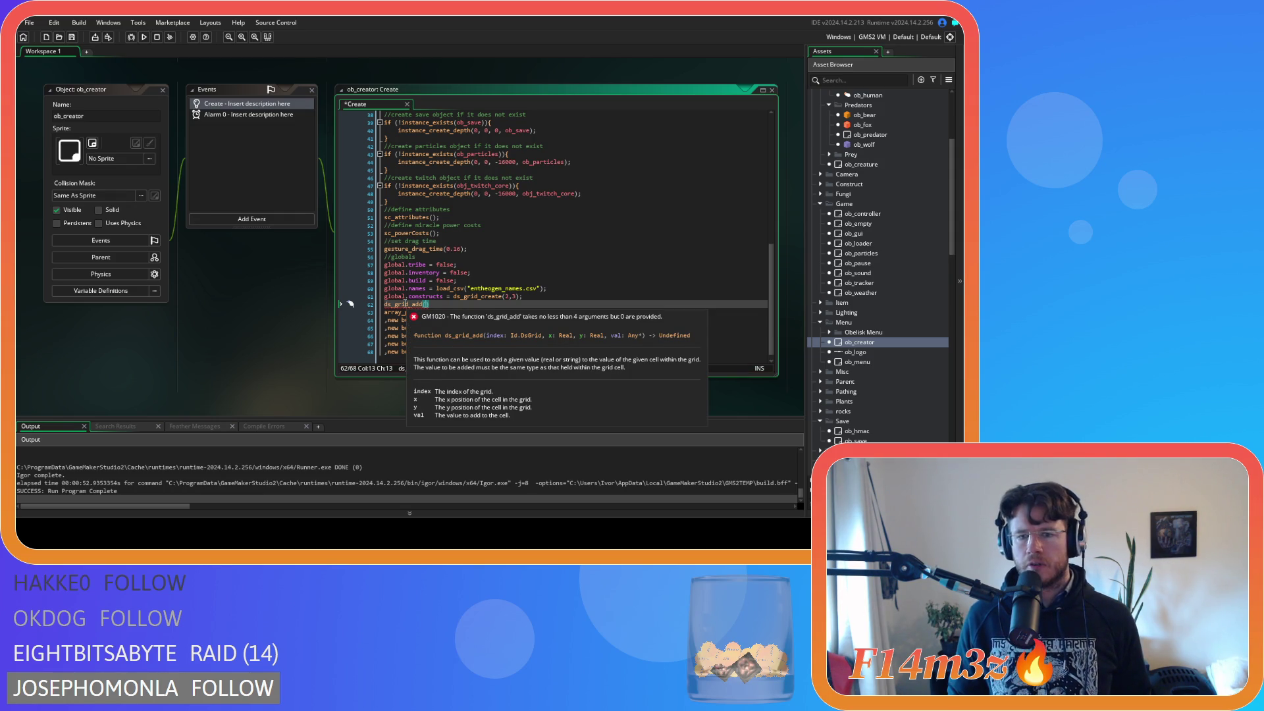
{"action": "key", "text": "BackSpace"}
{"action": "key", "text": "BackSpace"}
{"action": "key", "text": "BackSpace"}
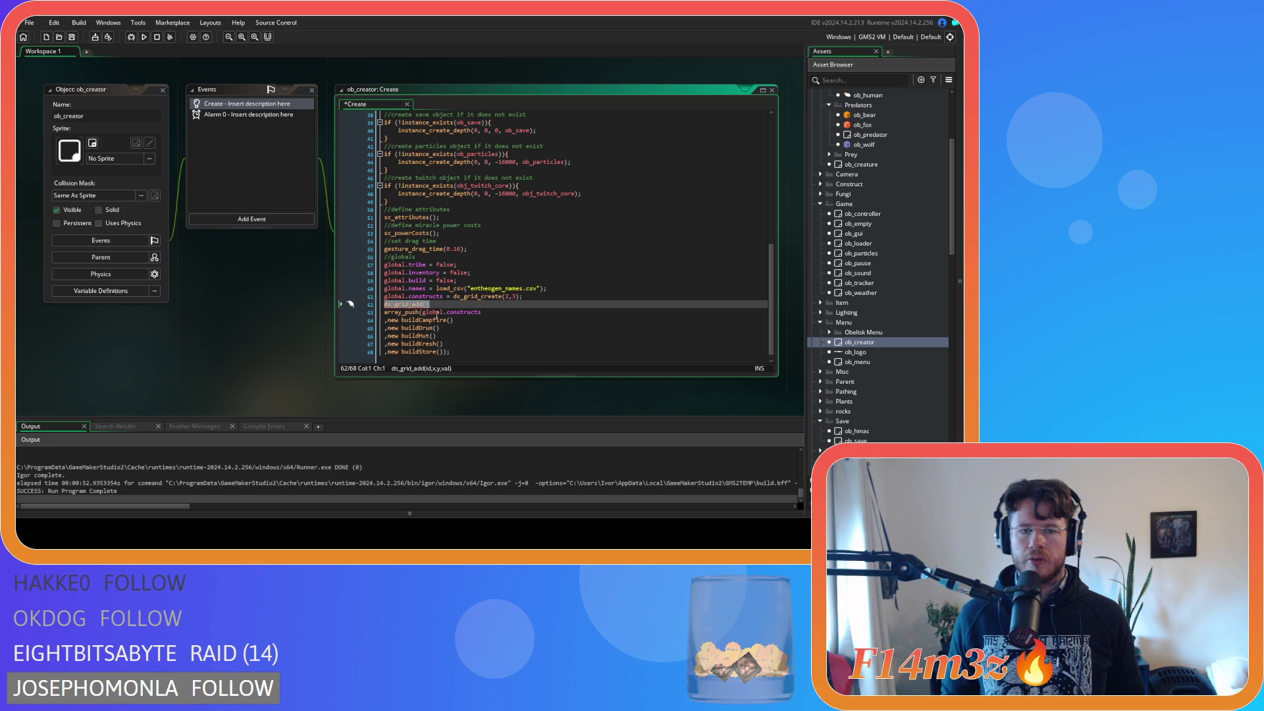
{"action": "key", "text": "BackSpace"}
{"action": "key", "text": "Return"}
{"action": "type", "text": "ds_grid_add();"}
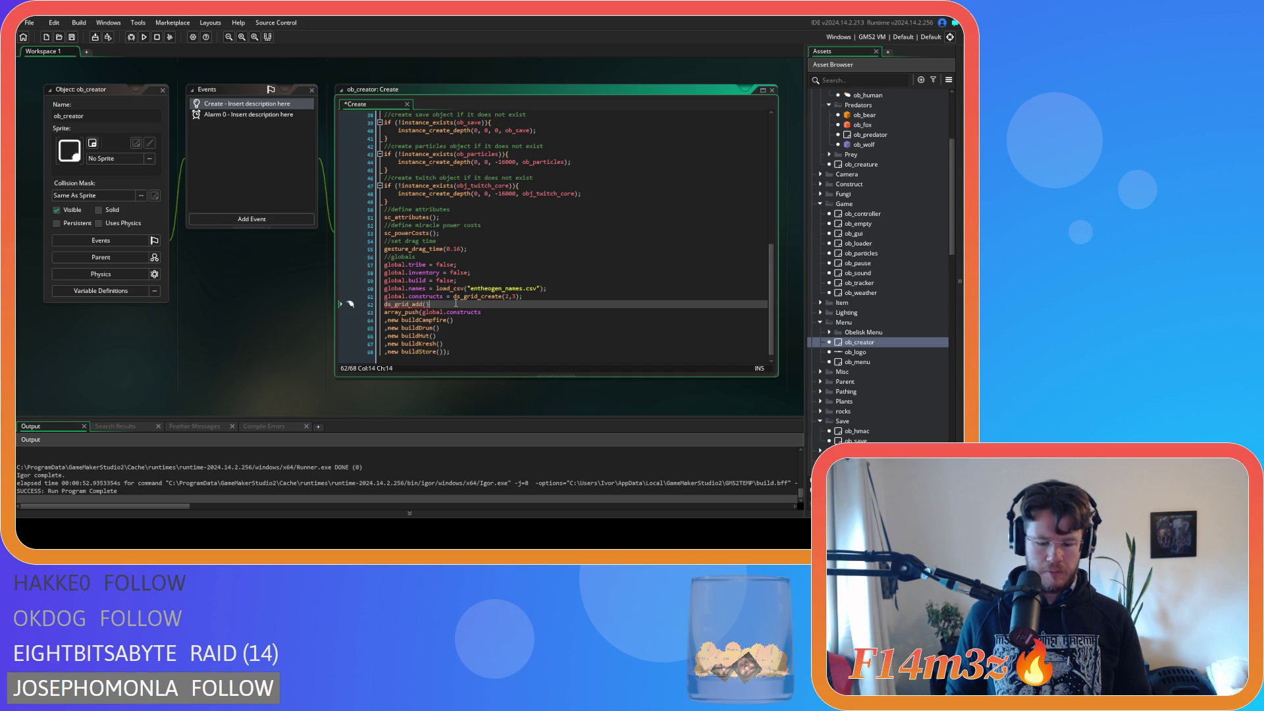
{"action": "type", "text": "global.constructs"}
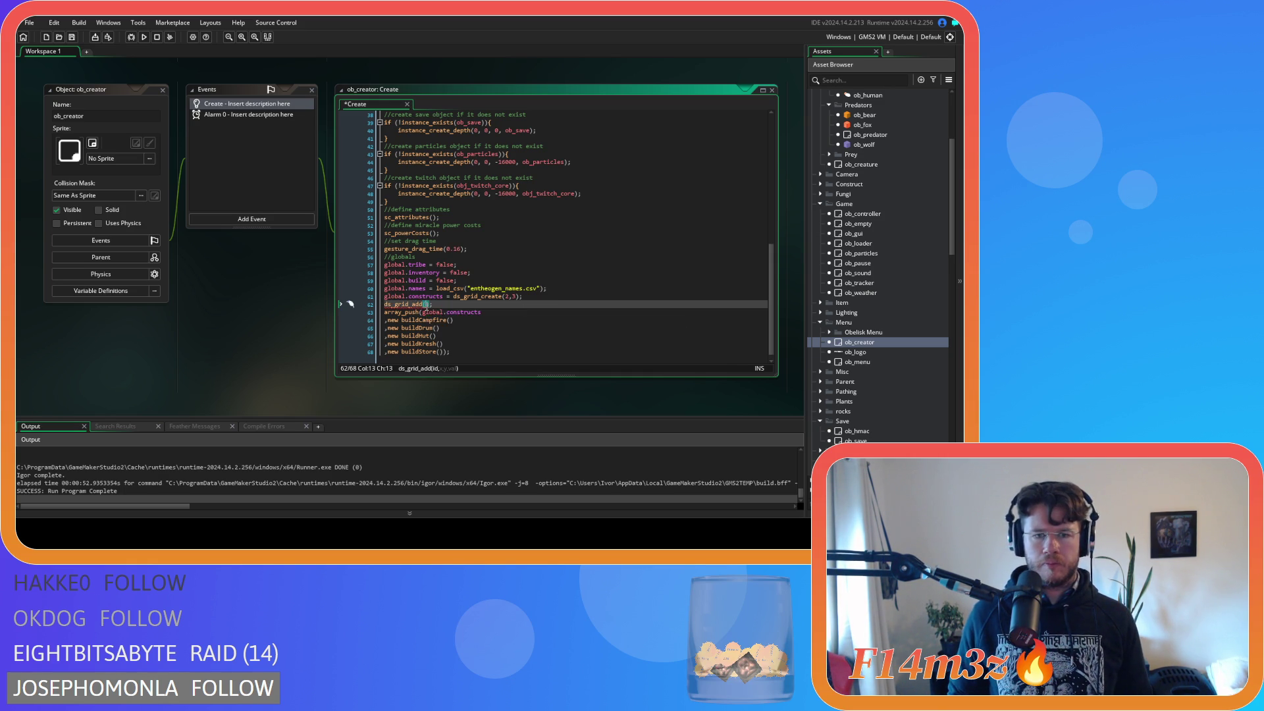
{"action": "type", "text": ",0"}
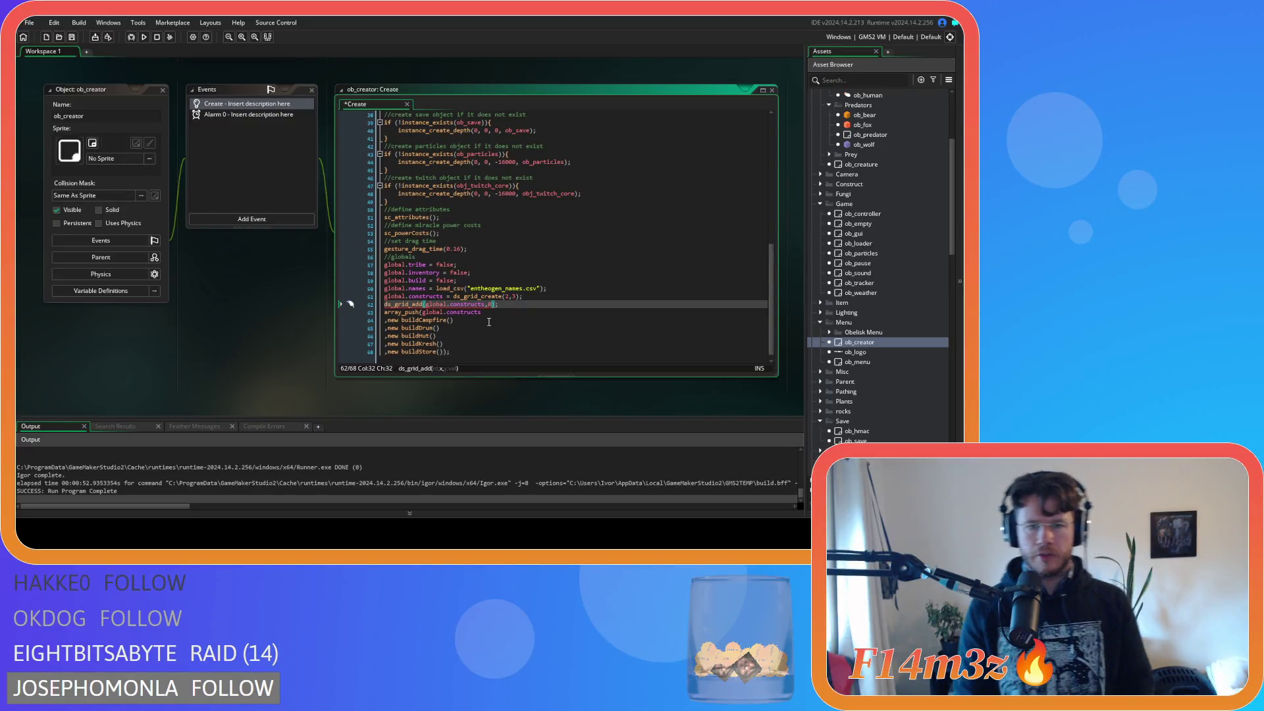
{"action": "type", "text": ",0,"}
{"action": "mouse_move", "coordinate": [453, 321]}
{"action": "left_mouse_down"}
{"action": "mouse_move", "coordinate": [387, 328]}
{"action": "mouse_move", "coordinate": [502, 304]}
{"action": "left_mouse_up"}
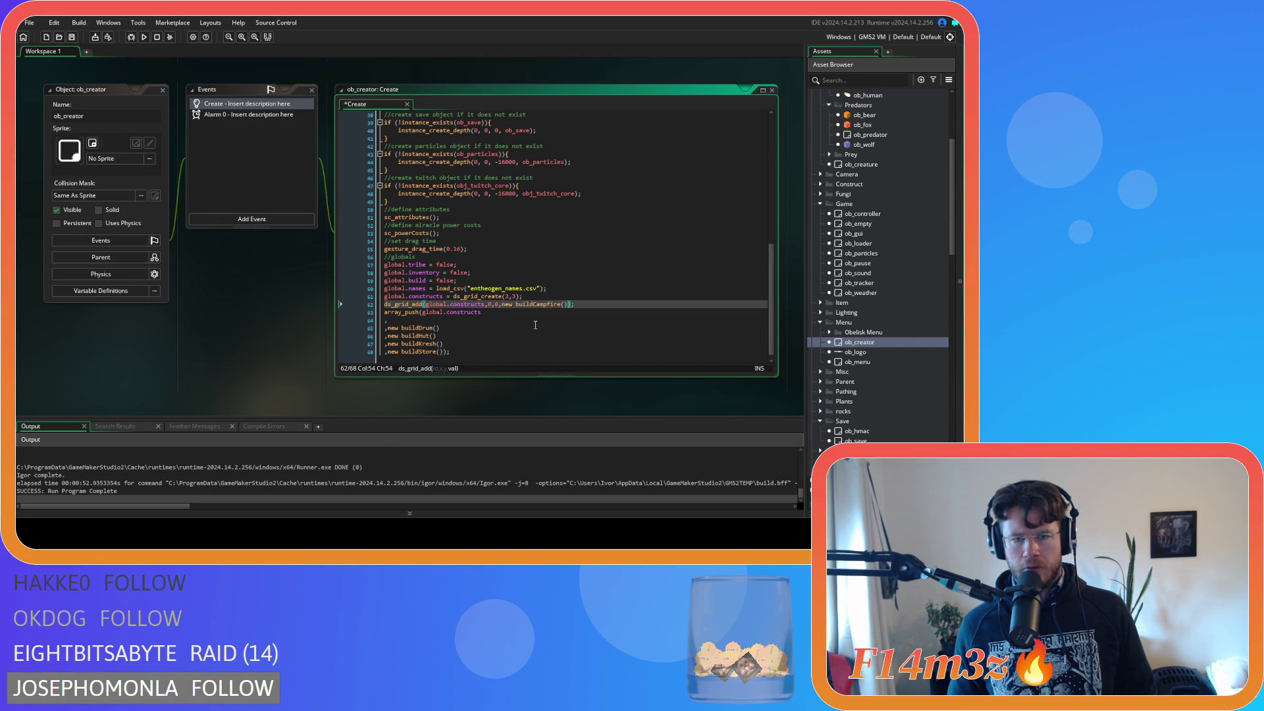
Step: Duplicate it into a cell 1,0 line holding buildDrum from the old list
{"action": "key", "text": "ctrl+d"}
{"action": "double_click", "coordinate": [498, 312]}
{"action": "type", "text": "1"}
{"action": "double_click", "coordinate": [496, 312]}
{"action": "type", "text": "0"}
{"action": "double_click", "coordinate": [490, 312]}
{"action": "type", "text": "1"}
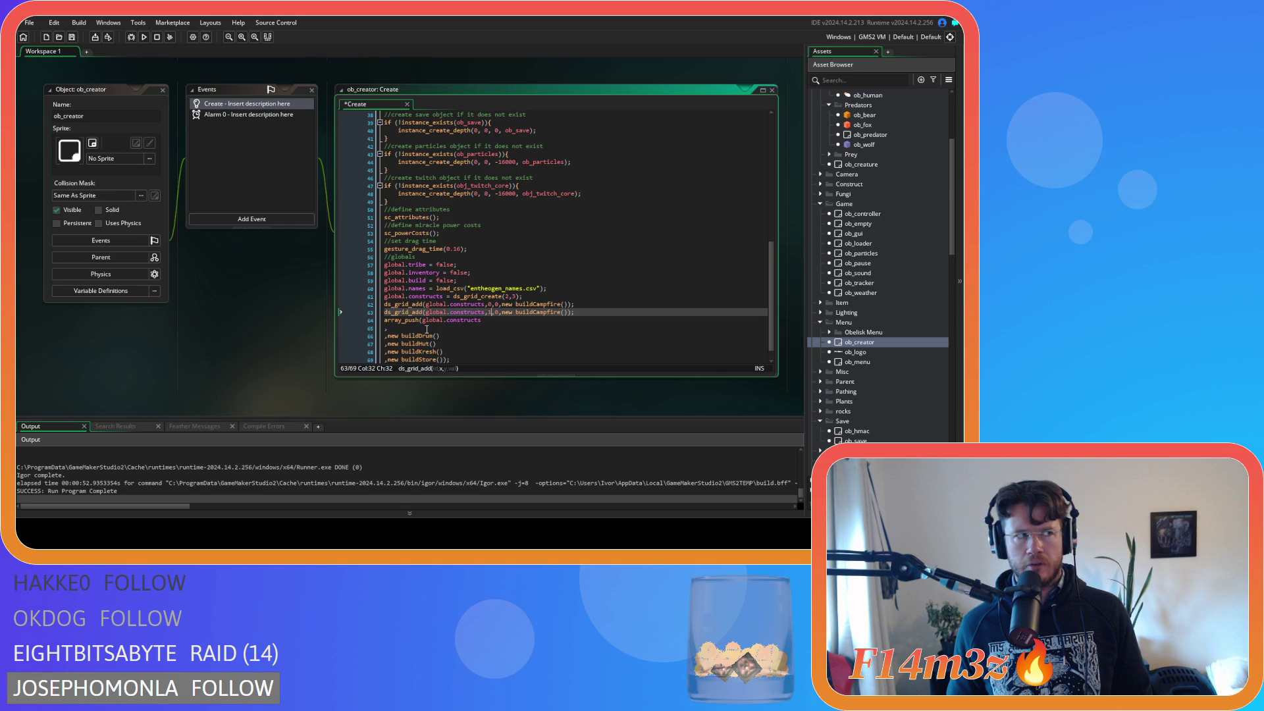
{"action": "left_click_drag", "start_coordinate": [440, 335], "coordinate": [388, 336]}
{"action": "key", "text": "BackSpace"}
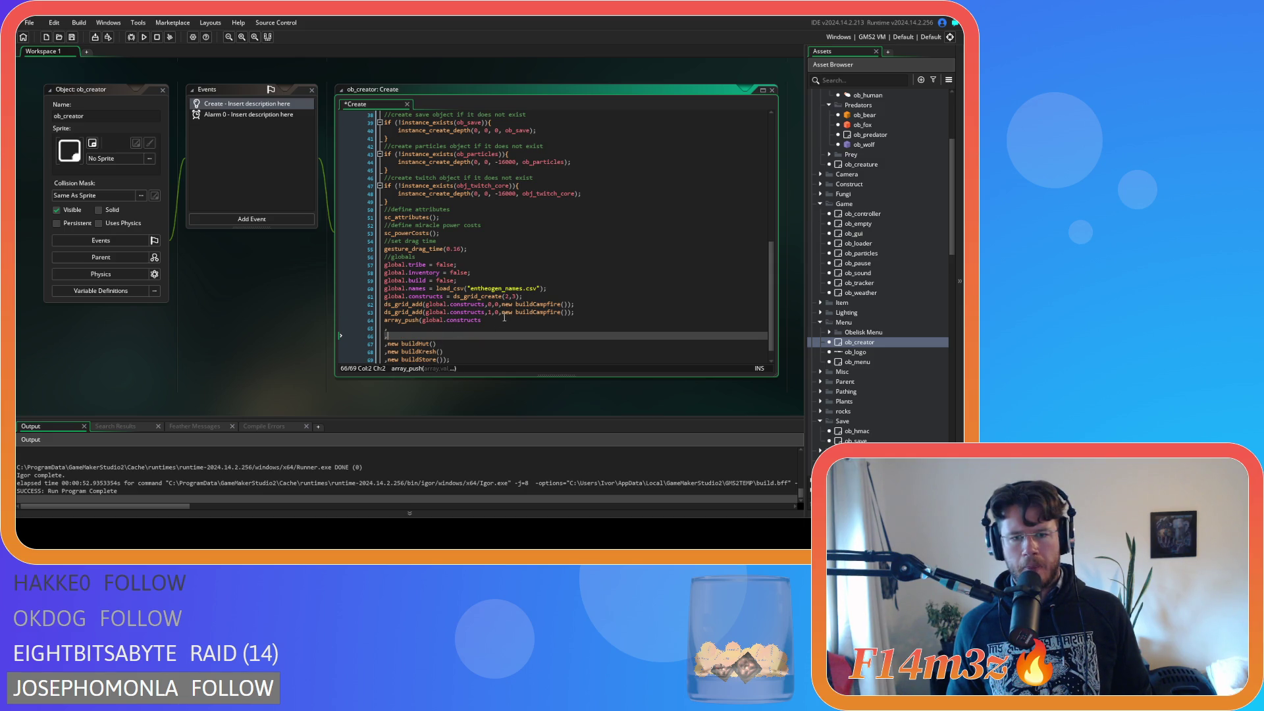
{"action": "left_click_drag", "start_coordinate": [502, 312], "coordinate": [564, 312]}
{"action": "type", "text": "new buildDrum"}
Step: Add a grid line for buildHut cut from the old list
{"action": "key", "text": "ctrl+d"}
{"action": "left_click", "coordinate": [498, 320]}
{"action": "key", "text": "BackSpace"}
{"action": "type", "text": "1"}
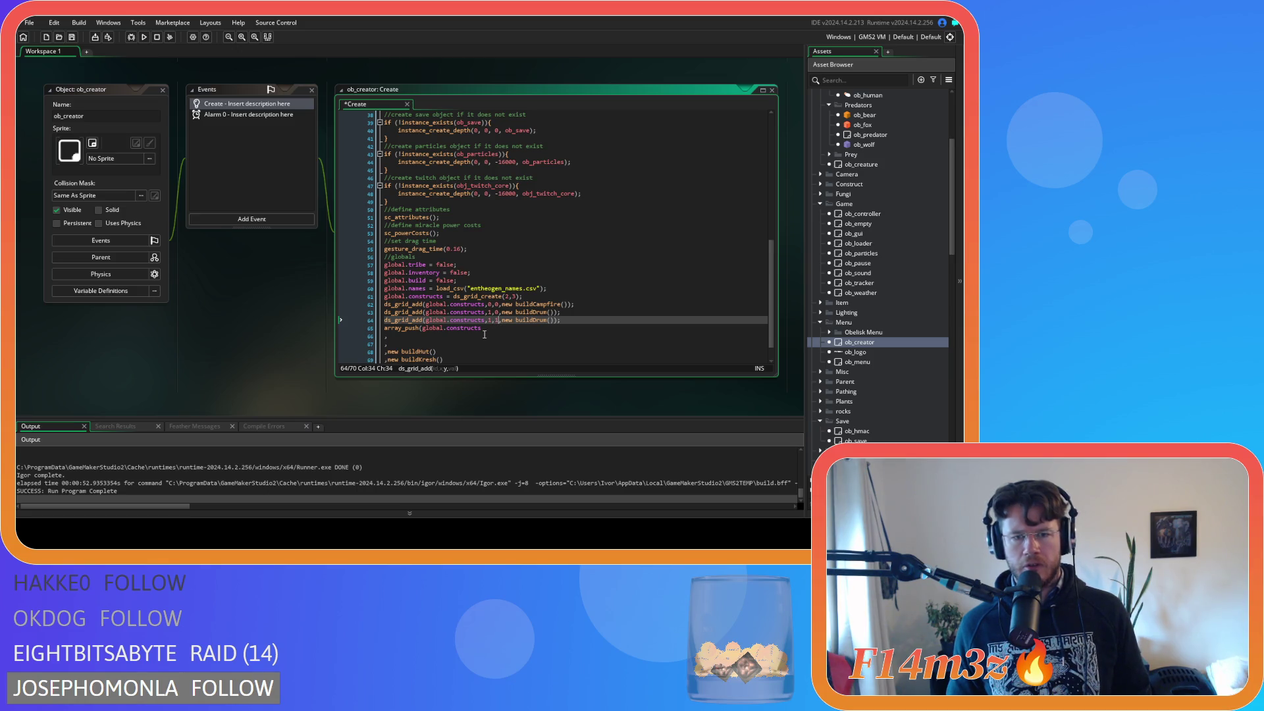
{"action": "scroll", "coordinate": [493, 333], "scroll_direction": "down", "scroll_amount": 1}
{"action": "left_click_drag", "start_coordinate": [435, 332], "coordinate": [388, 332]}
{"action": "key", "text": "ctrl+x"}
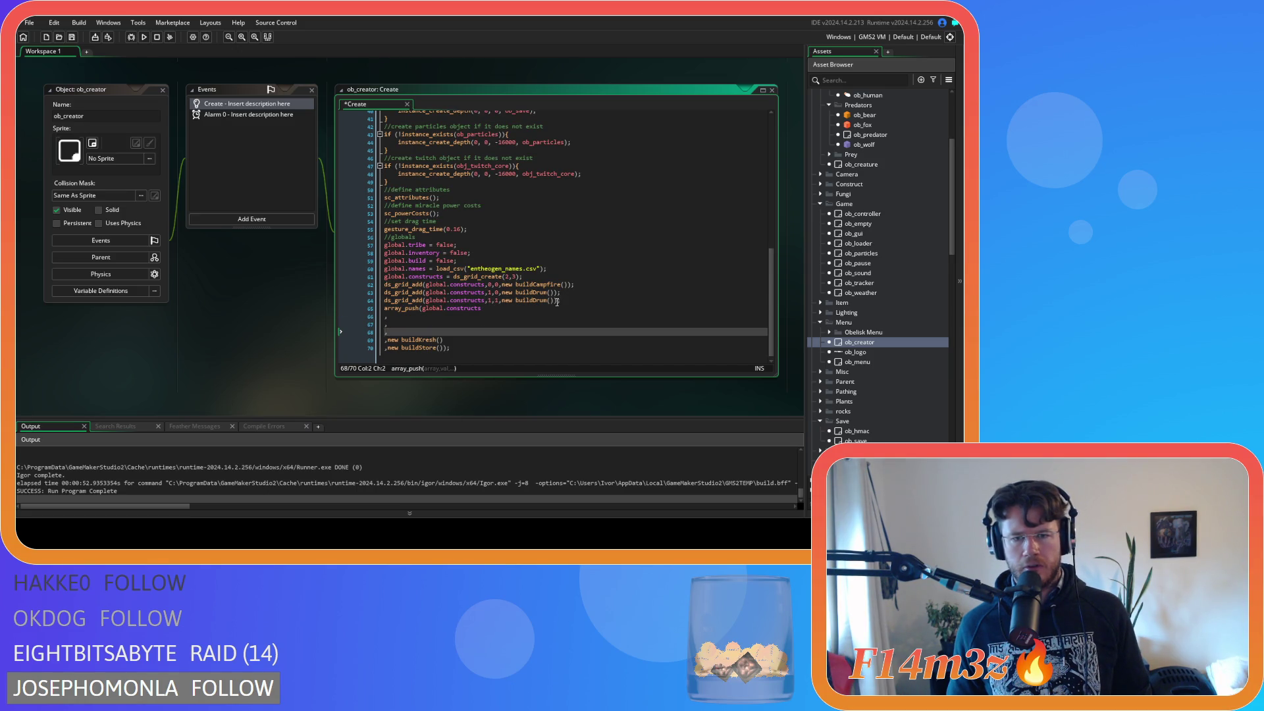
{"action": "left_click_drag", "start_coordinate": [559, 300], "coordinate": [513, 303]}
{"action": "key", "text": "ctrl+v"}
Step: Add a grid line for buildKresh cut from the old list
{"action": "key", "text": "ctrl+d"}
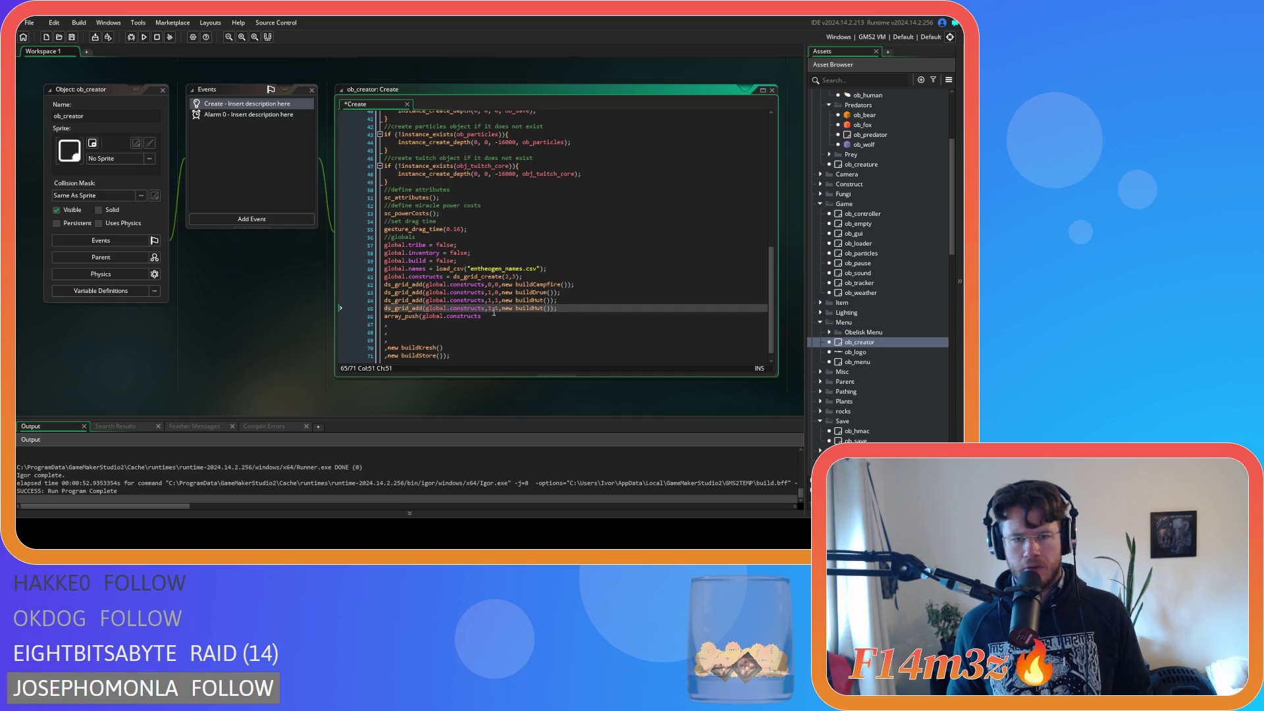
{"action": "left_click", "coordinate": [490, 300]}
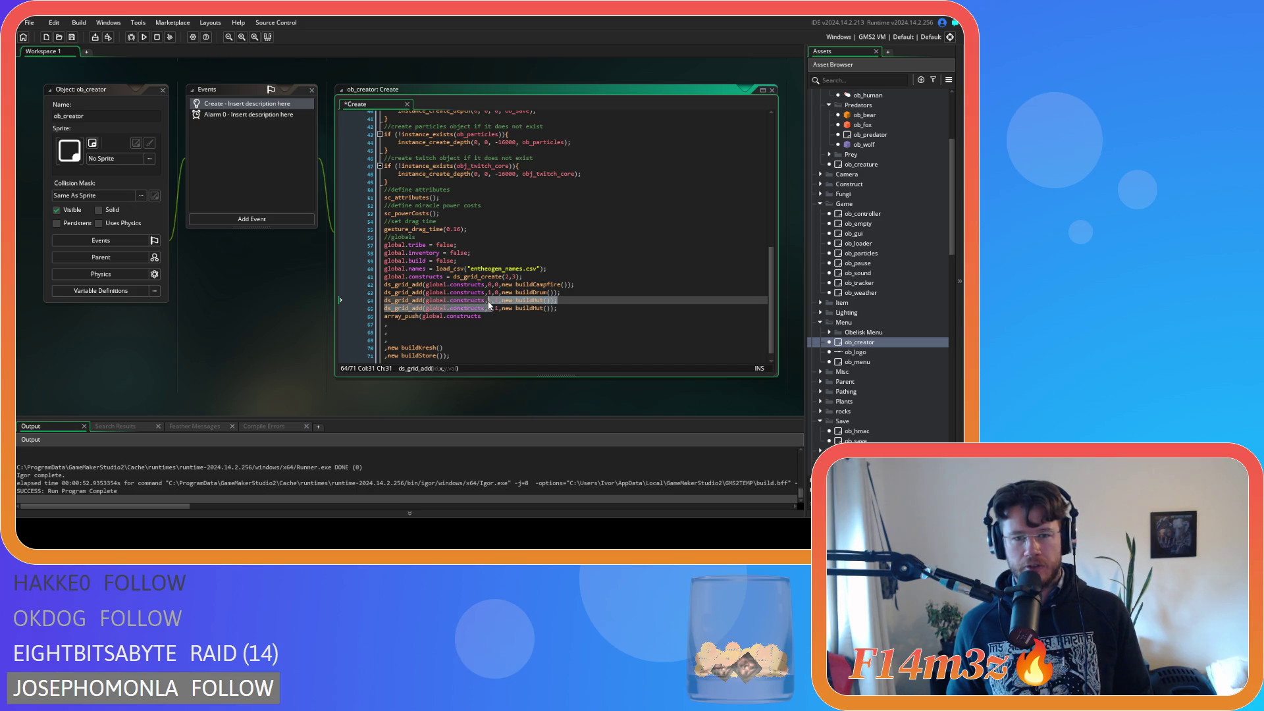
{"action": "key", "text": "BackSpace"}
{"action": "type", "text": "0"}
{"action": "key", "text": "End"}
{"action": "left_click", "coordinate": [451, 348]}
{"action": "left_click_drag", "start_coordinate": [451, 348], "coordinate": [388, 347]}
{"action": "key", "text": "ctrl+x"}
{"action": "left_click_drag", "start_coordinate": [551, 308], "coordinate": [502, 307]}
{"action": "key", "text": "ctrl+v"}
{"action": "left_click", "coordinate": [566, 308]}
Step: Add a buildStore line at cell 0,2, save, and delete the leftover array_push block
{"action": "key", "text": "ctrl+d"}
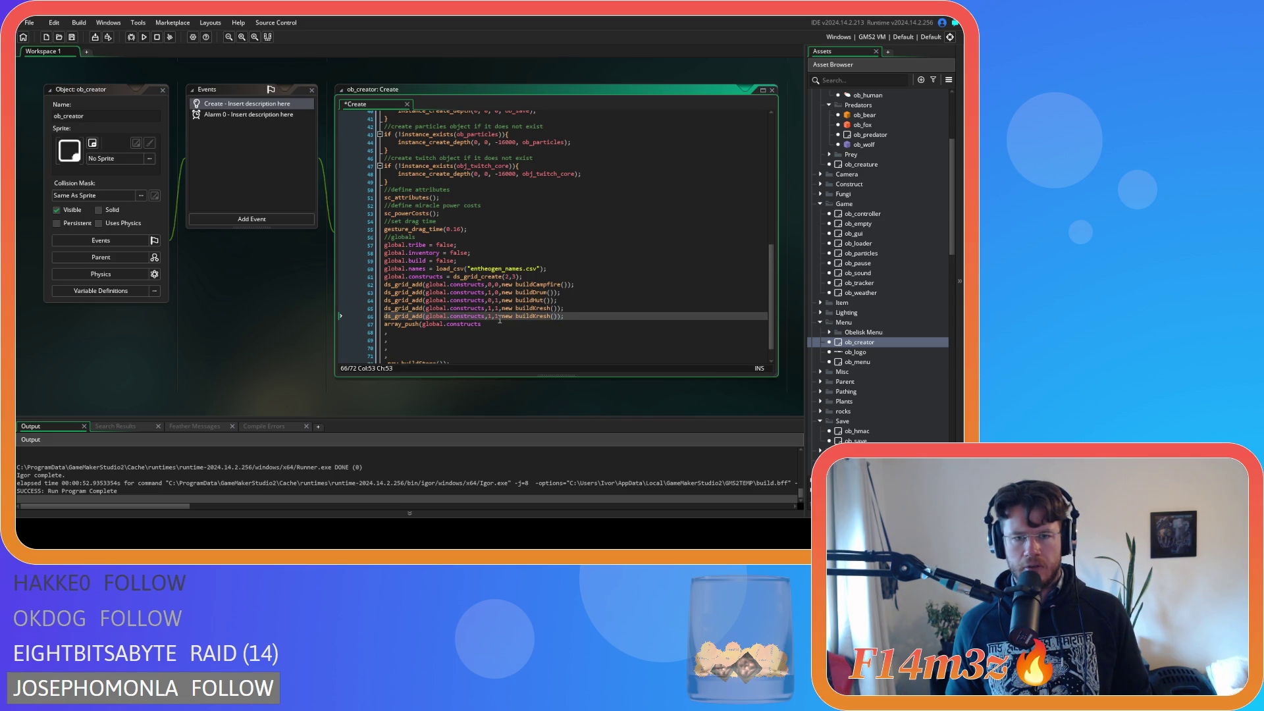
{"action": "left_click", "coordinate": [498, 316]}
{"action": "key", "text": "BackSpace"}
{"action": "key", "text": "BackSpace"}
{"action": "key", "text": "BackSpace"}
{"action": "type", "text": "0,2"}
{"action": "left_click", "coordinate": [593, 316]}
{"action": "left_click", "coordinate": [409, 362]}
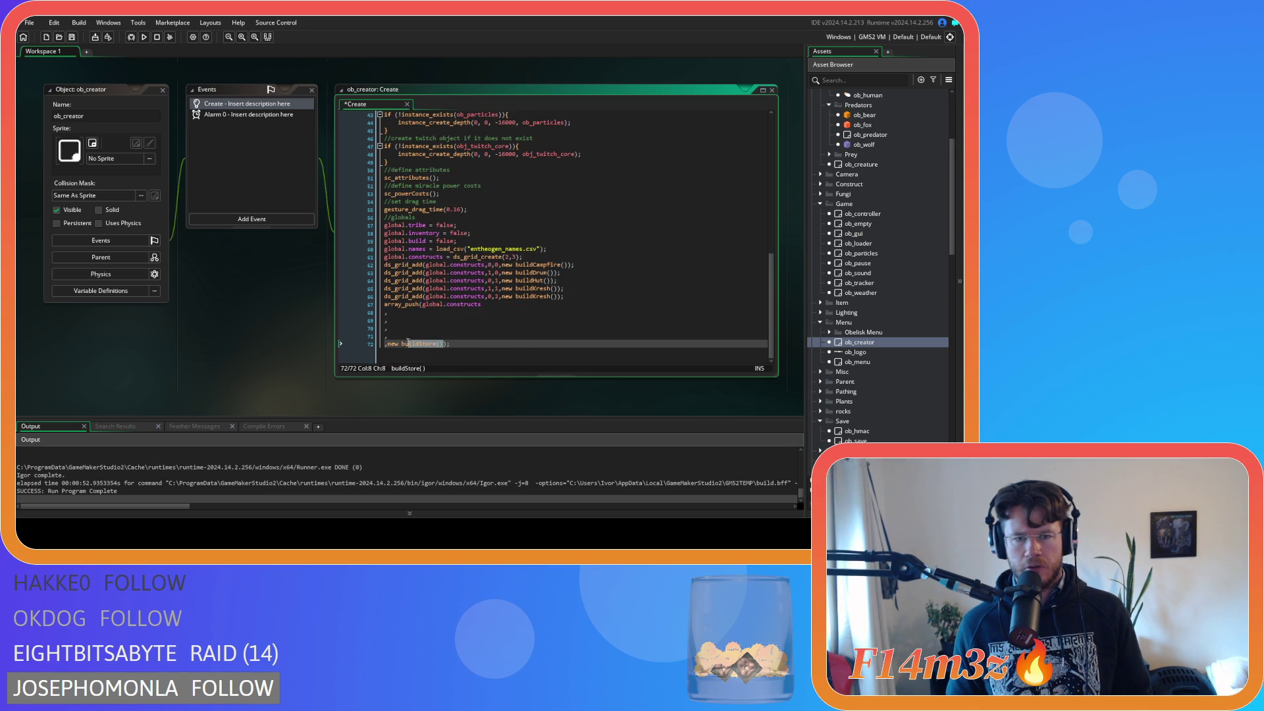
{"action": "key", "text": "Delete"}
{"action": "left_click_drag", "start_coordinate": [560, 296], "coordinate": [510, 304]}
{"action": "type", "text": "w buildStore()"}
{"action": "left_click", "coordinate": [570, 296]}
{"action": "key", "text": "ctrl+s"}
{"action": "left_click_drag", "start_coordinate": [395, 344], "coordinate": [345, 302]}
{"action": "key", "text": "BackSpace"}
{"action": "key", "text": "BackSpace"}
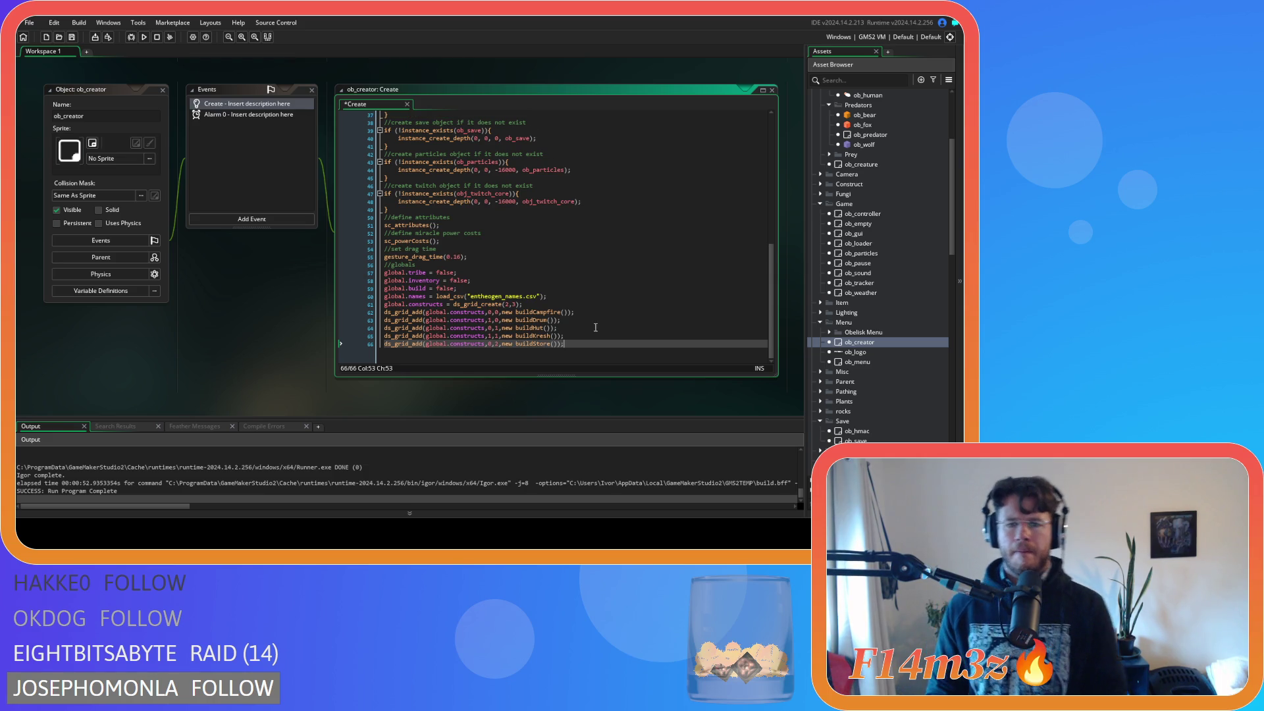
{"action": "left_click", "coordinate": [579, 330]}
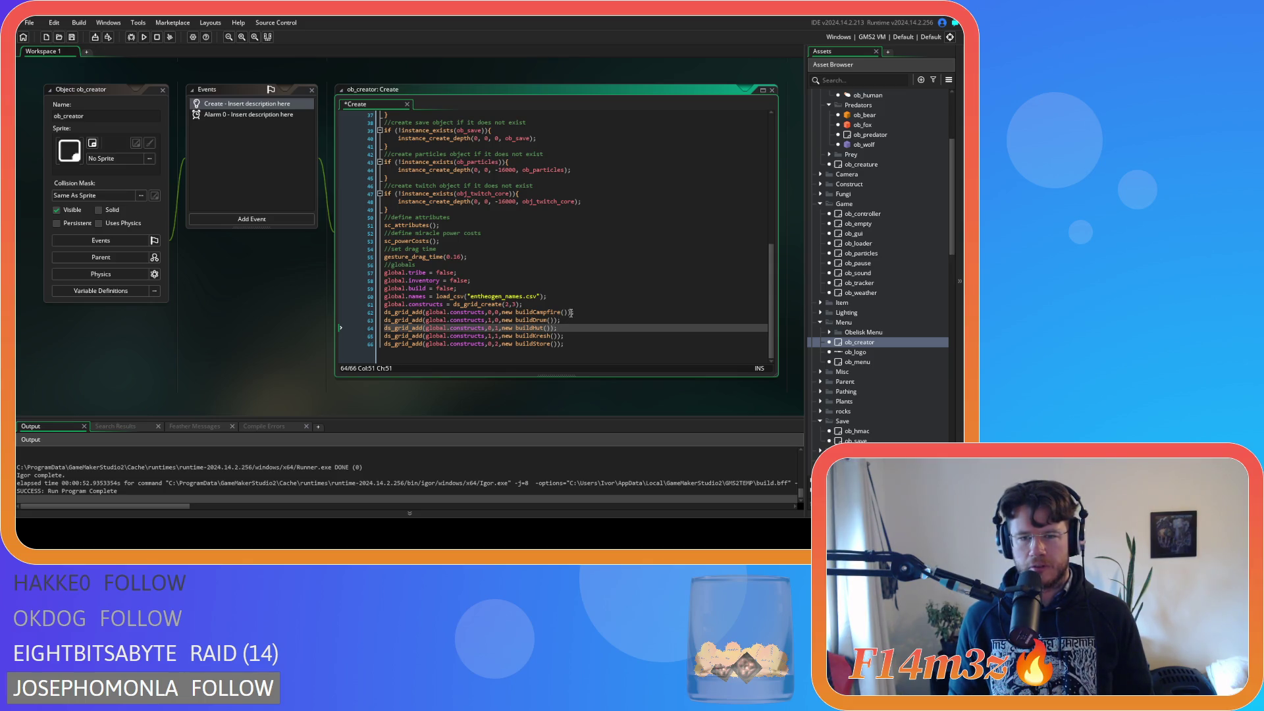
{"action": "left_click_drag", "start_coordinate": [569, 313], "coordinate": [374, 317]}
{"action": "left_click", "coordinate": [516, 320]}
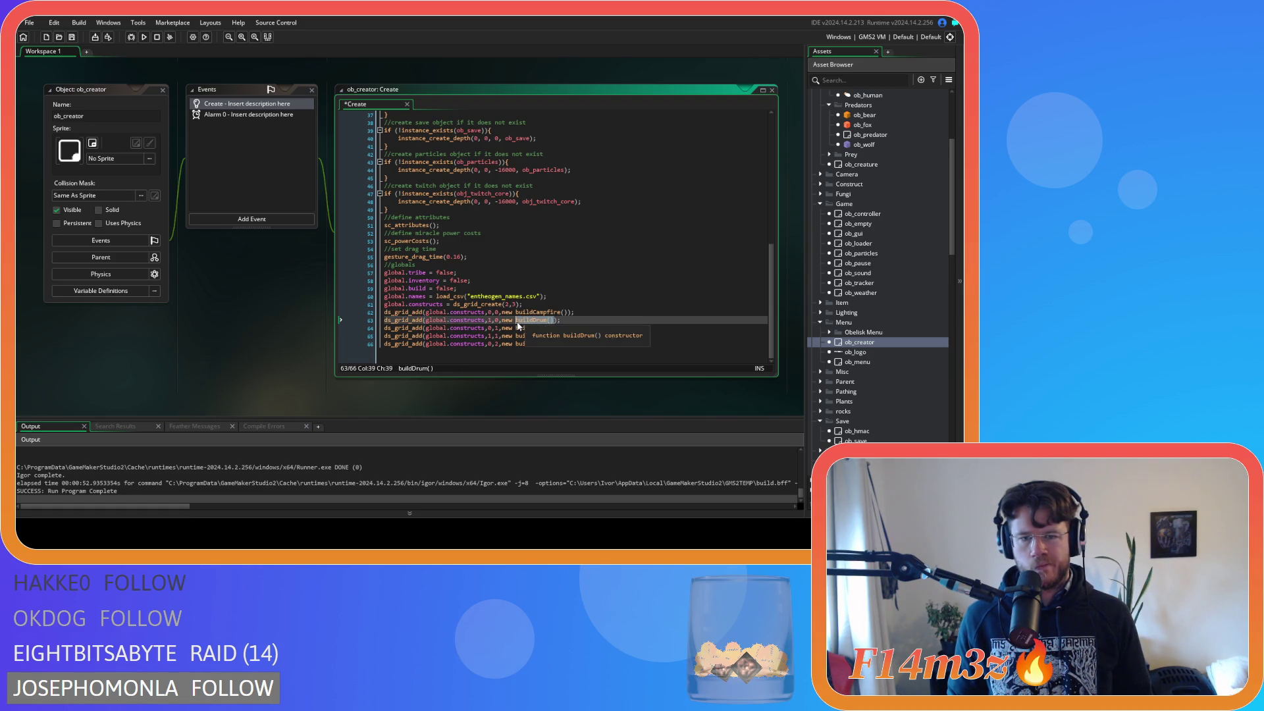
Step: Change line 62 to buildStore and line 63 to buildHut, then save
{"action": "double_click", "coordinate": [537, 312]}
{"action": "type", "text": "buildStore"}
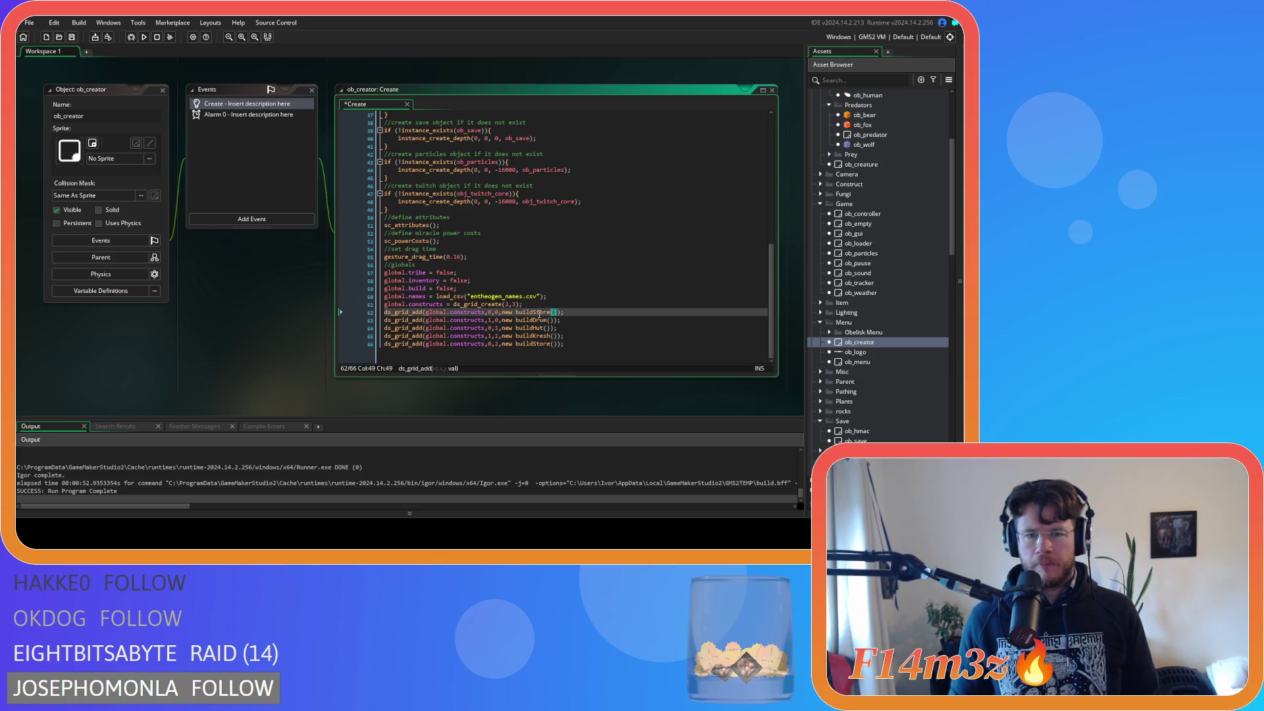
{"action": "double_click", "coordinate": [535, 320]}
{"action": "type", "text": "buildHut"}
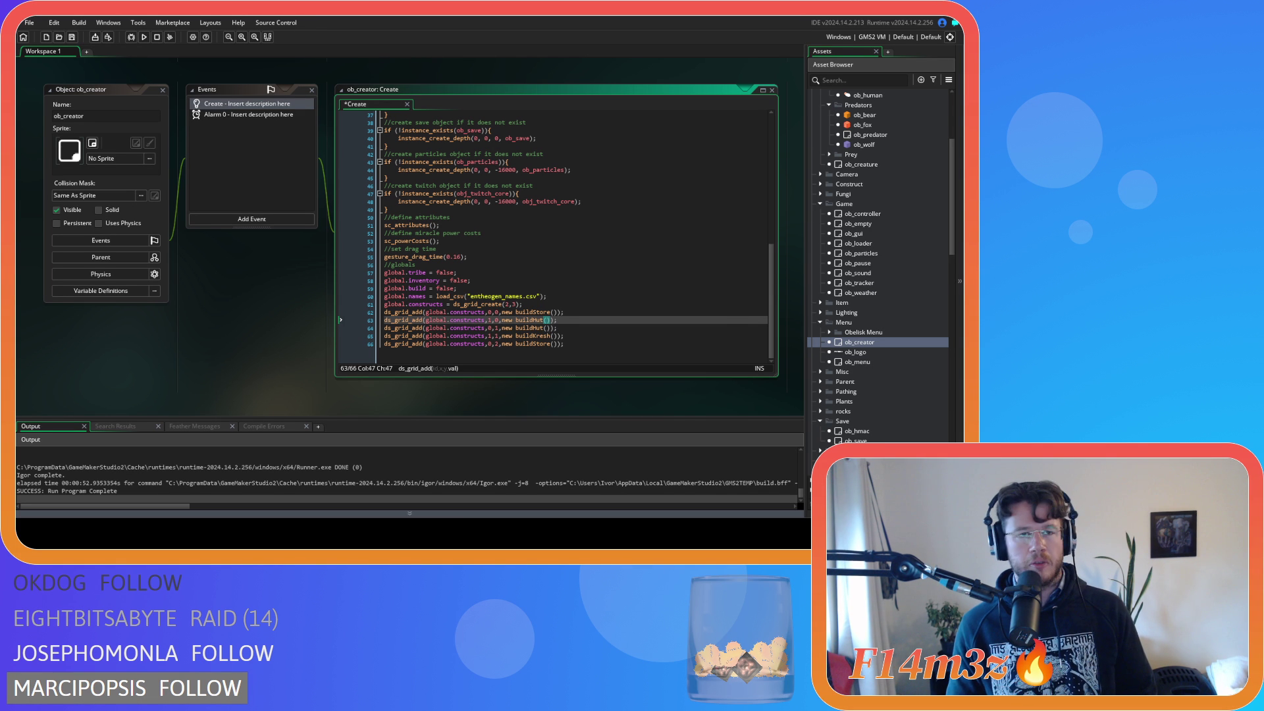
{"action": "left_click", "coordinate": [512, 320]}
{"action": "key", "text": "ctrl+s"}
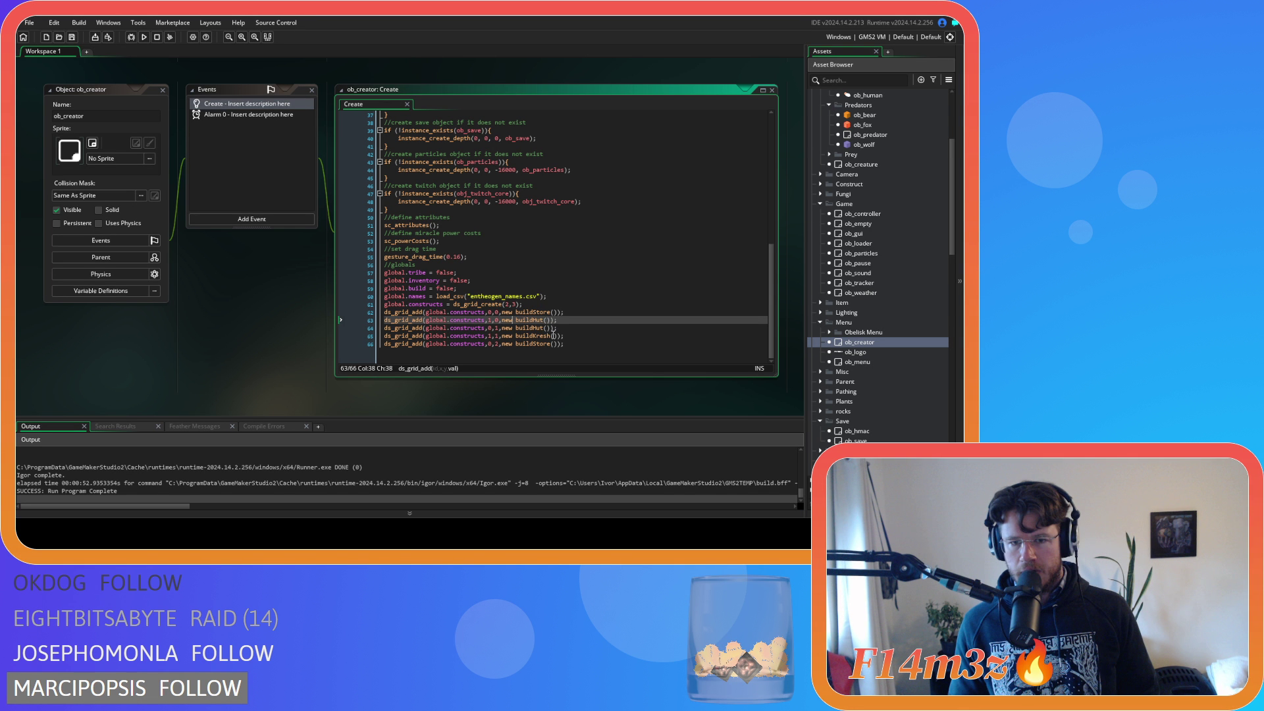
Step: Set lines 64–66 to buildKresh, buildDrum and buildCampfire, then save
{"action": "left_click", "coordinate": [516, 327]}
{"action": "type", "text": "buildKresh()"}
{"action": "left_click", "coordinate": [526, 336]}
{"action": "type", "text": "ldCampf"}
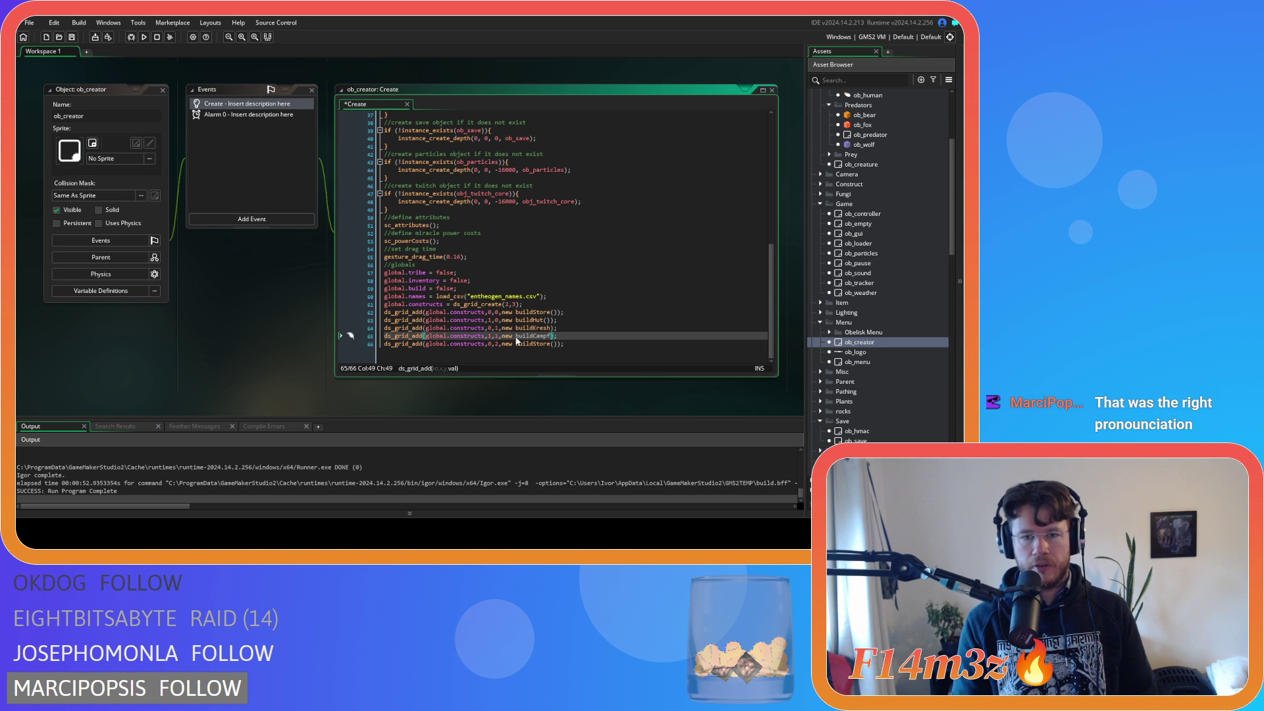
{"action": "key", "text": "BackSpace"}
{"action": "key", "text": "BackSpace"}
{"action": "key", "text": "BackSpace"}
{"action": "type", "text": "Drum"}
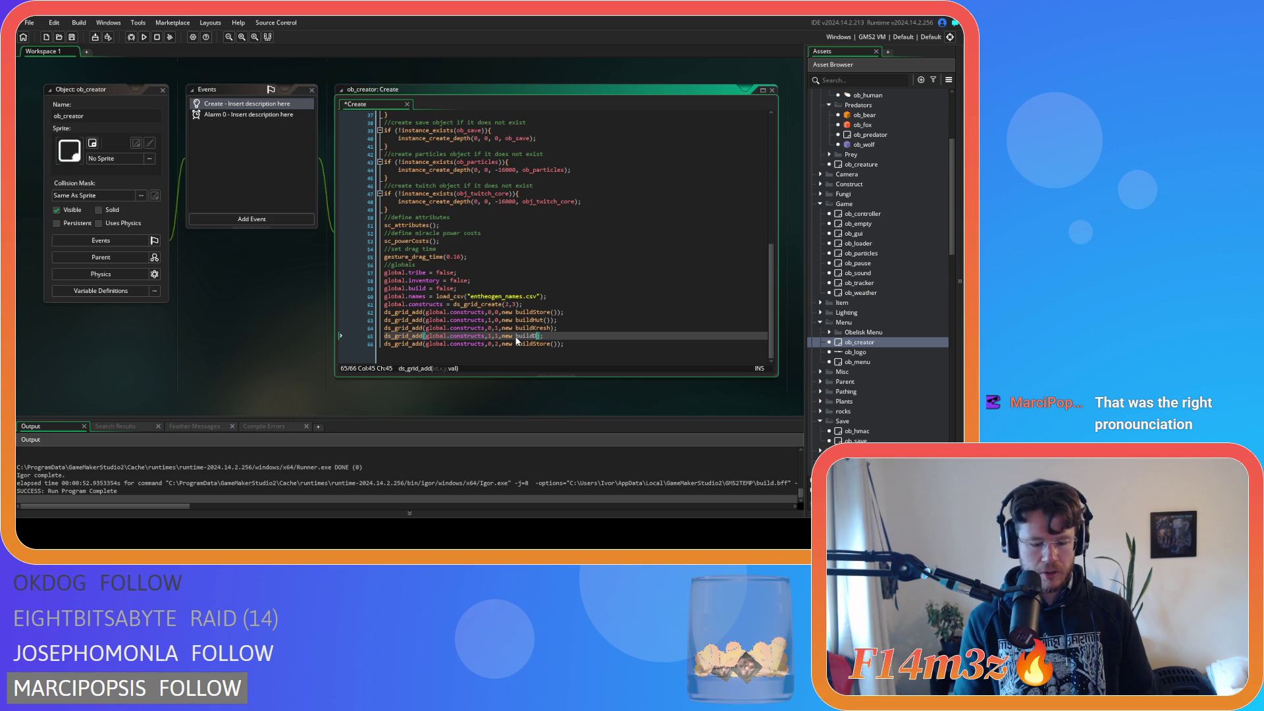
{"action": "left_click", "coordinate": [557, 344]}
{"action": "key", "text": "BackSpace"}
{"action": "key", "text": "BackSpace"}
{"action": "key", "text": "BackSpace"}
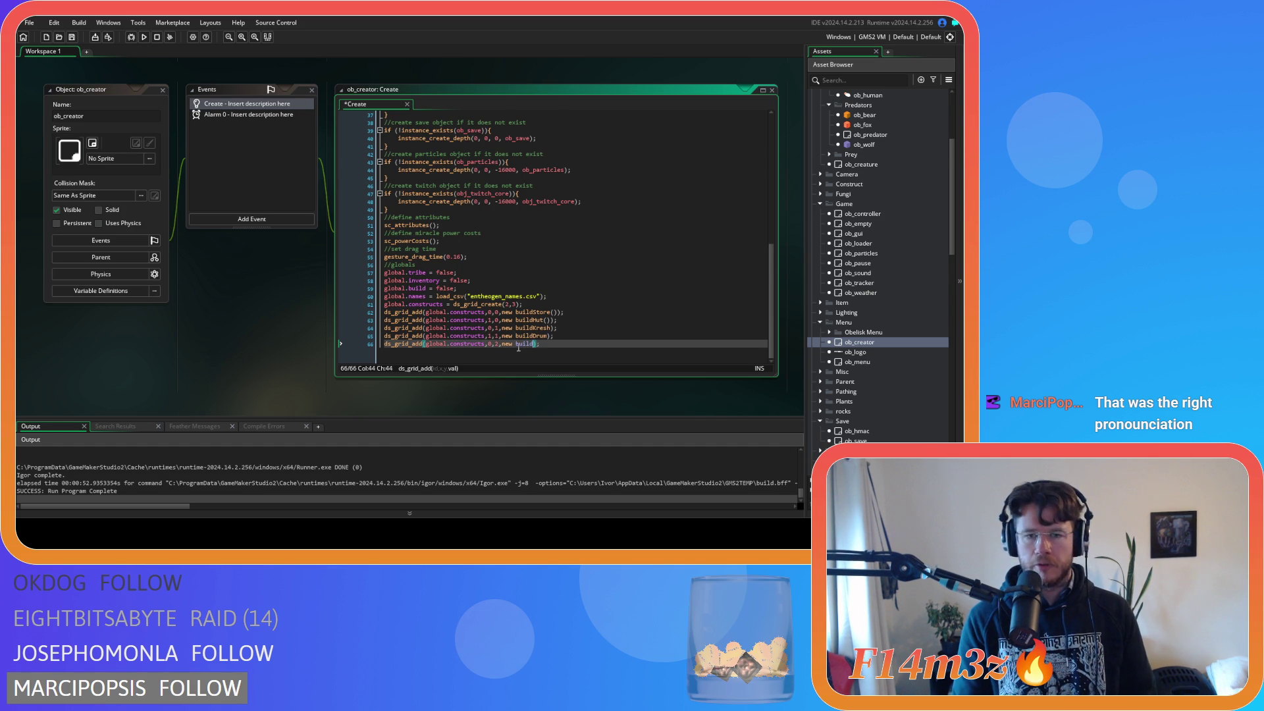
{"action": "type", "text": "Campfire"}
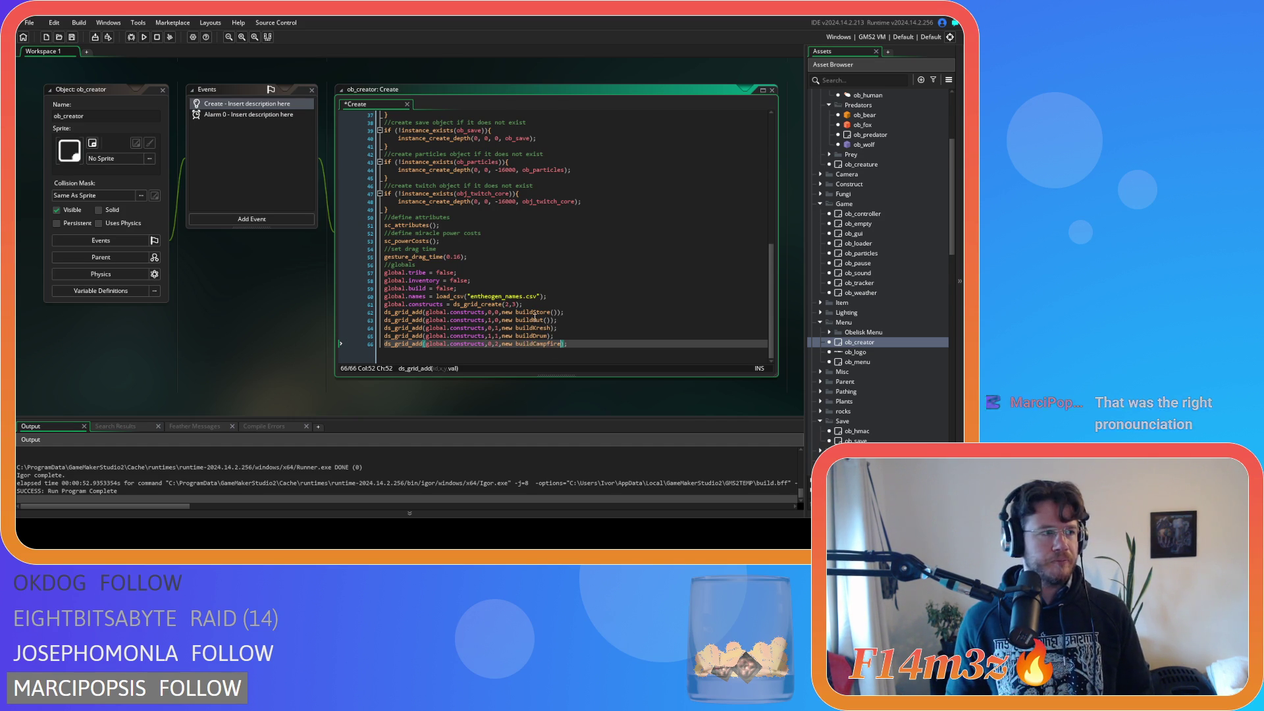
{"action": "type", "text": "()"}
{"action": "key", "text": "ctrl+s"}
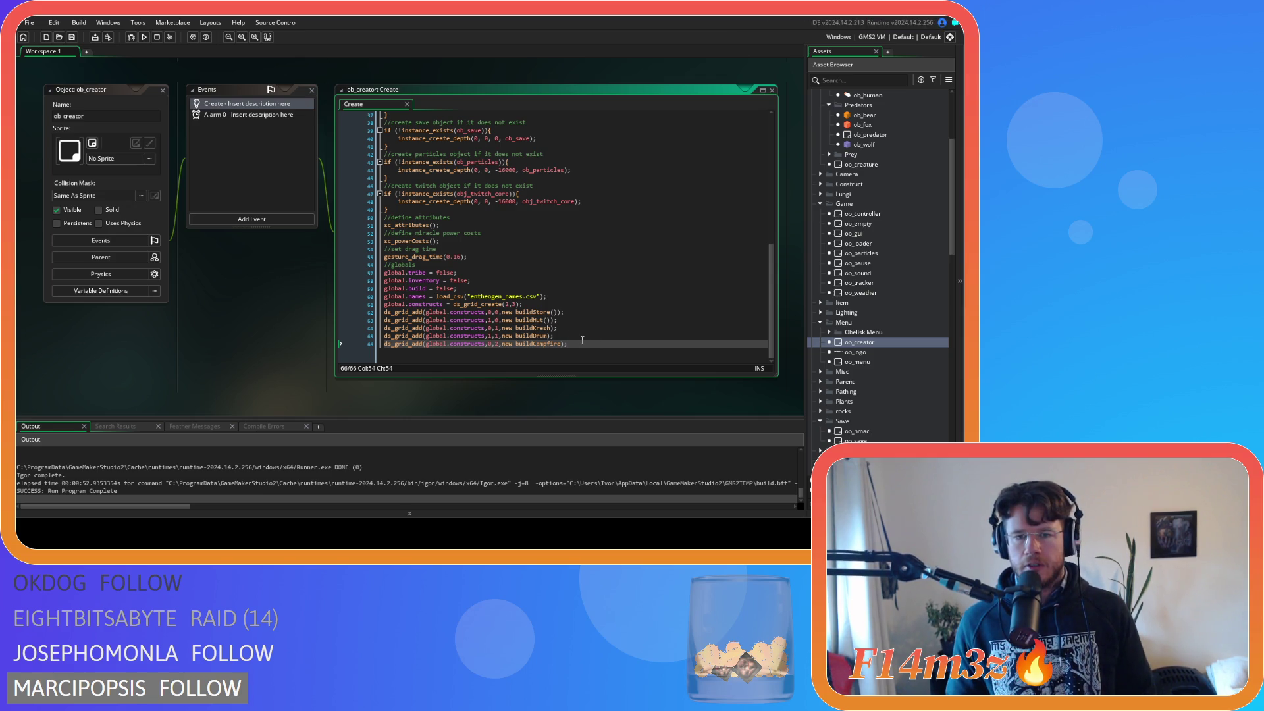
Step: Switch to the sc_drawBuildMenu script at its else branch
{"action": "triple_click", "coordinate": [565, 332]}
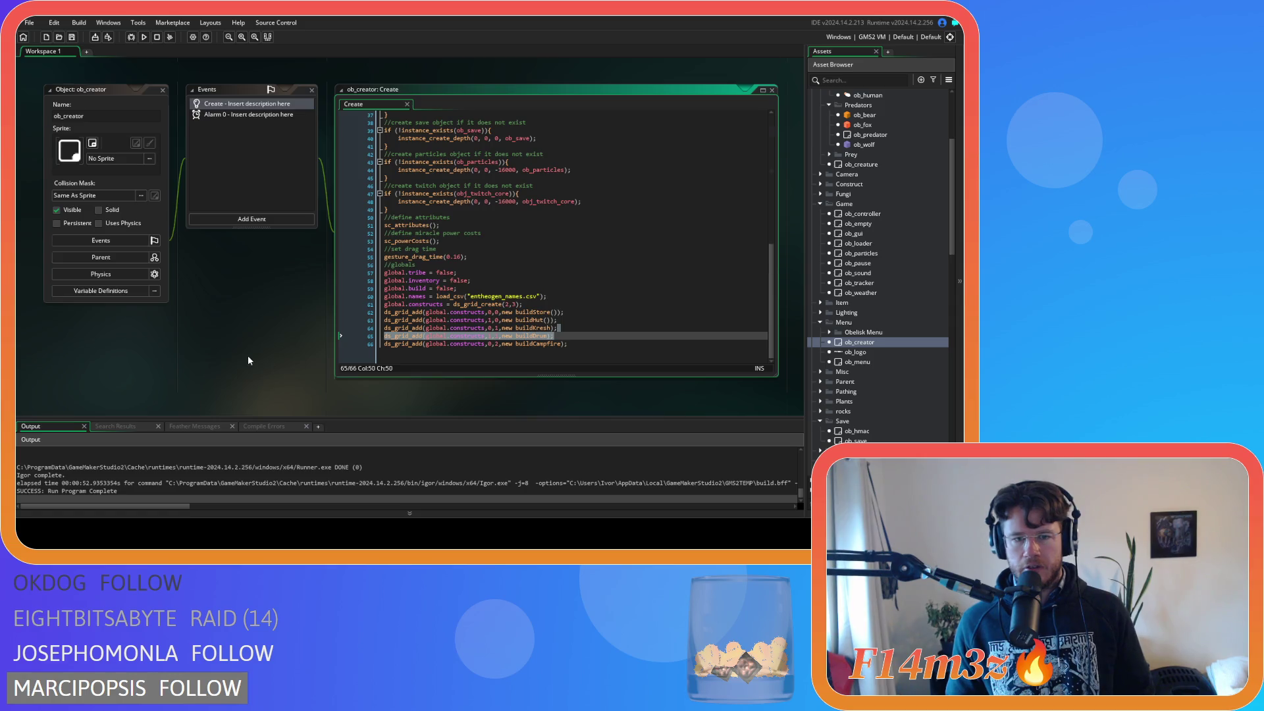
{"action": "key", "text": "ctrl+Tab"}
{"action": "left_click", "coordinate": [270, 293]}
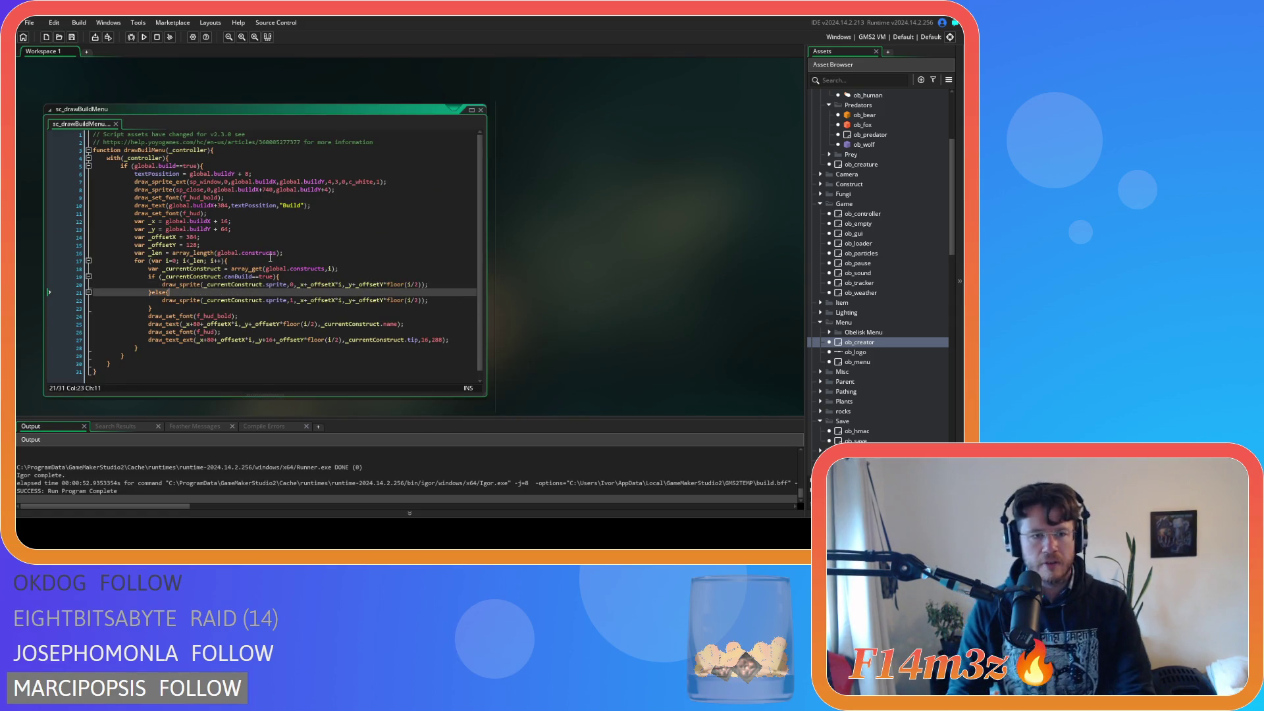
Step: Rename _len to _lenX on line 16 and duplicate that declaration line
{"action": "mouse_move", "coordinate": [268, 253]}
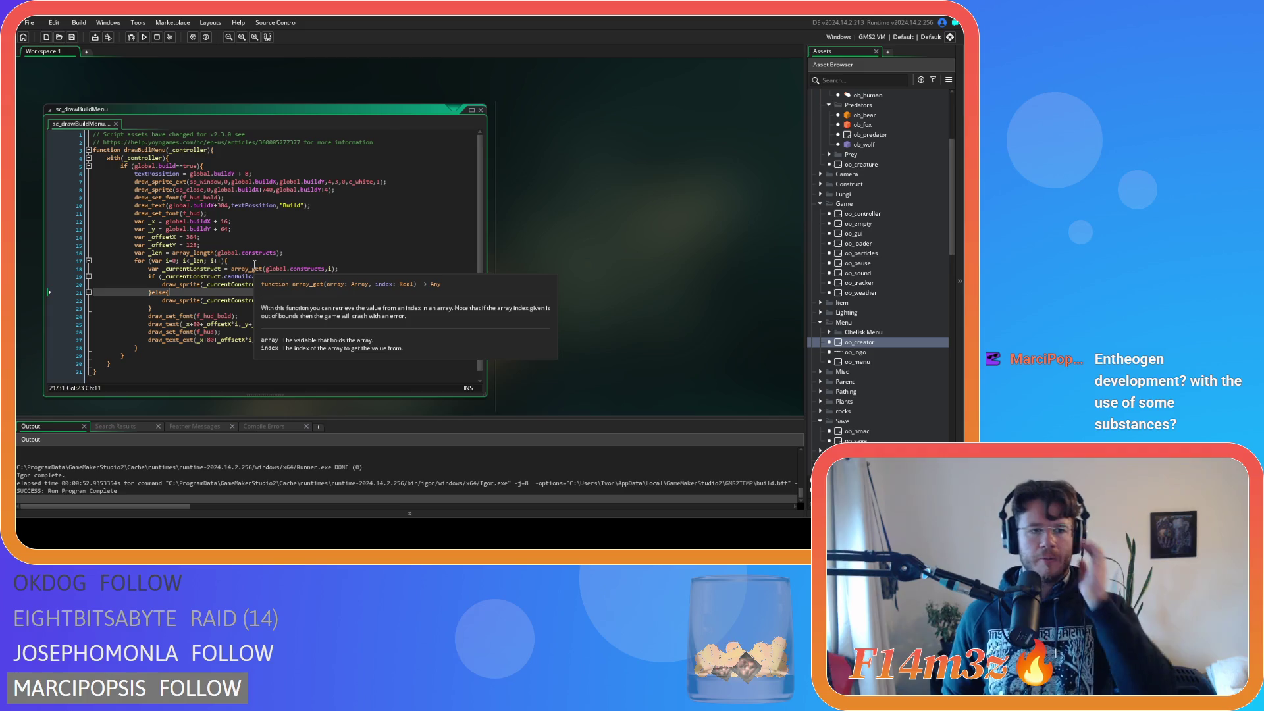
{"action": "left_click", "coordinate": [163, 253]}
{"action": "type", "text": "x"}
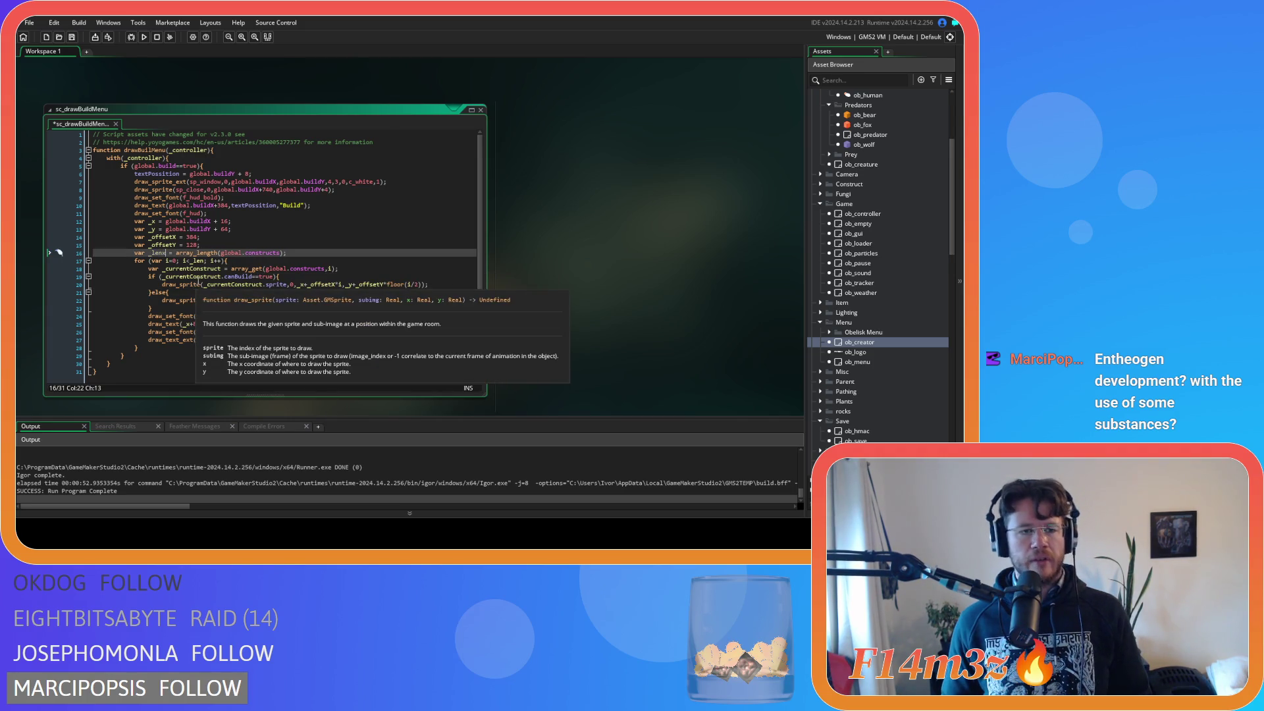
{"action": "type", "text": "X"}
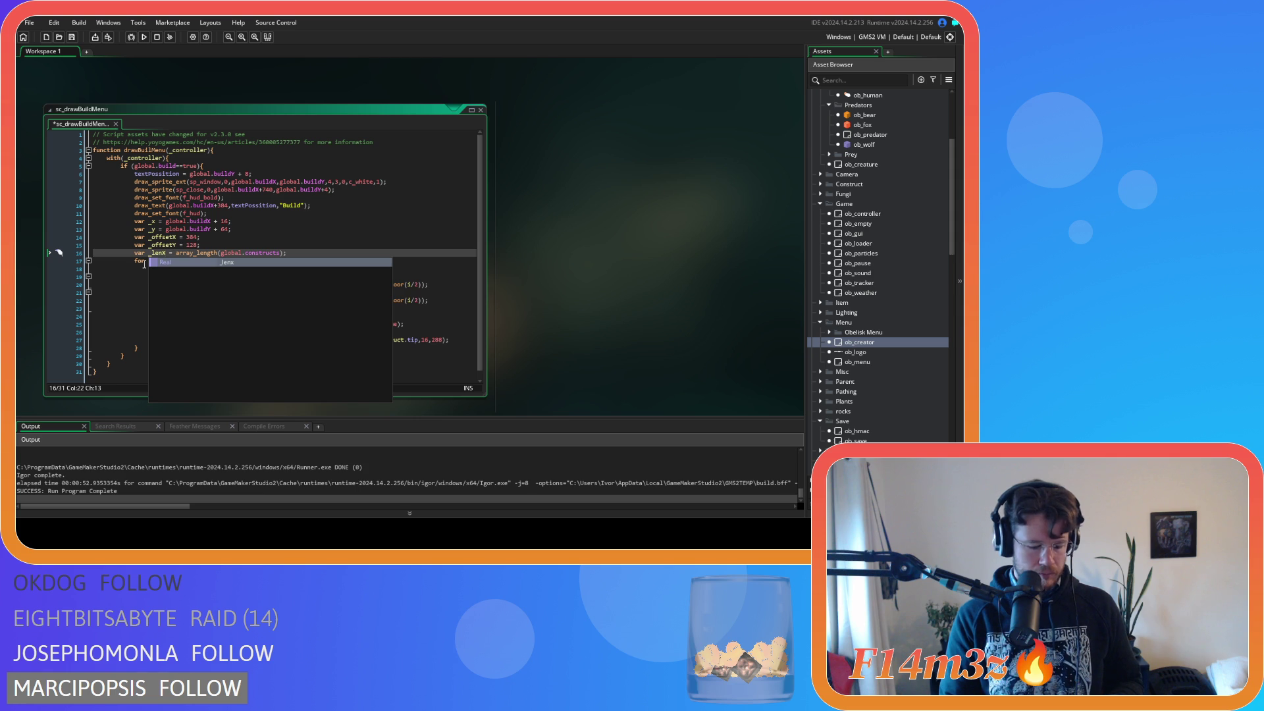
{"action": "left_click", "coordinate": [153, 254]}
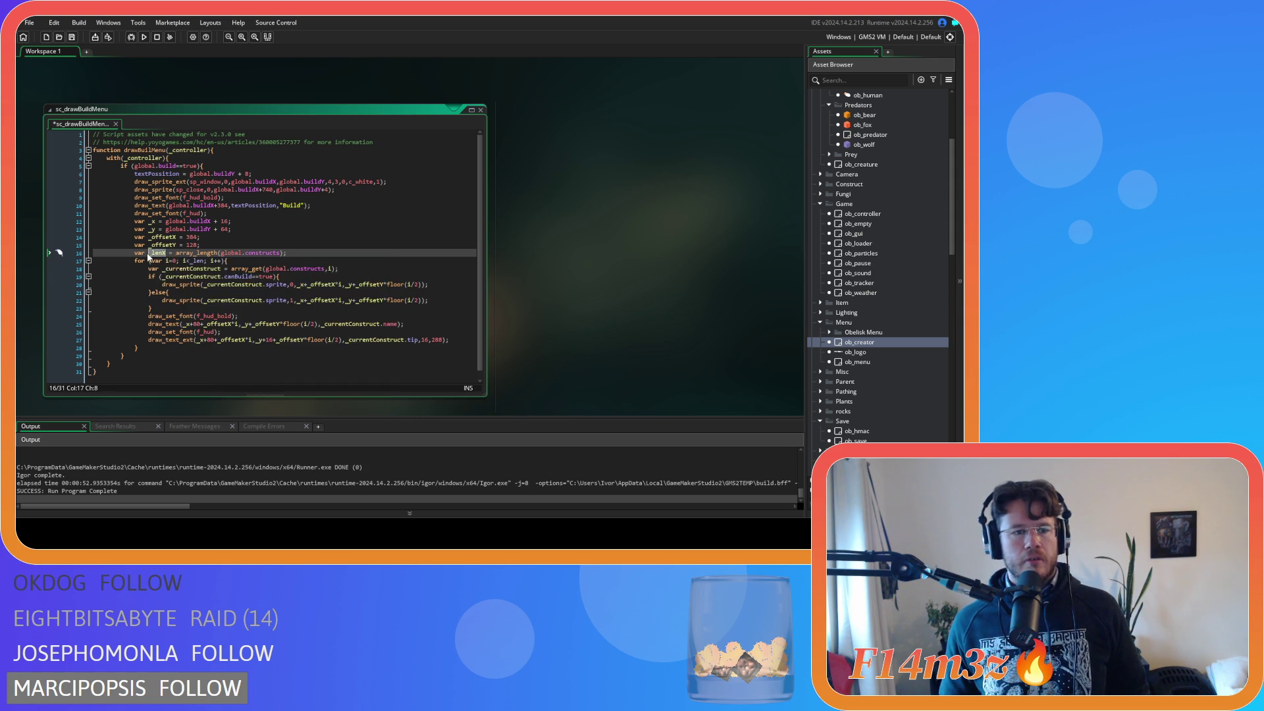
{"action": "type", "text": "X"}
{"action": "left_click", "coordinate": [295, 251]}
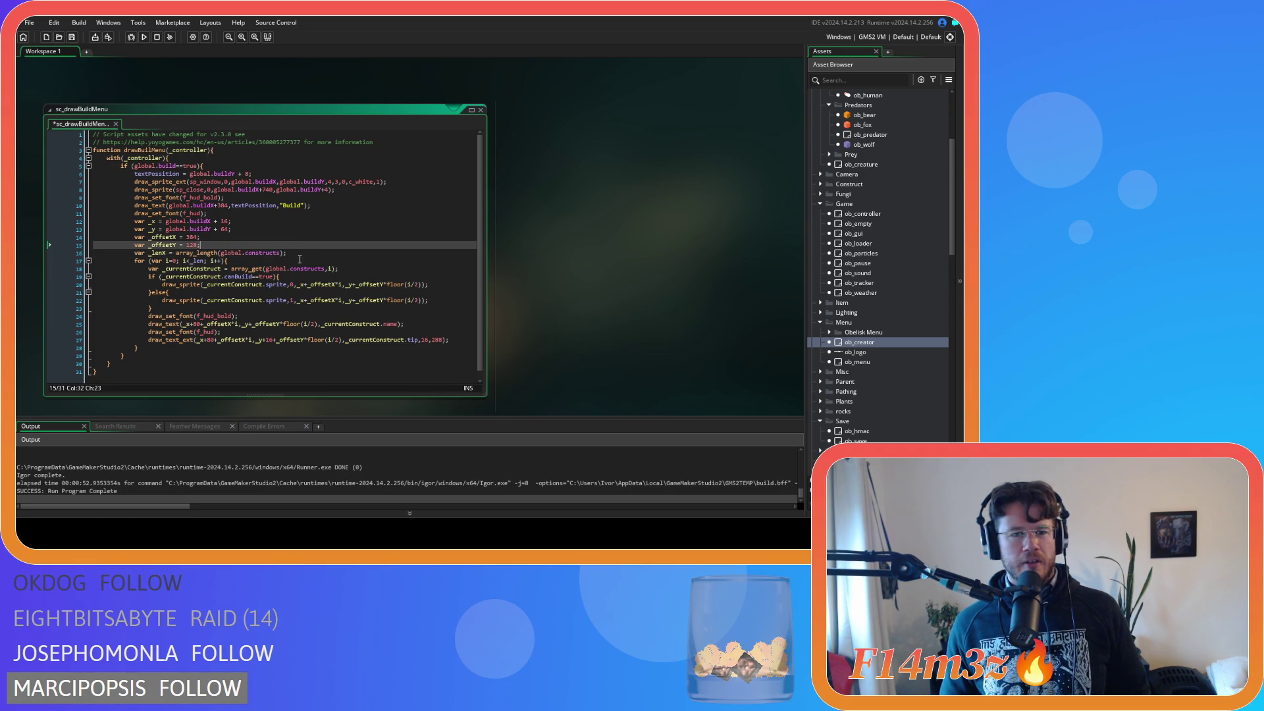
{"action": "key", "text": "ctrl+d"}
{"action": "left_click", "coordinate": [160, 254]}
Step: Rename the two length variables on lines 16 and 17 to _w and _h
{"action": "left_click", "coordinate": [152, 255]}
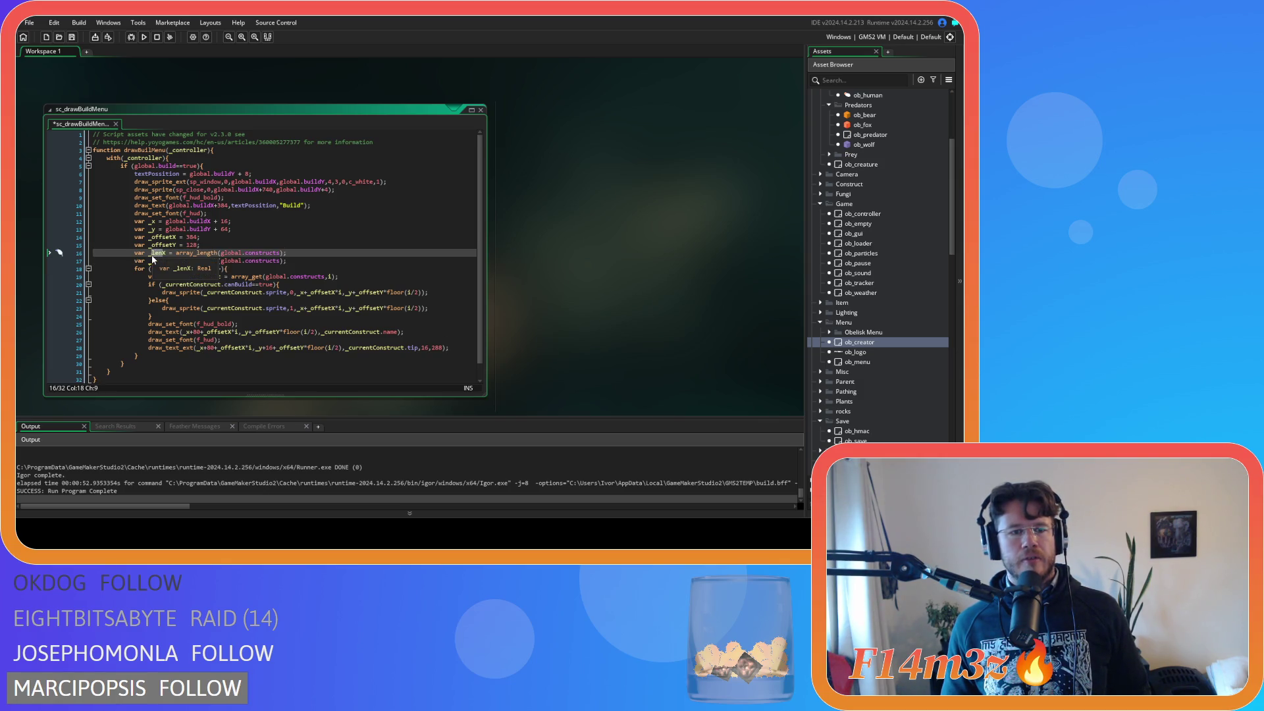
{"action": "left_click", "coordinate": [354, 259]}
{"action": "key", "text": "Return"}
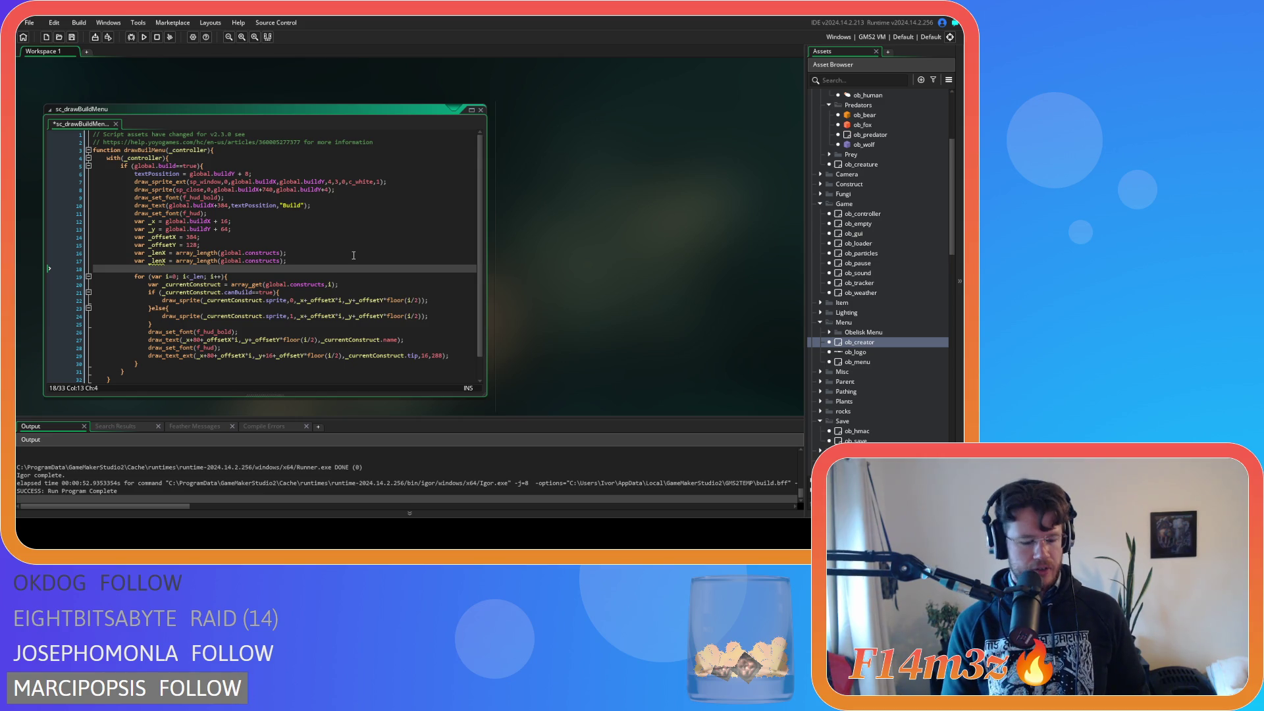
{"action": "type", "text": "/ds_"}
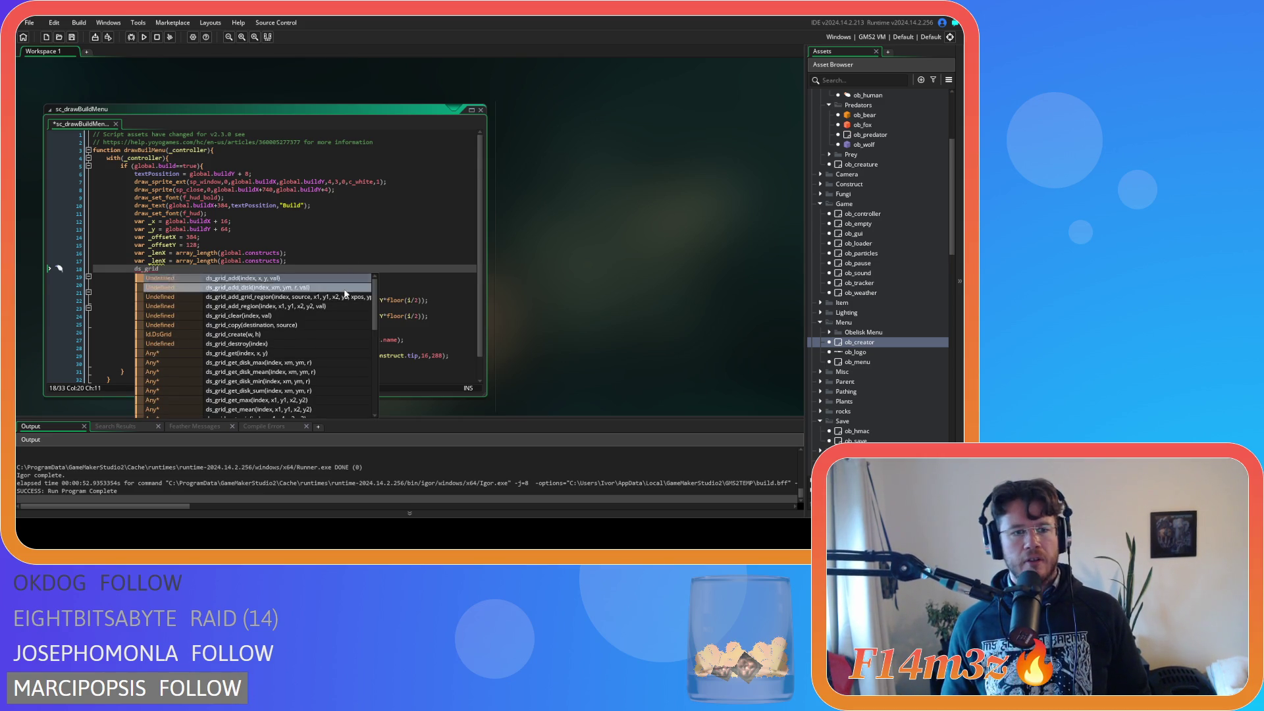
{"action": "type", "text": "grid"}
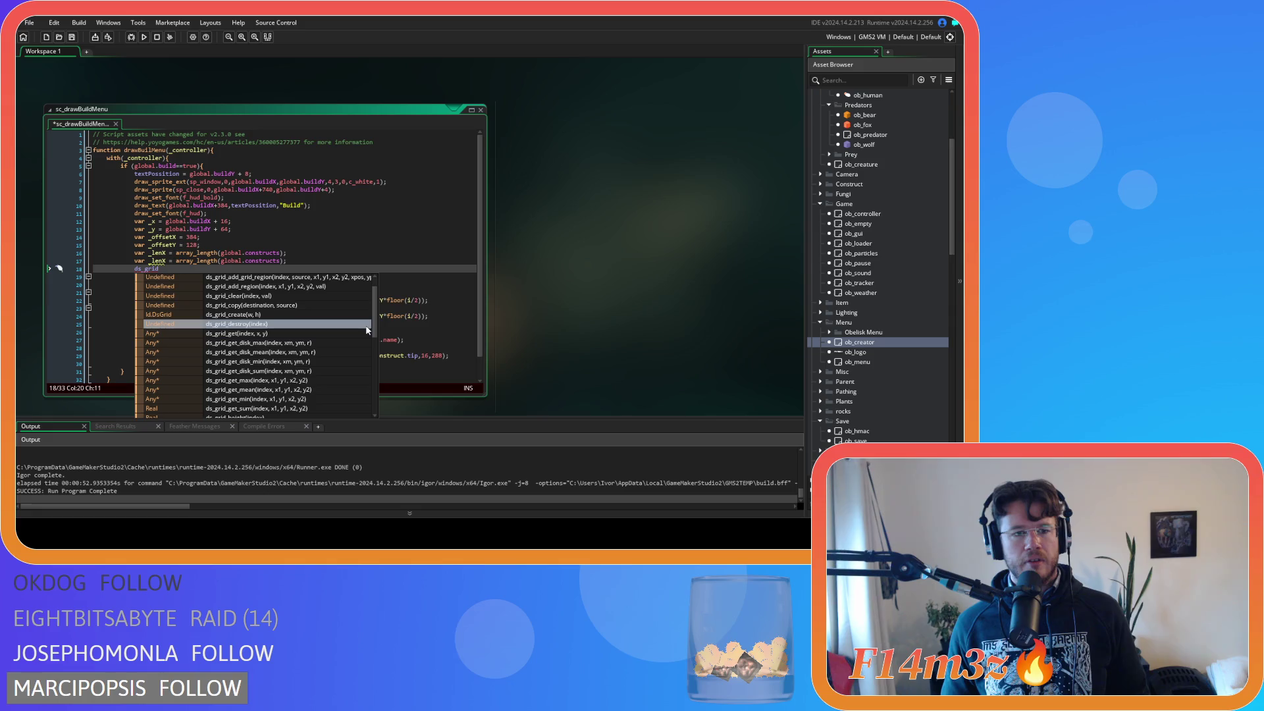
{"action": "scroll", "coordinate": [378, 325], "scroll_direction": "down", "scroll_amount": 1}
{"action": "scroll", "coordinate": [378, 324], "scroll_direction": "down", "scroll_amount": 1}
{"action": "scroll", "coordinate": [378, 328], "scroll_direction": "down", "scroll_amount": 5}
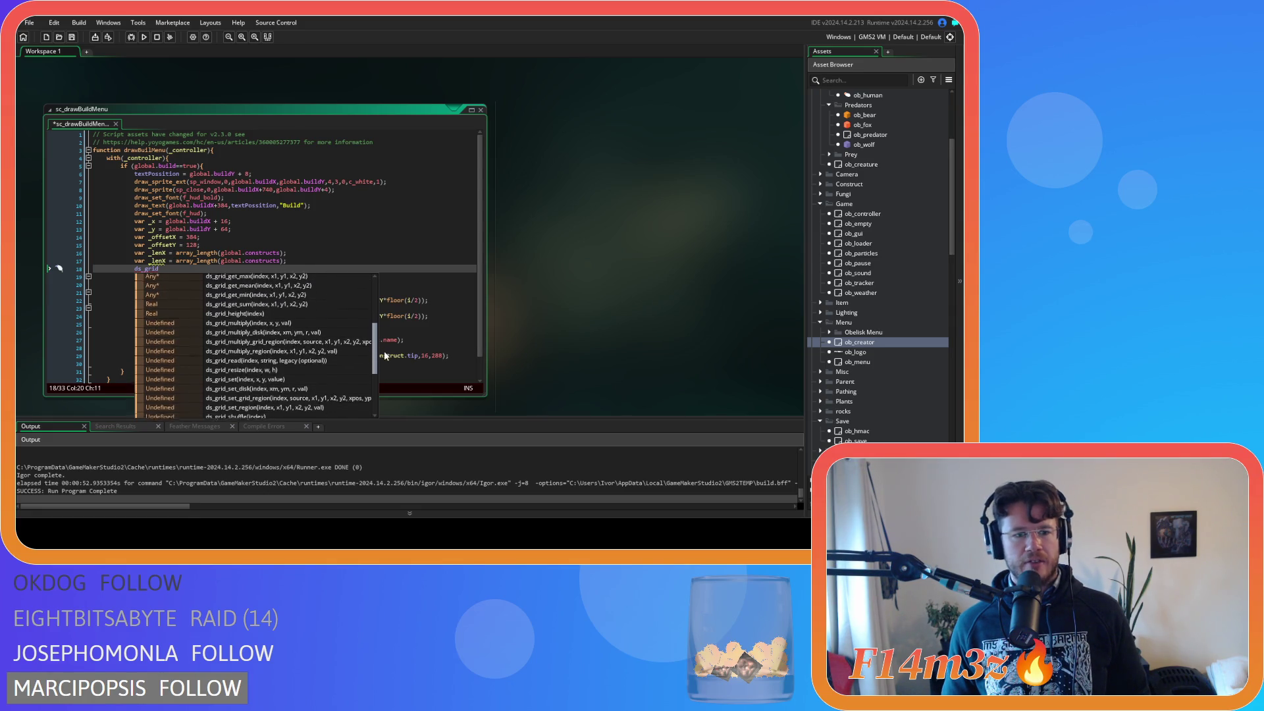
{"action": "left_click", "coordinate": [204, 245]}
{"action": "double_click", "coordinate": [162, 253]}
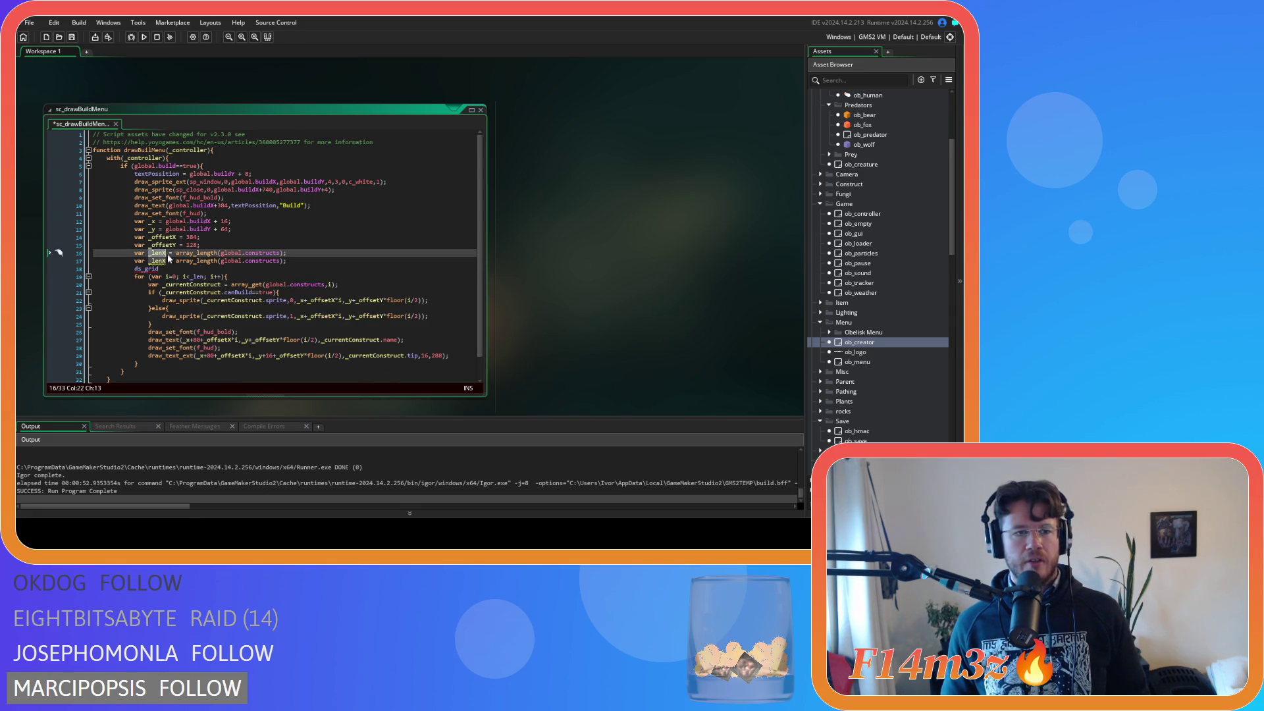
{"action": "type", "text": "_w"}
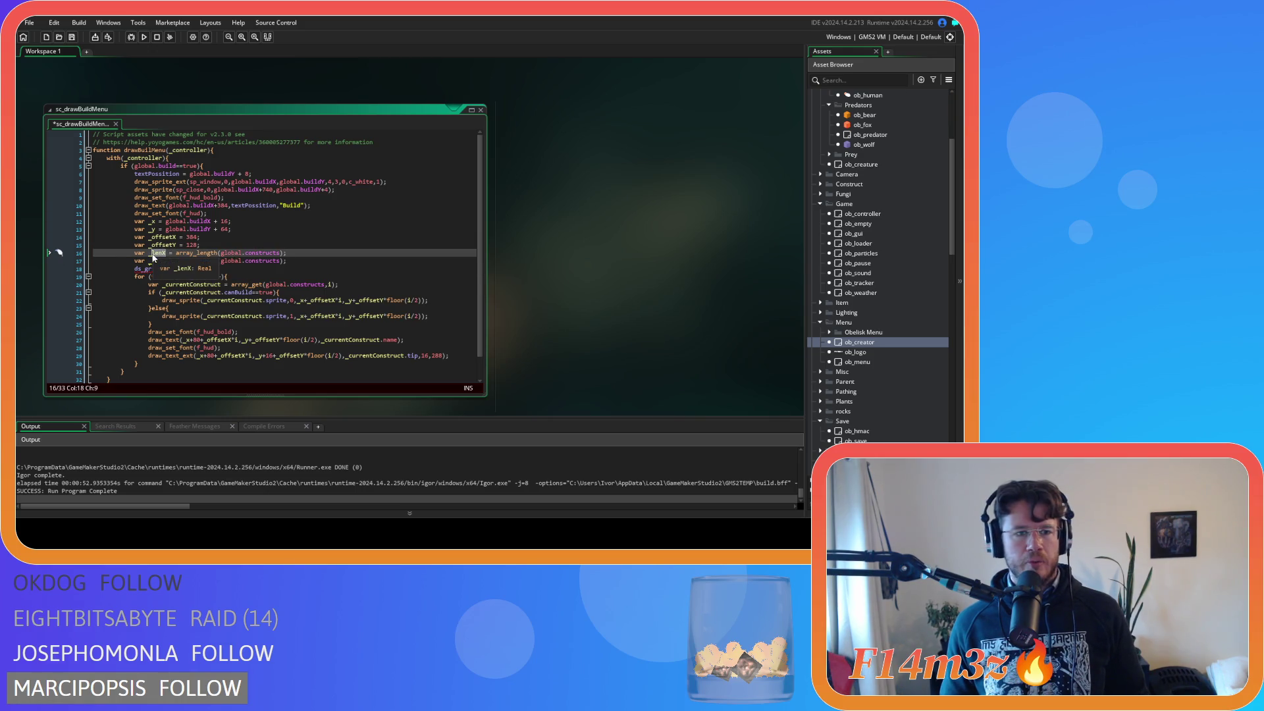
{"action": "double_click", "coordinate": [159, 261]}
{"action": "type", "text": "_h"}
Step: Remove the unfinished ds_grid line and set _w to ds_grid_width(global.constructs)
{"action": "key", "text": "End"}
{"action": "key", "text": "shift+Down"}
{"action": "key", "text": "shift+End"}
{"action": "key", "text": "Delete"}
{"action": "left_click_drag", "start_coordinate": [276, 254], "coordinate": [166, 254]}
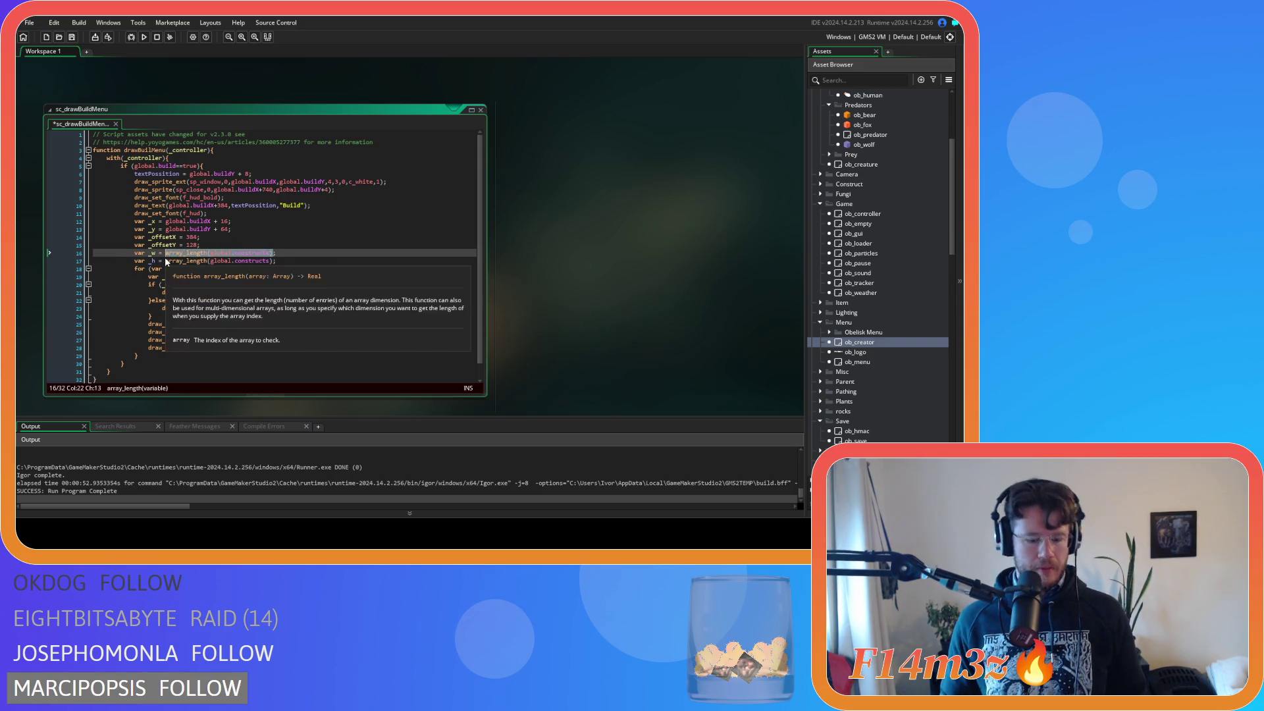
{"action": "type", "text": "ds_grid_"}
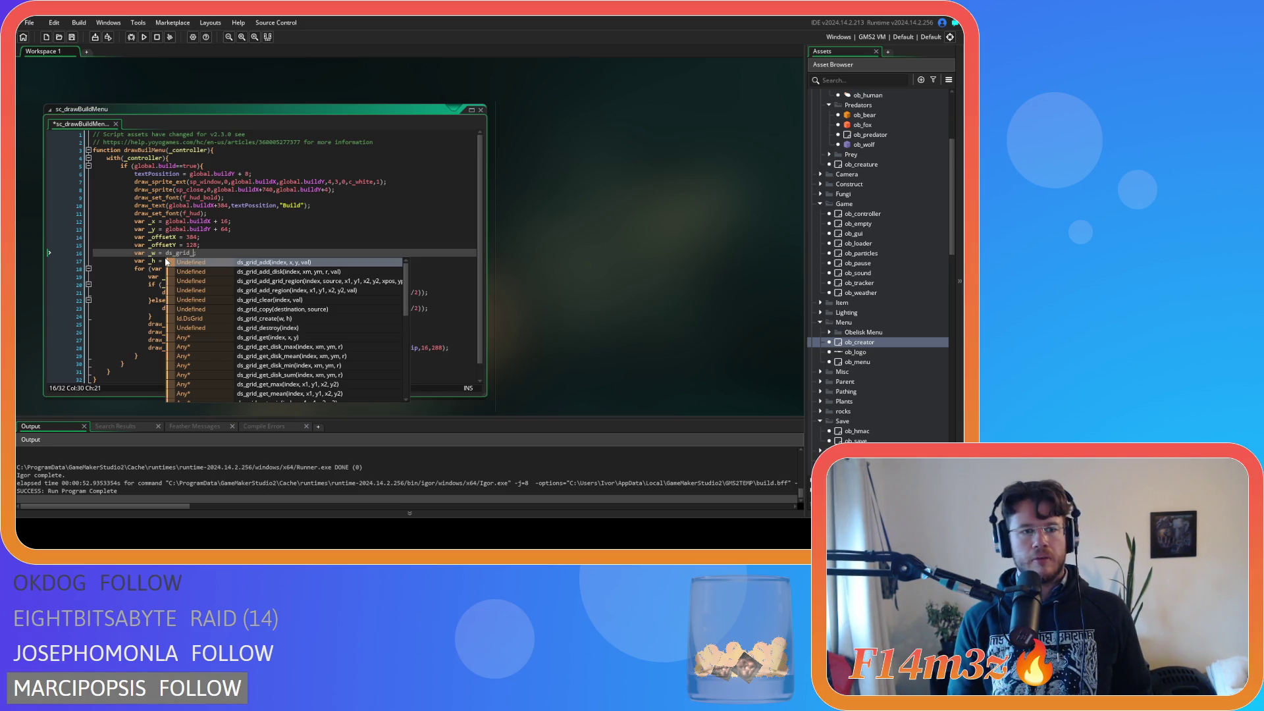
{"action": "type", "text": "w"}
{"action": "key", "text": "Return"}
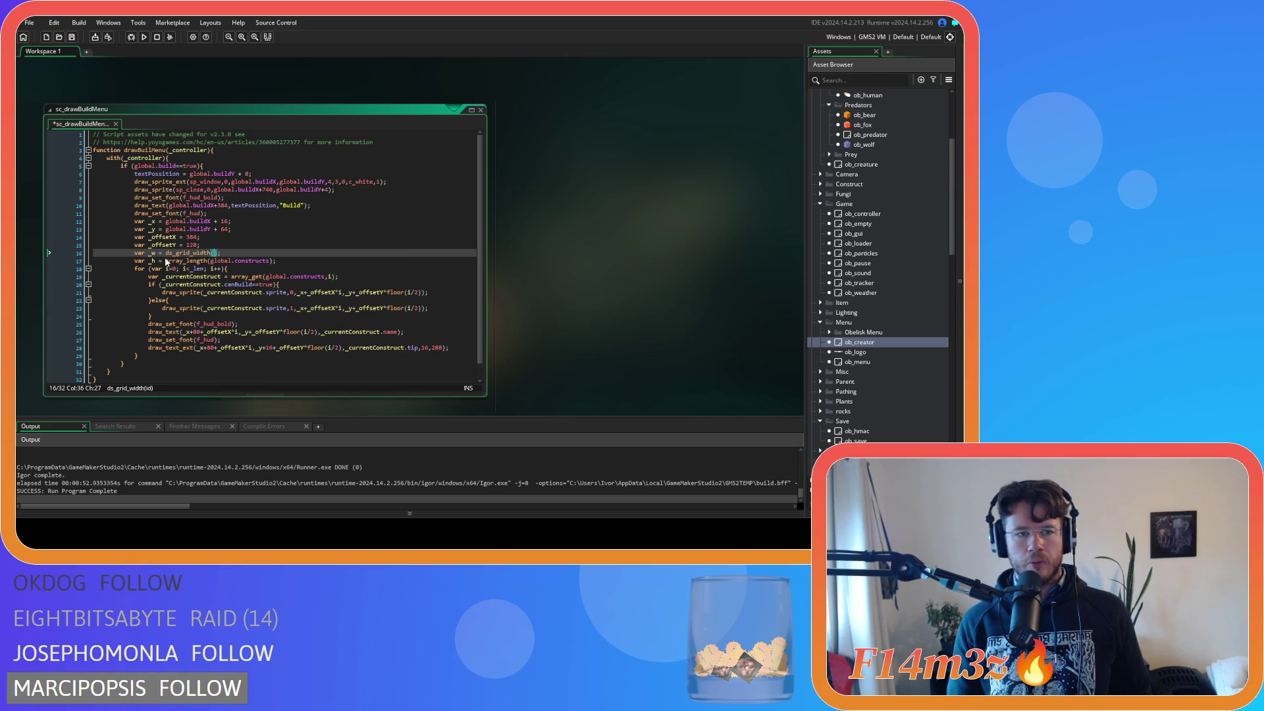
{"action": "type", "text": "global.constructs"}
{"action": "key", "text": "End"}
{"action": "key", "text": "ctrl+shift+Left"}
{"action": "key", "text": "ctrl+shift+Left"}
{"action": "key", "text": "ctrl+shift+Left"}
{"action": "key", "text": "ctrl+c"}
Step: Set _h to ds_grid_height(global.constructs) and save the script
{"action": "mouse_move", "coordinate": [285, 261]}
{"action": "left_mouse_down"}
{"action": "mouse_move", "coordinate": [165, 261]}
{"action": "mouse_move", "coordinate": [210, 261]}
{"action": "left_mouse_up"}
{"action": "key", "text": "ctrl+v"}
{"action": "left_click", "coordinate": [195, 261]}
{"action": "type", "text": "height"}
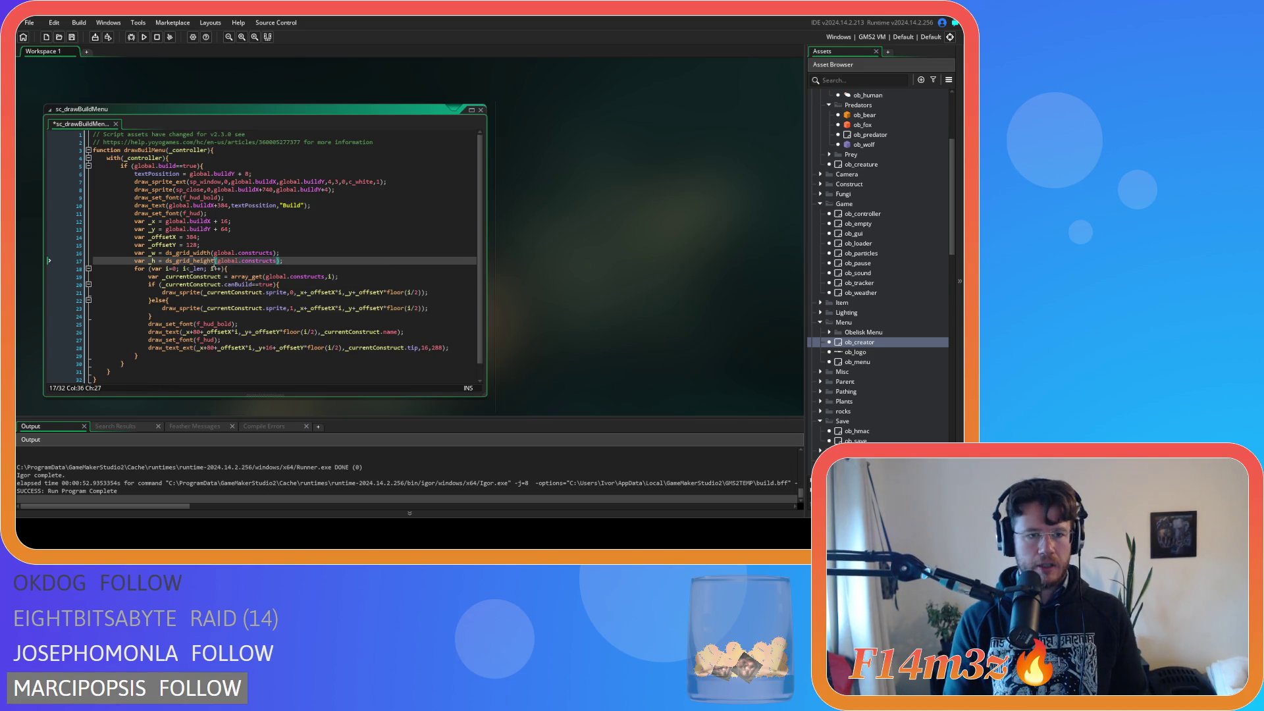
{"action": "key", "text": "End"}
{"action": "key", "text": "ctrl+s"}
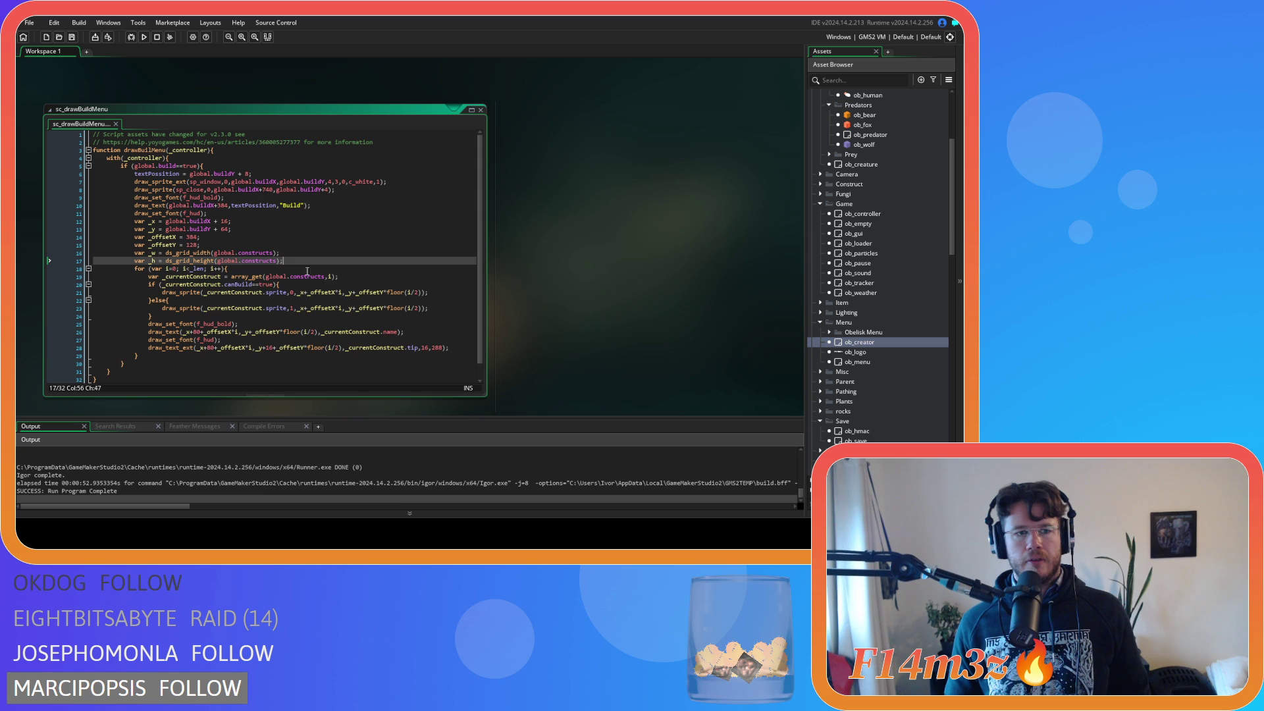
{"action": "double_click", "coordinate": [198, 269]}
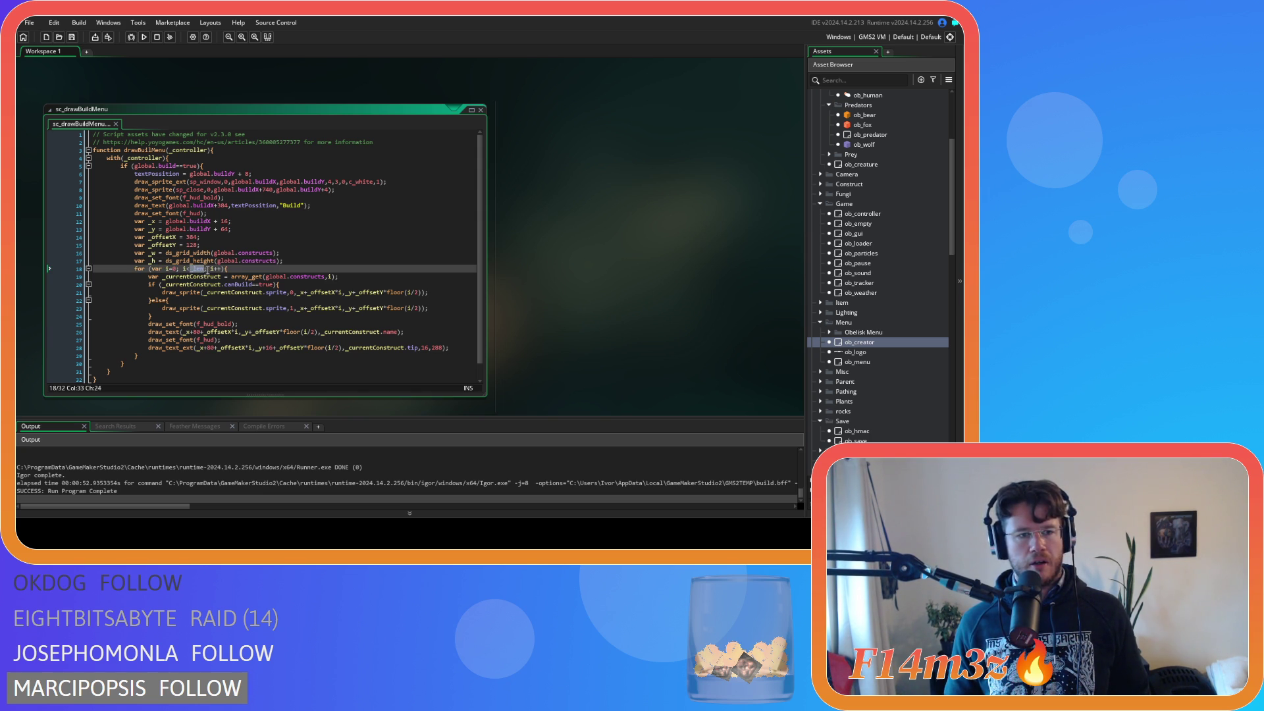
Step: Bound the inner loop by _w and duplicate its for-loop header on a new line above
{"action": "mouse_move", "coordinate": [261, 260]}
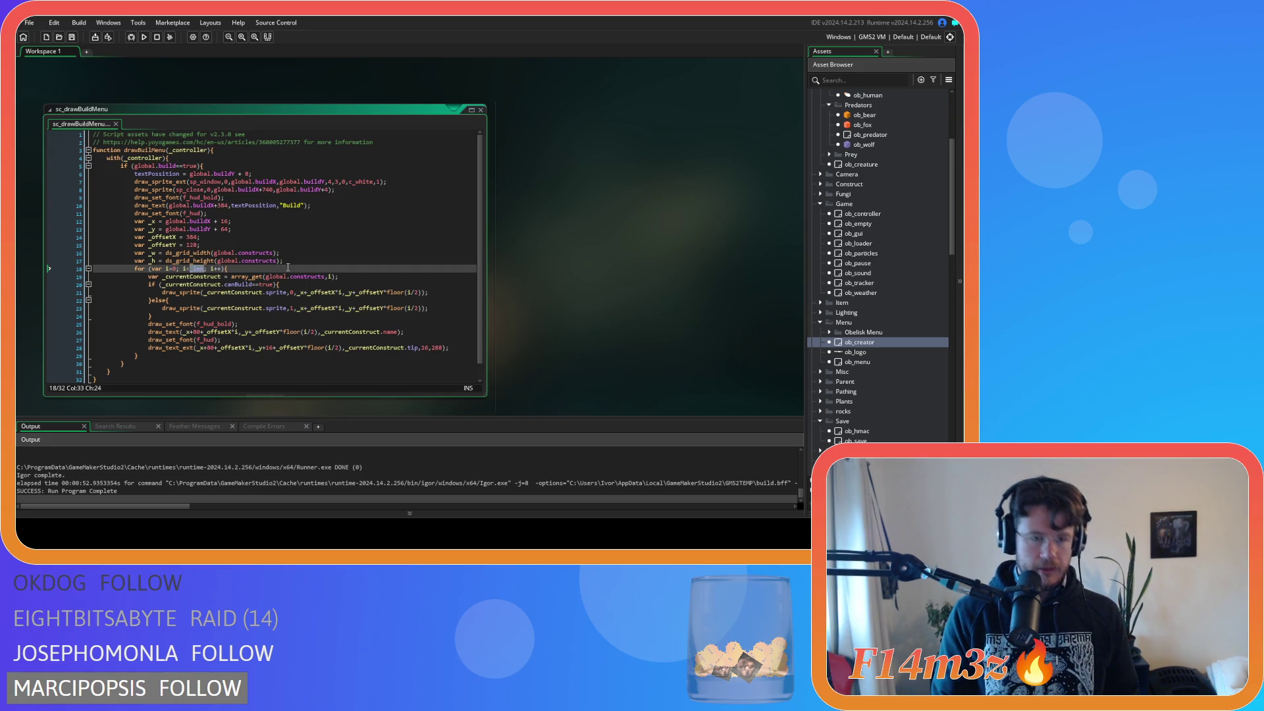
{"action": "type", "text": "_w"}
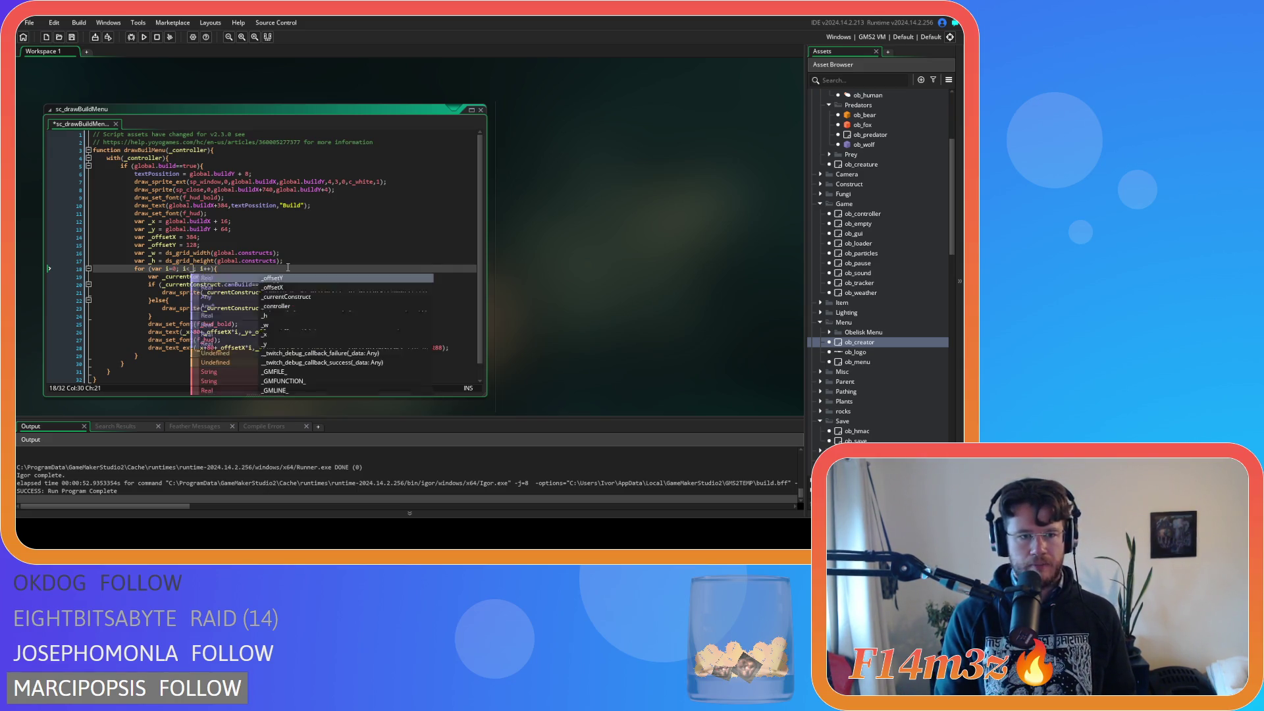
{"action": "left_click", "coordinate": [344, 262]}
{"action": "key", "text": "Return"}
{"action": "type", "text": "for ("}
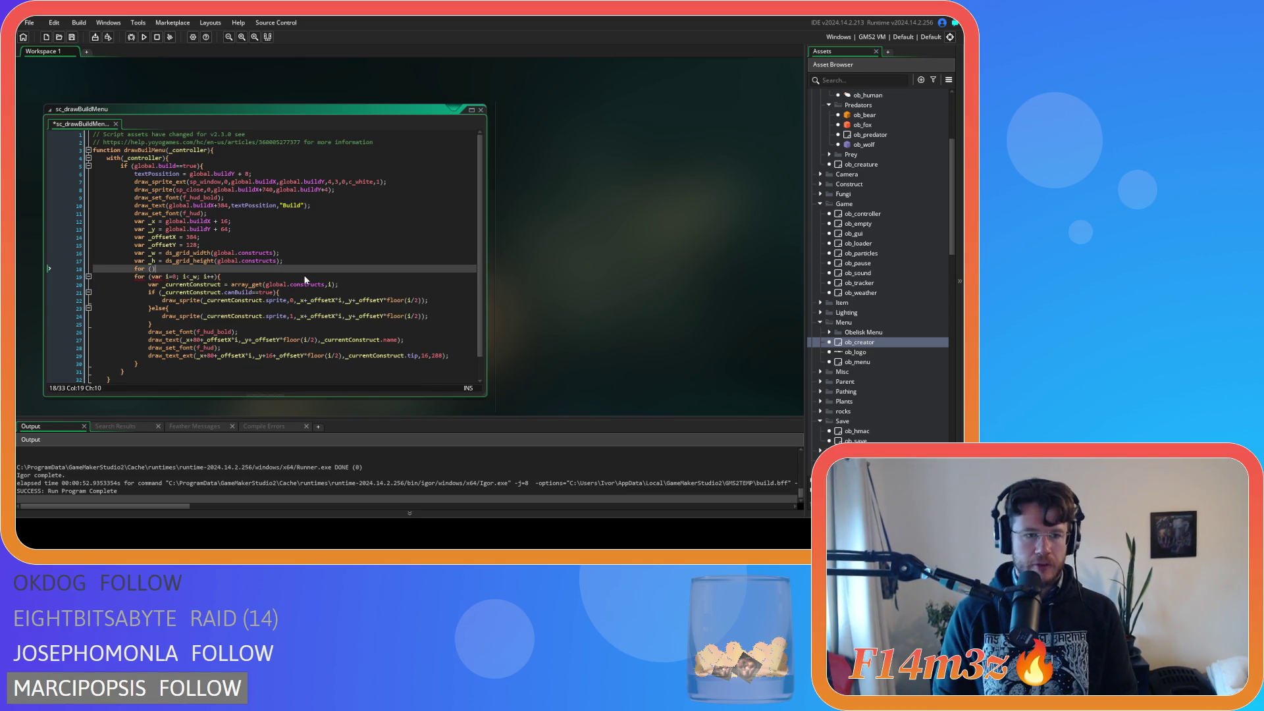
{"action": "mouse_move", "coordinate": [221, 277]}
{"action": "left_mouse_down"}
{"action": "mouse_move", "coordinate": [146, 277]}
{"action": "mouse_move", "coordinate": [158, 268]}
{"action": "left_mouse_up"}
{"action": "left_click", "coordinate": [238, 276]}
{"action": "key", "text": "ctrl+v"}
Step: Make the new outer loop iterate j from 0 up to _h
{"action": "left_click", "coordinate": [167, 269]}
{"action": "key", "text": "BackSpace"}
{"action": "type", "text": "j"}
{"action": "left_click", "coordinate": [184, 268]}
{"action": "key", "text": "BackSpace"}
{"action": "type", "text": "j"}
{"action": "left_click", "coordinate": [207, 269]}
{"action": "key", "text": "BackSpace"}
{"action": "type", "text": "j"}
{"action": "left_click", "coordinate": [195, 268]}
{"action": "key", "text": "BackSpace"}
{"action": "type", "text": "h"}
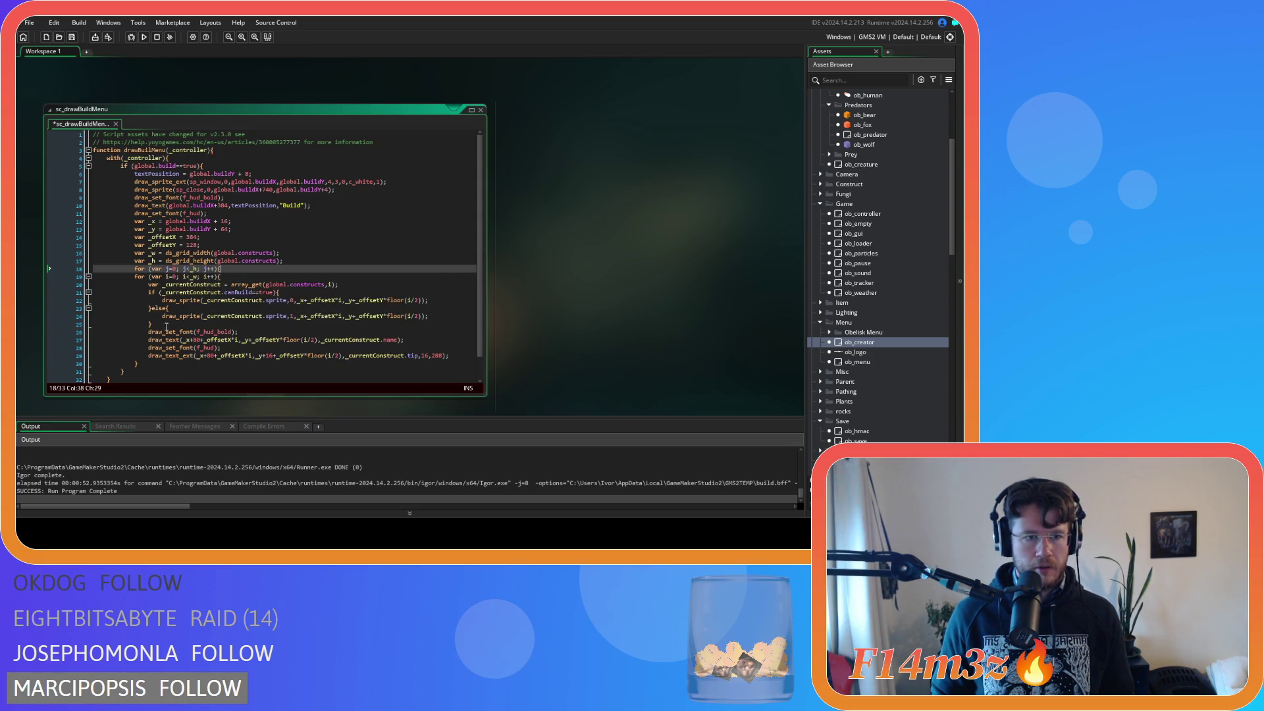
Step: Indent the inner loop inside the outer j loop, add its closing brace, and save
{"action": "mouse_move", "coordinate": [139, 363]}
{"action": "left_mouse_down"}
{"action": "mouse_move", "coordinate": [148, 332]}
{"action": "mouse_move", "coordinate": [135, 276]}
{"action": "left_mouse_up"}
{"action": "key", "text": "Tab"}
{"action": "left_click", "coordinate": [163, 364]}
{"action": "key", "text": "Return"}
{"action": "type", "text": "}"}
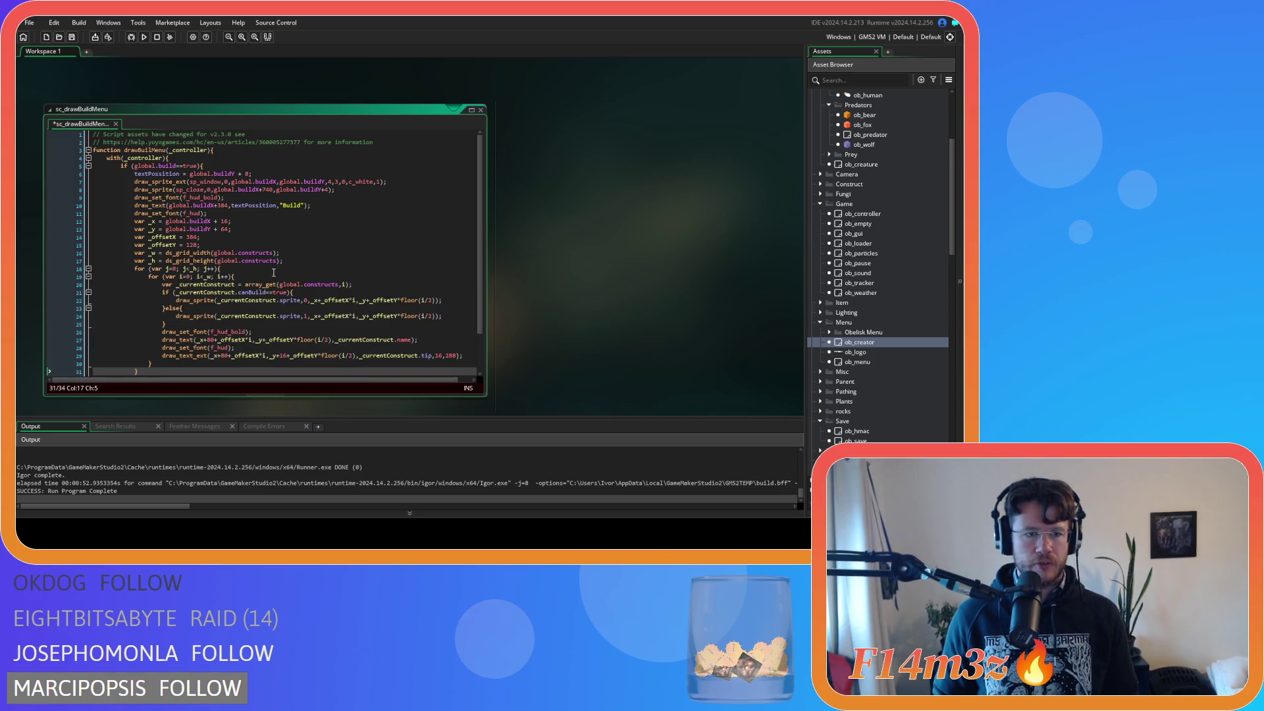
{"action": "key", "text": "ctrl+s"}
{"action": "scroll", "coordinate": [374, 286], "scroll_direction": "down", "scroll_amount": 2}
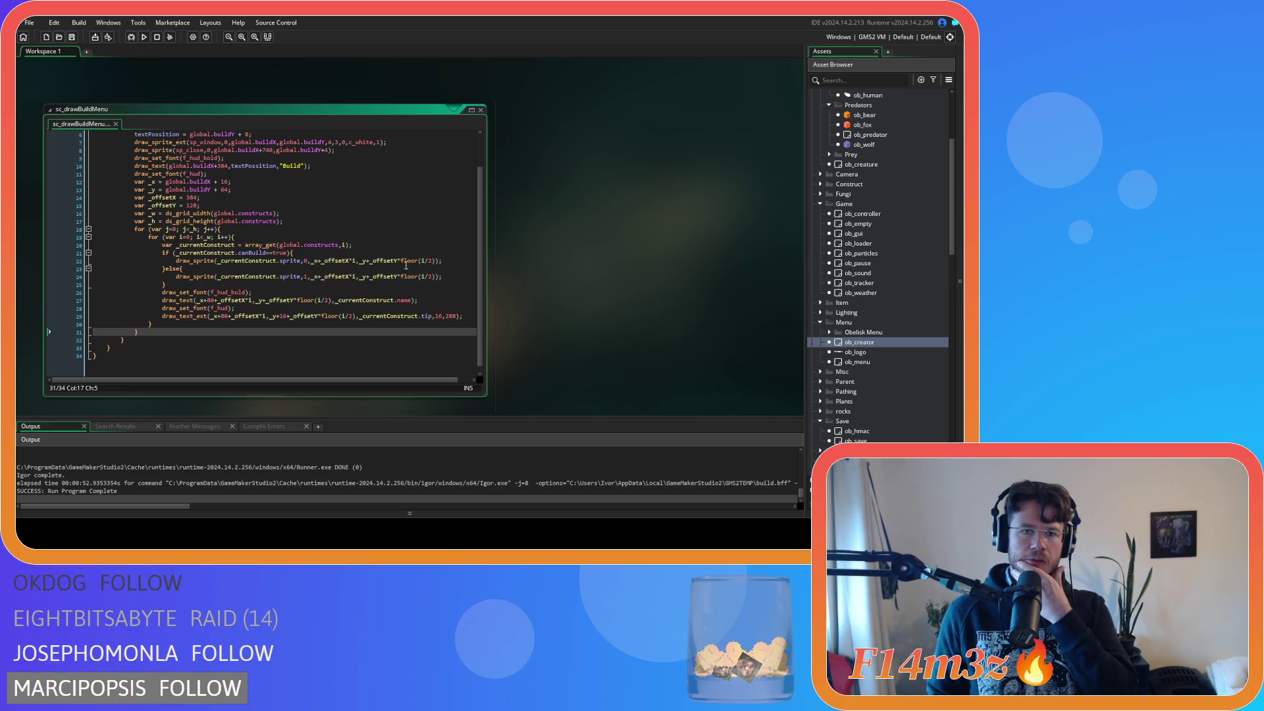
Step: Replace floor(i/2) with j in the y offsets on lines 22, 24, 27 and 29
{"action": "left_click", "coordinate": [432, 262]}
{"action": "left_click_drag", "start_coordinate": [436, 263], "coordinate": [424, 262]}
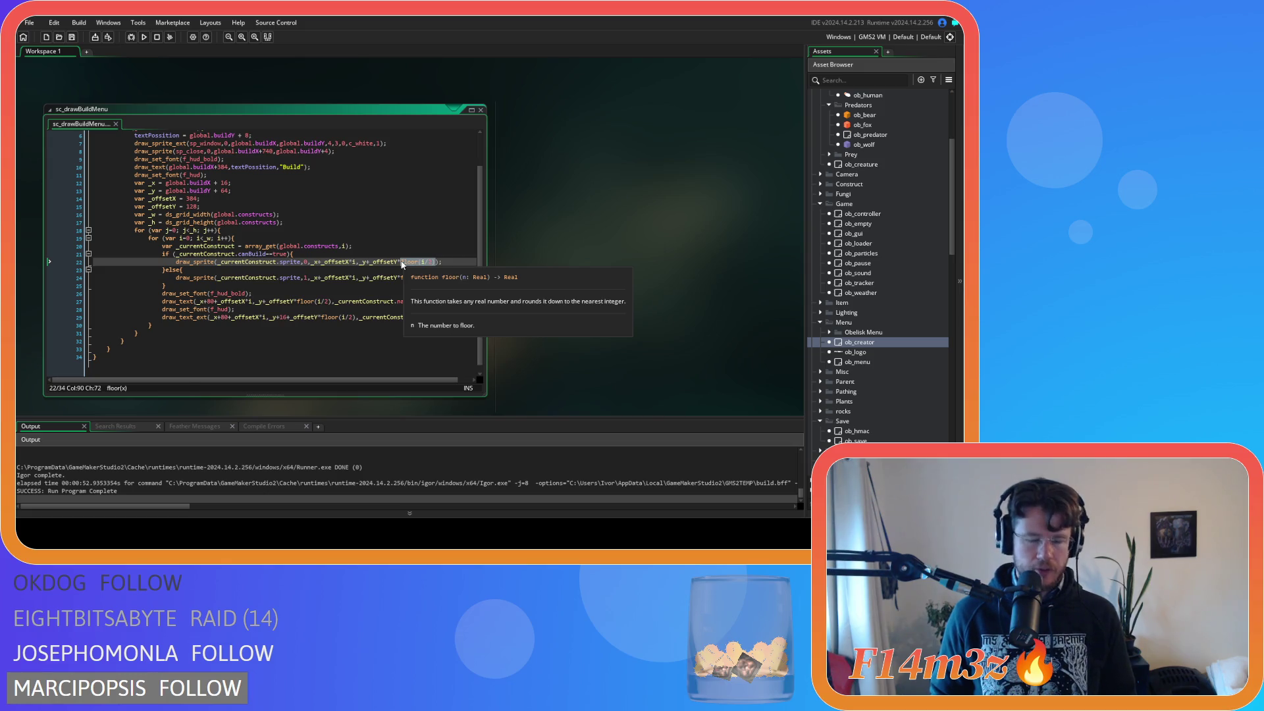
{"action": "type", "text": "j"}
{"action": "left_click", "coordinate": [321, 286]}
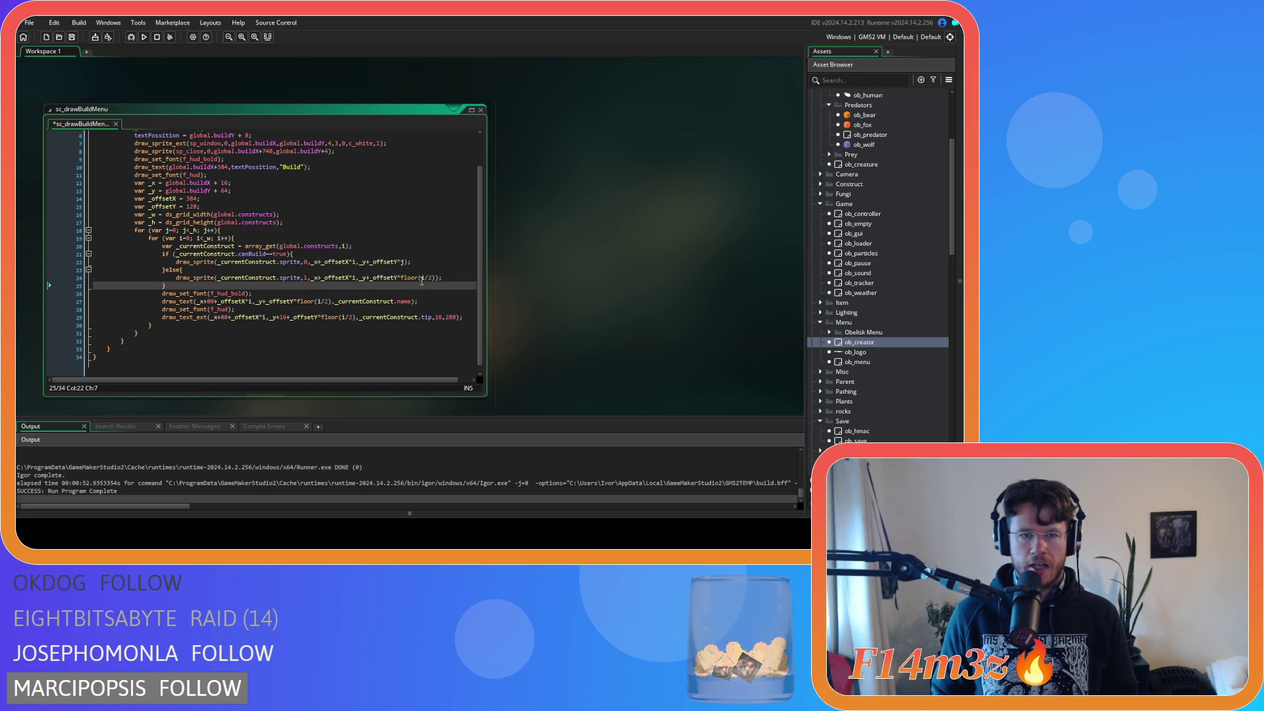
{"action": "left_click_drag", "start_coordinate": [437, 279], "coordinate": [400, 279]}
{"action": "type", "text": "j"}
{"action": "left_click_drag", "start_coordinate": [333, 302], "coordinate": [311, 306]}
{"action": "type", "text": "j"}
{"action": "left_click", "coordinate": [255, 302]}
{"action": "left_click_drag", "start_coordinate": [356, 318], "coordinate": [322, 318]}
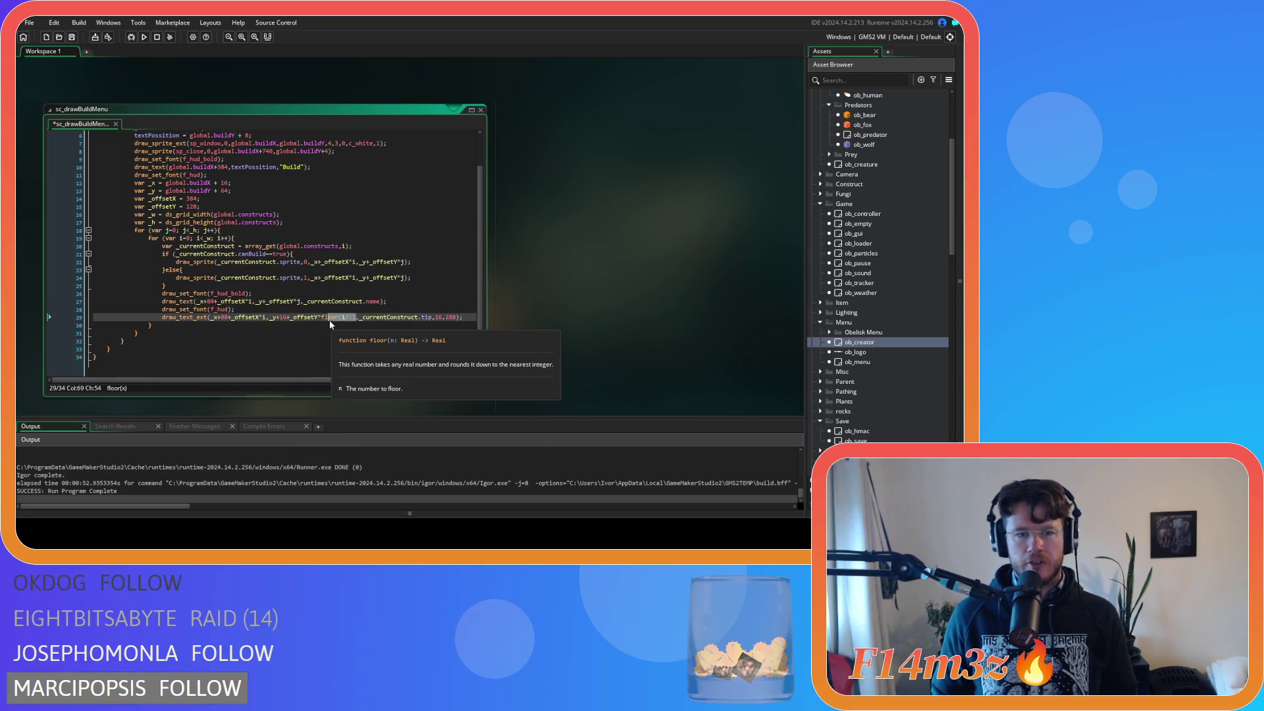
{"action": "type", "text": "j"}
{"action": "left_click", "coordinate": [372, 303]}
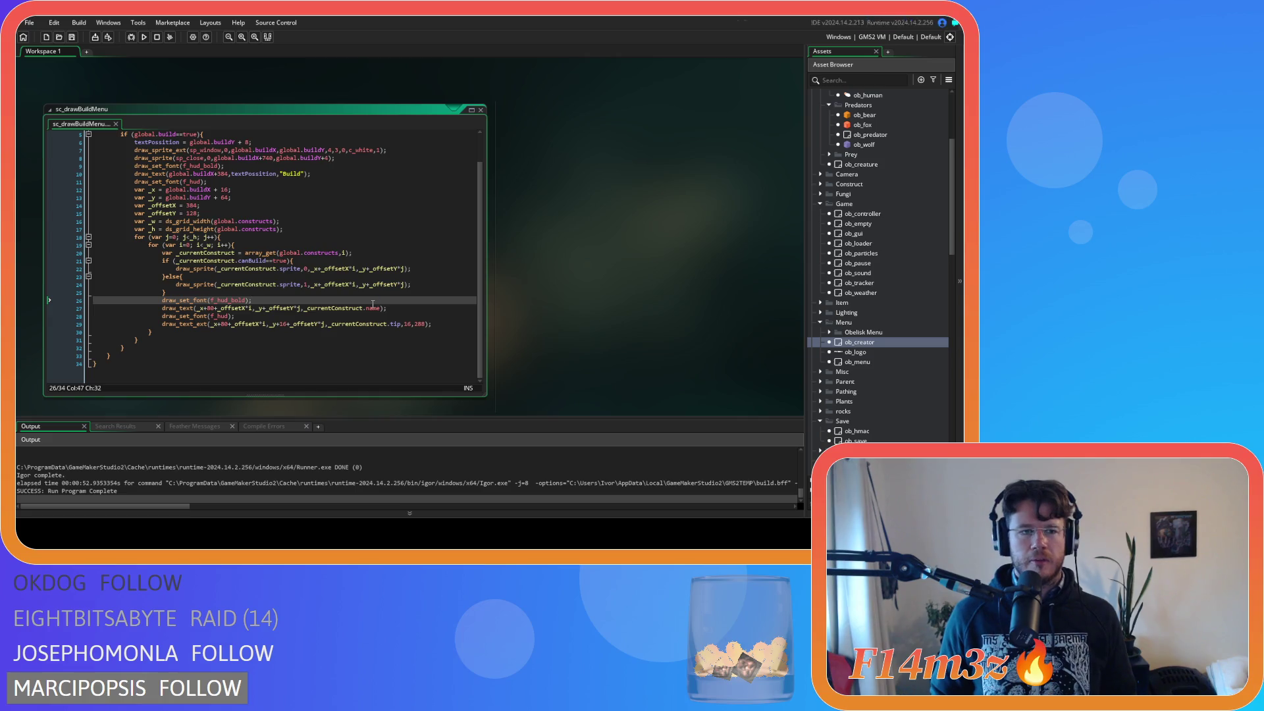
{"action": "left_click", "coordinate": [333, 261]}
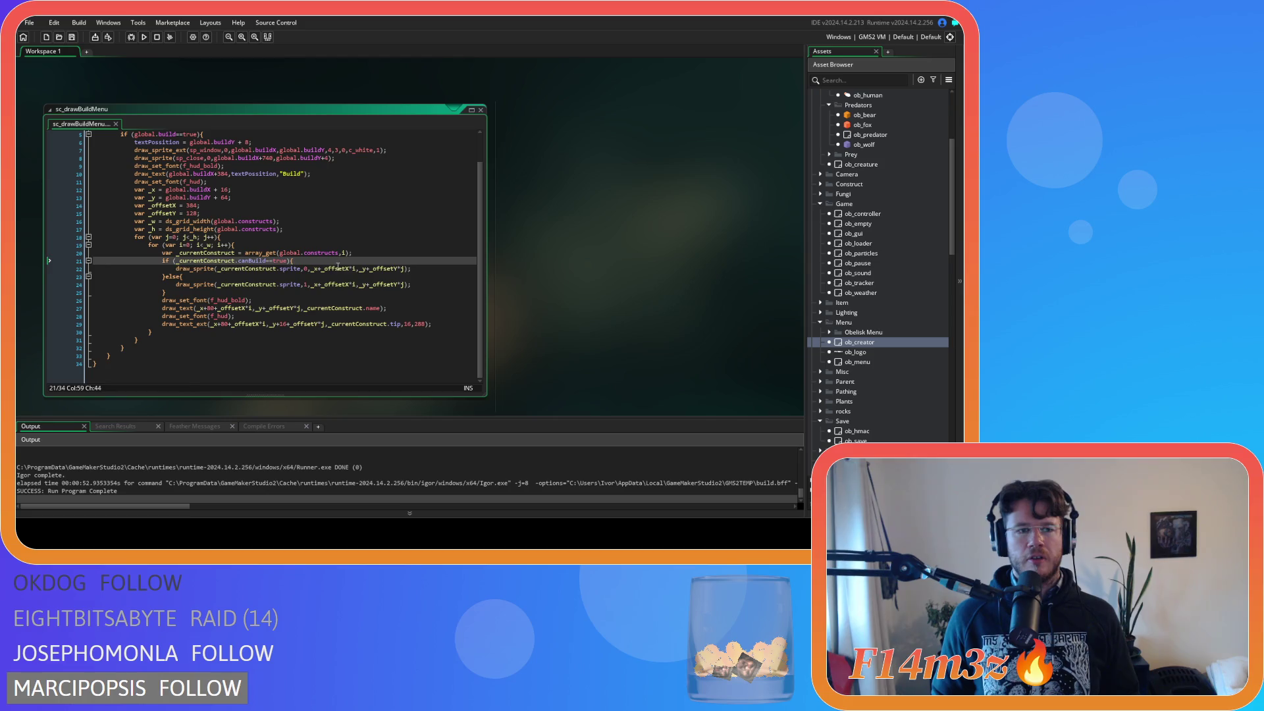
{"action": "left_click", "coordinate": [338, 255]}
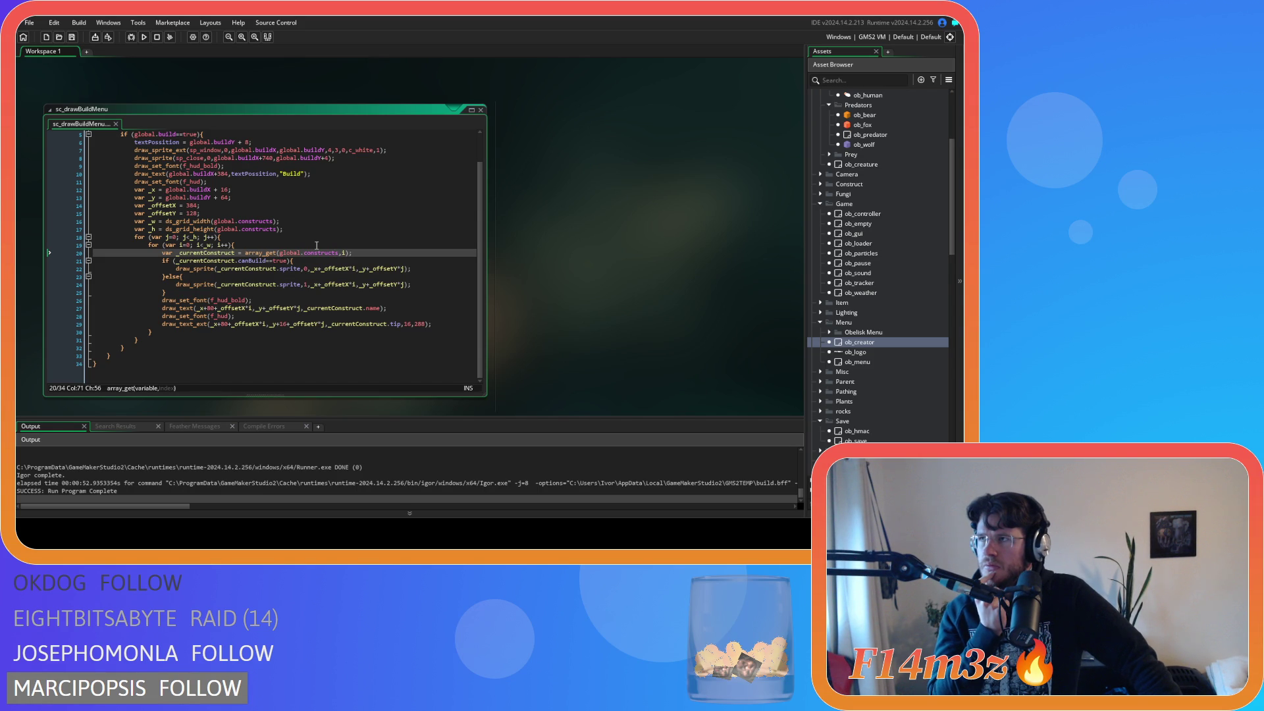
Step: Build the game, jump to the ob_creator compile error, fix the construct lines' missing parentheses, and rebuild
{"action": "key", "text": "F5"}
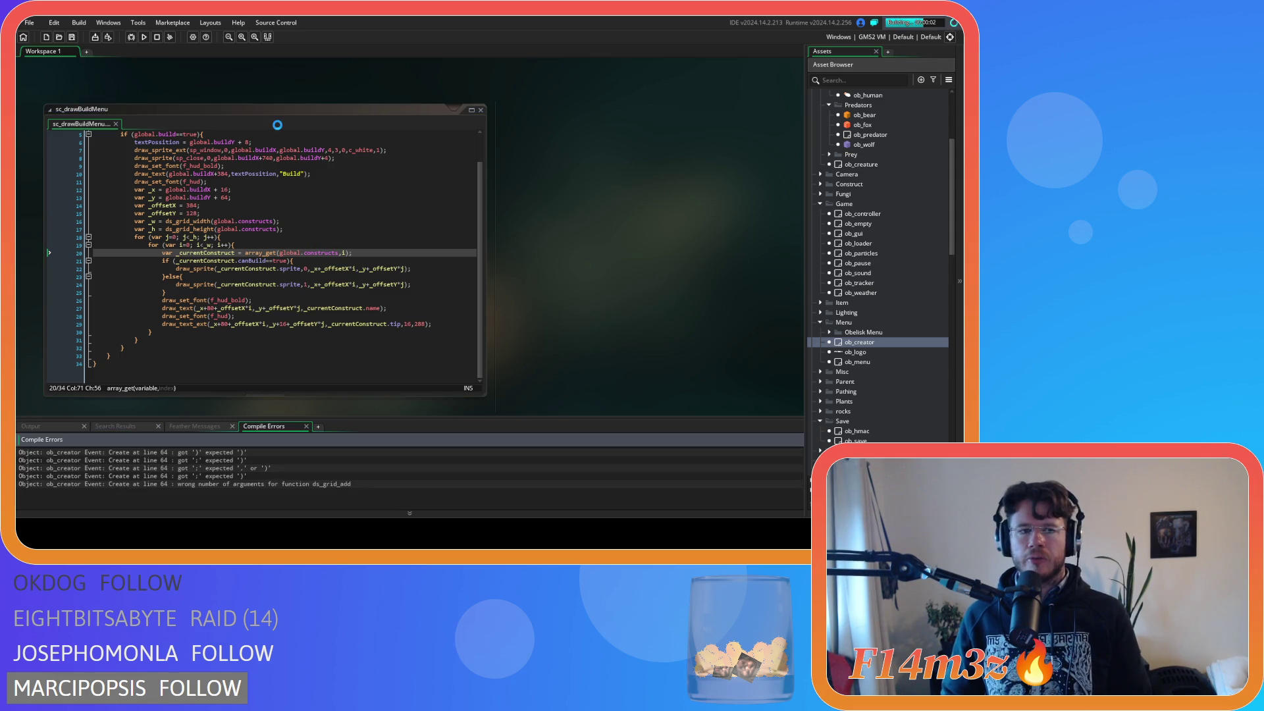
{"action": "double_click", "coordinate": [198, 452]}
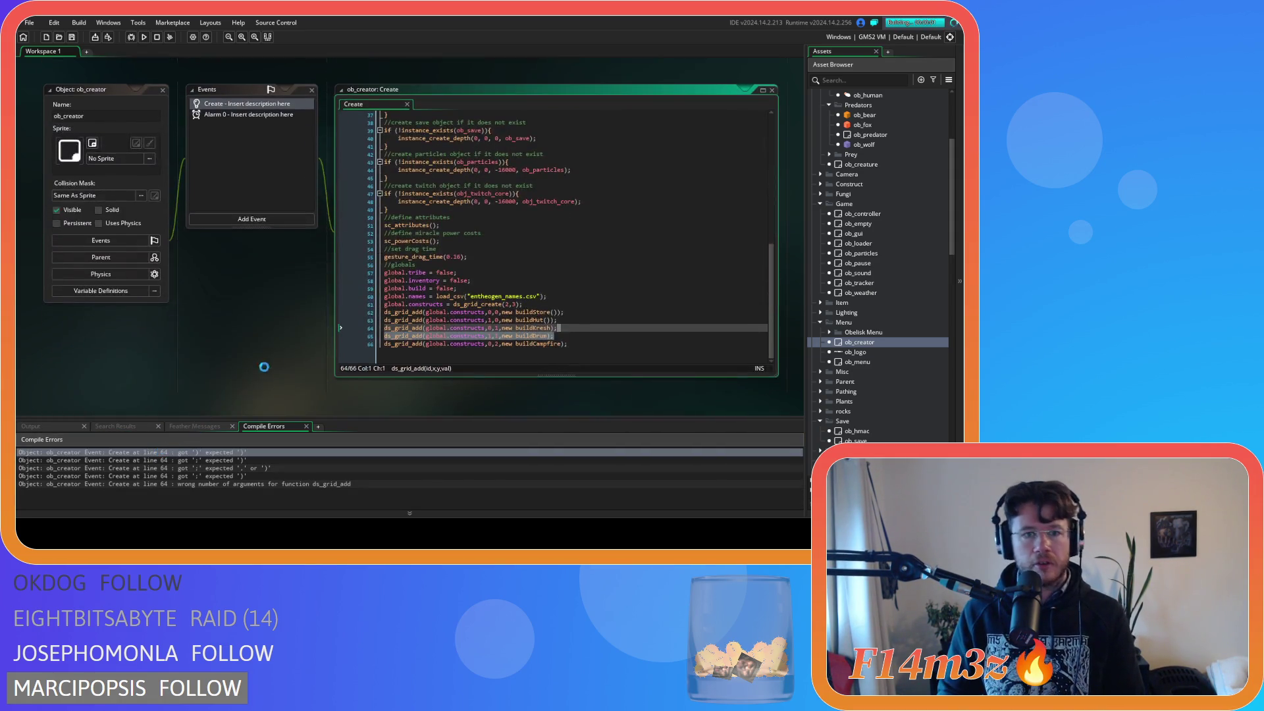
{"action": "key", "text": "Down"}
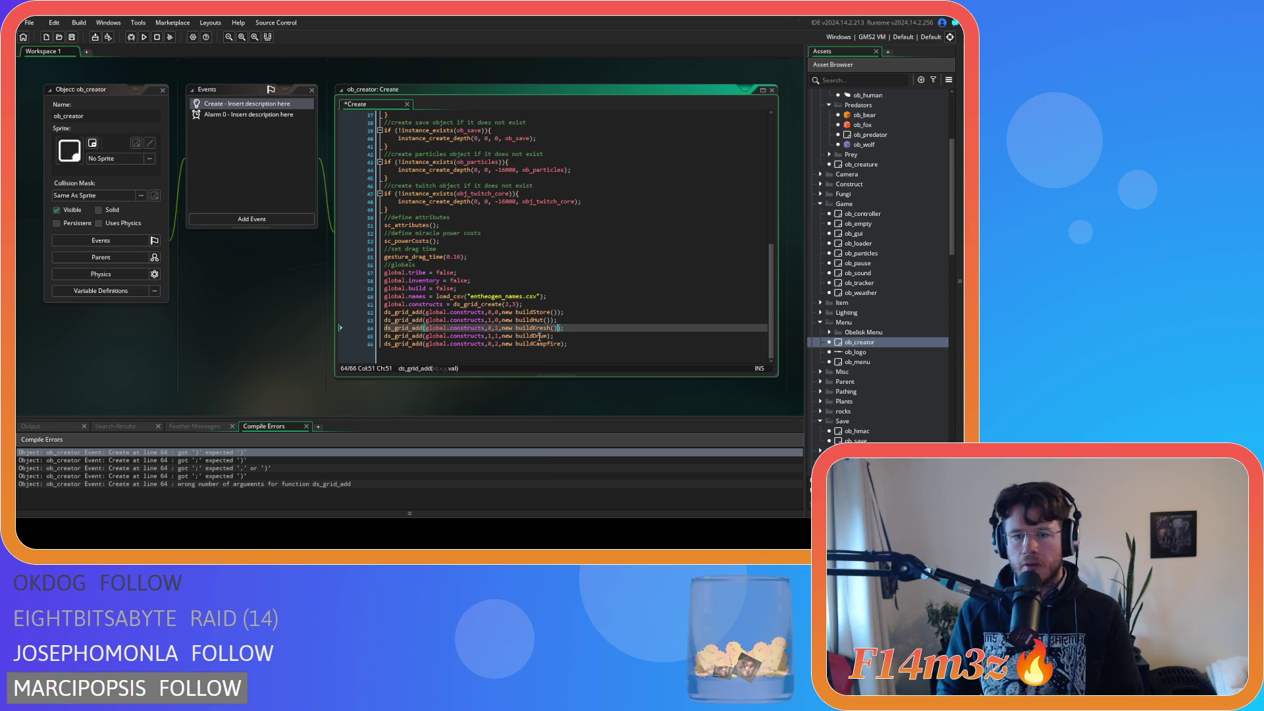
{"action": "left_click", "coordinate": [552, 335]}
{"action": "type", "text": "("}
{"action": "type", "text": ")"}
{"action": "left_click", "coordinate": [556, 320]}
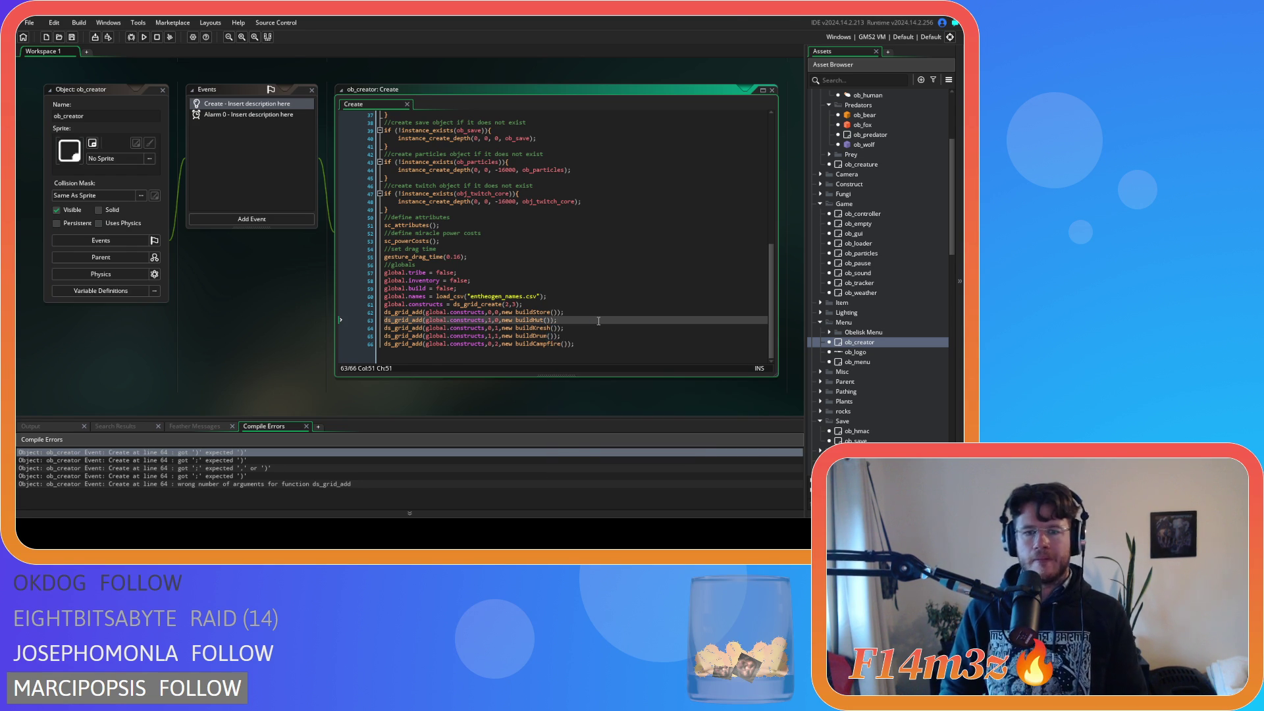
{"action": "key", "text": "F5"}
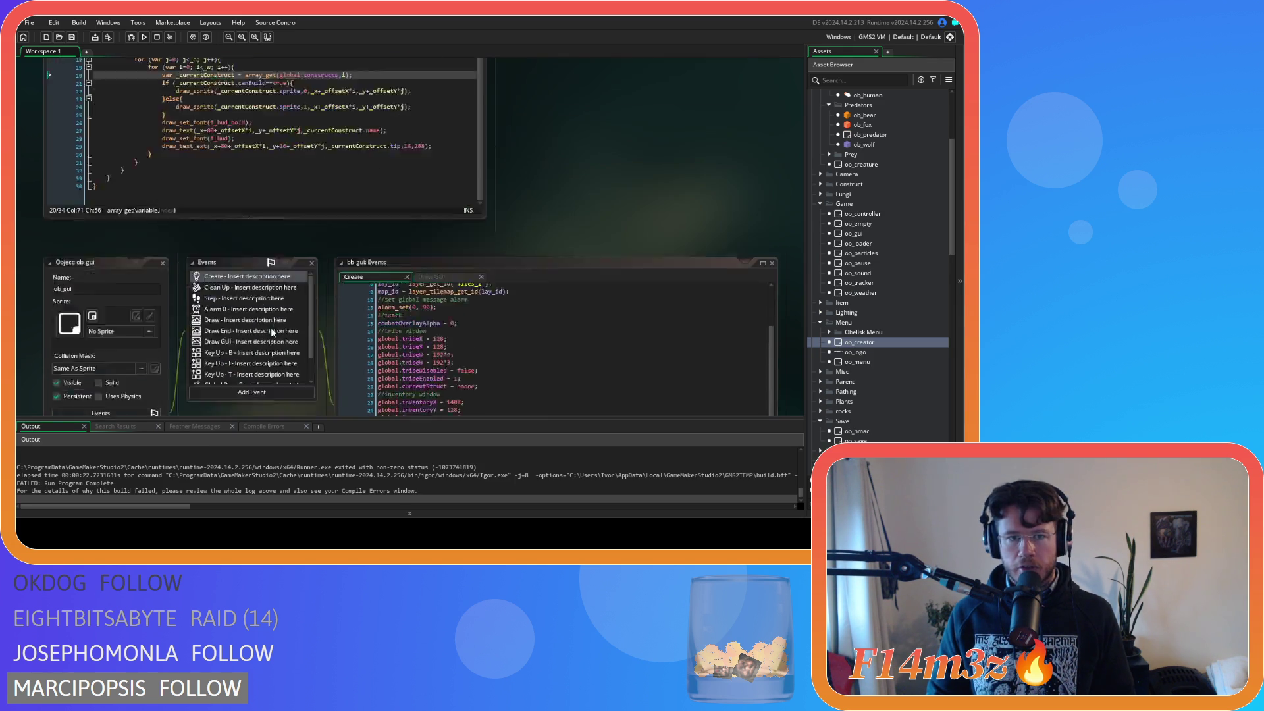
Step: Replace array_get(global.constructs,i) with ds_grid_get(global.constructs,i,j); and rebuild the game
{"action": "left_click", "coordinate": [254, 253]}
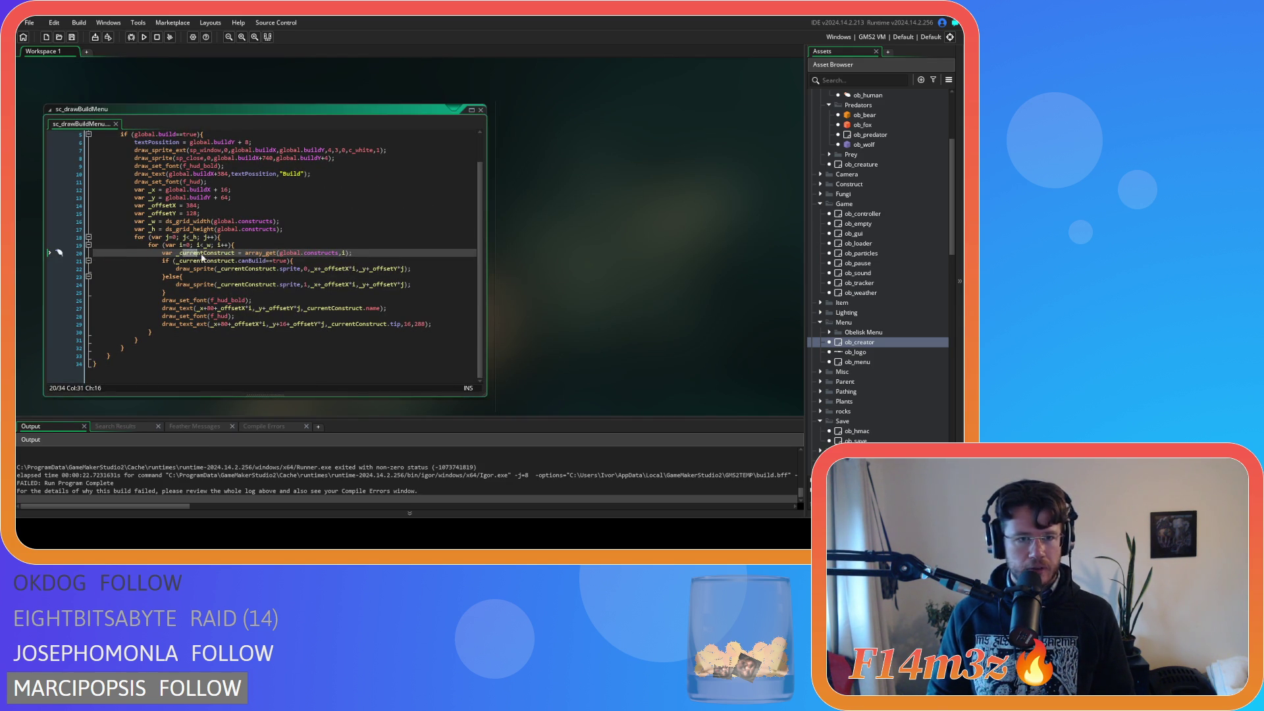
{"action": "left_click", "coordinate": [250, 253]}
{"action": "left_click_drag", "start_coordinate": [251, 253], "coordinate": [352, 254]}
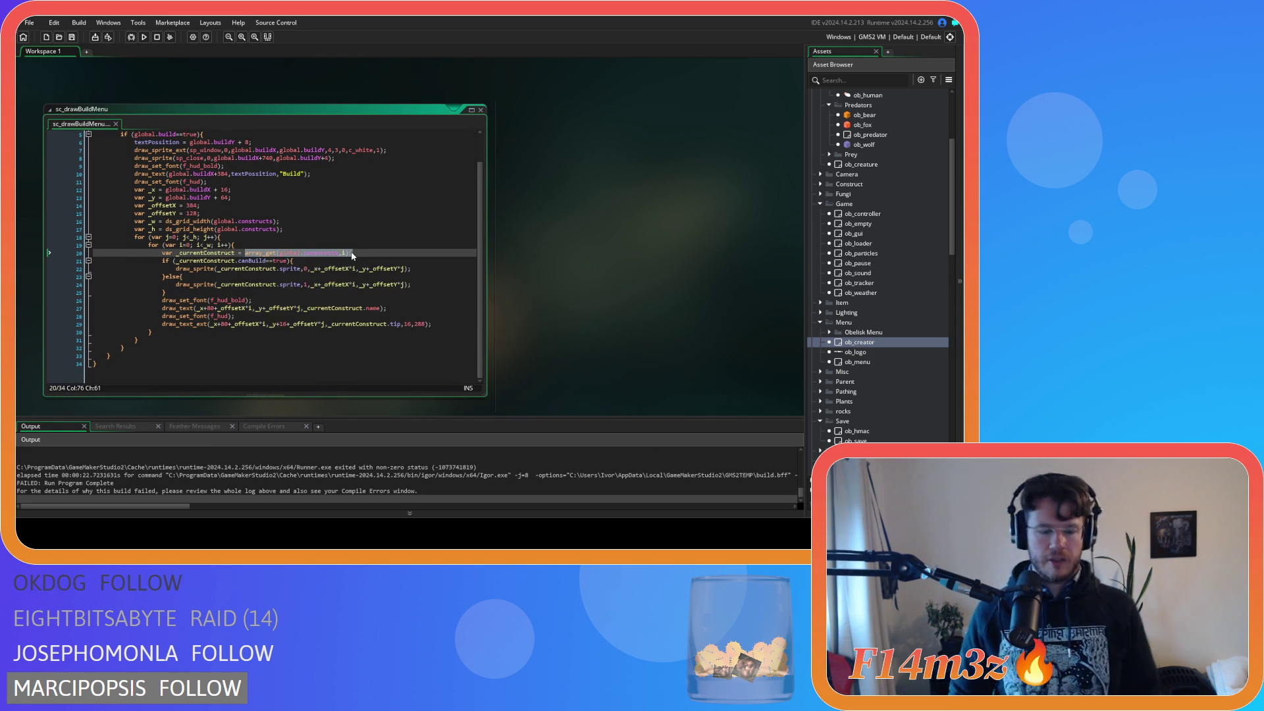
{"action": "type", "text": "ds_map"}
{"action": "key", "text": "BackSpace"}
{"action": "key", "text": "BackSpace"}
{"action": "key", "text": "BackSpace"}
{"action": "type", "text": "grid_g"}
{"action": "key", "text": "Return"}
{"action": "type", "text": "(global."}
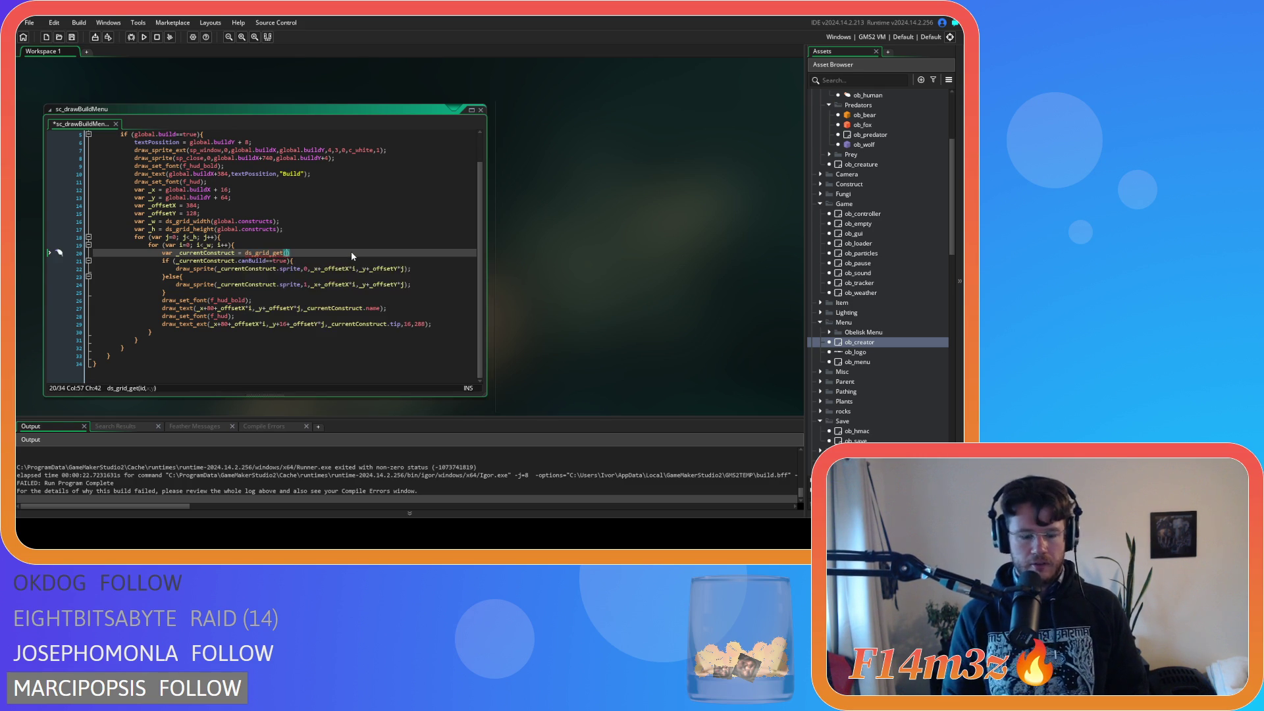
{"action": "type", "text": "con"}
{"action": "key", "text": "Return"}
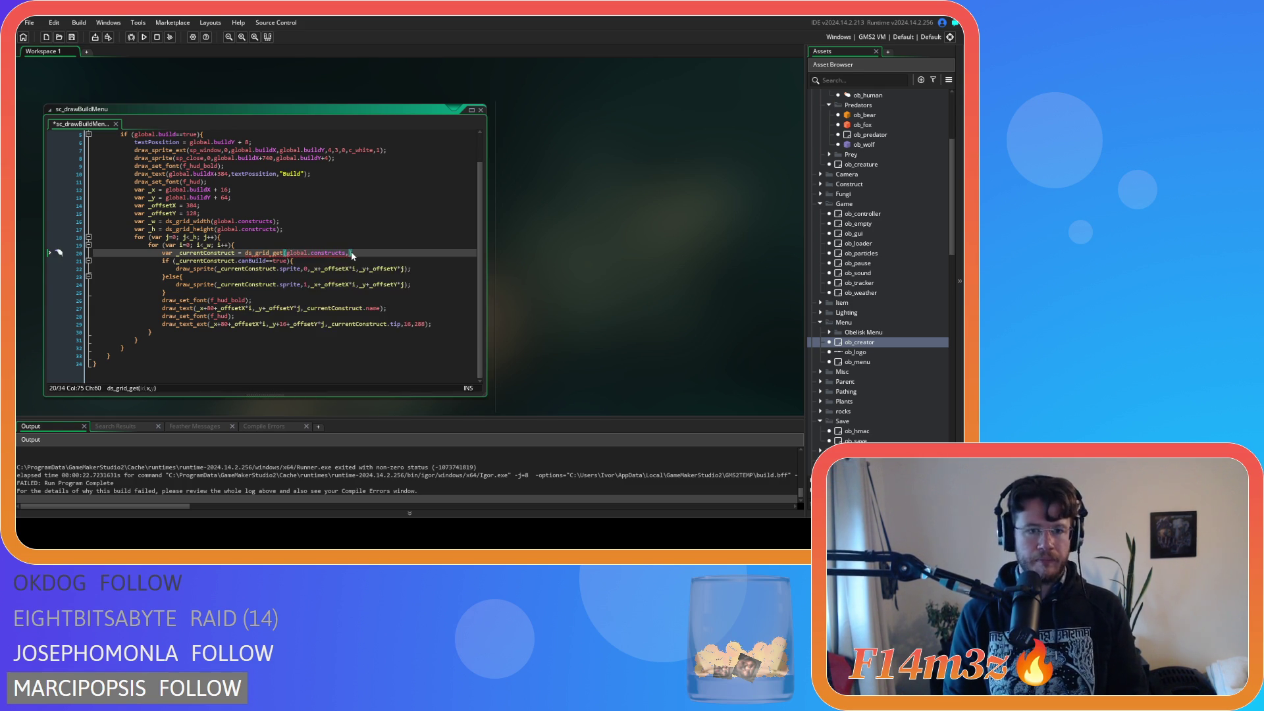
{"action": "type", "text": ",i,j)"}
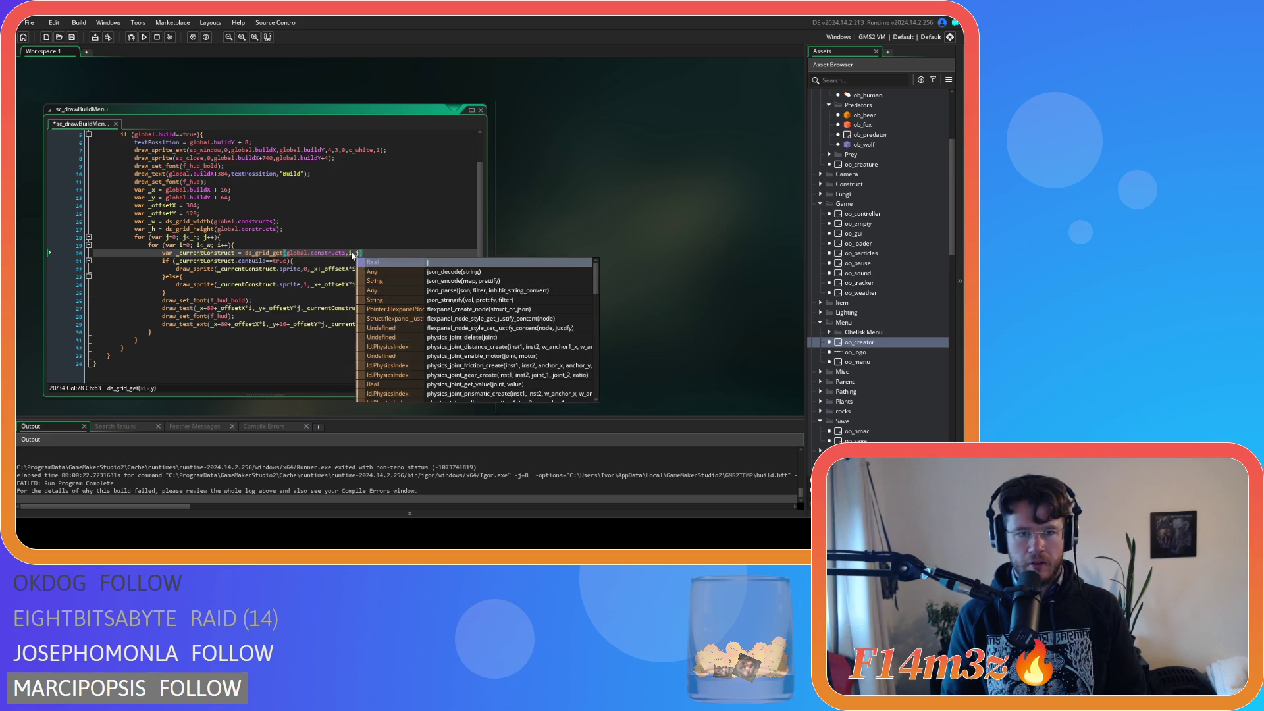
{"action": "type", "text": ";"}
{"action": "key", "text": "F5"}
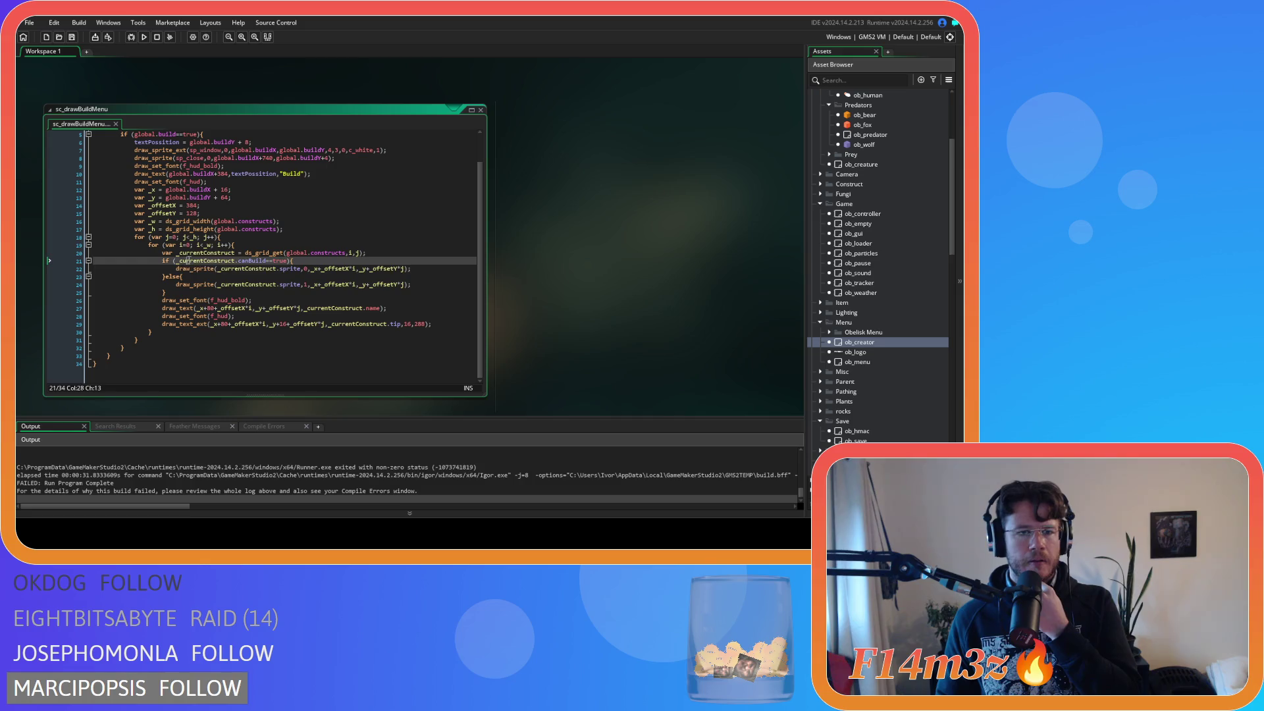
{"action": "left_click", "coordinate": [245, 261]}
Step: Check the ds_grid_get lookup line, then navigate back to ob_creator's grid creation line
{"action": "left_click_drag", "start_coordinate": [94, 253], "coordinate": [321, 260]}
{"action": "left_click", "coordinate": [264, 253]}
{"action": "left_click", "coordinate": [377, 254]}
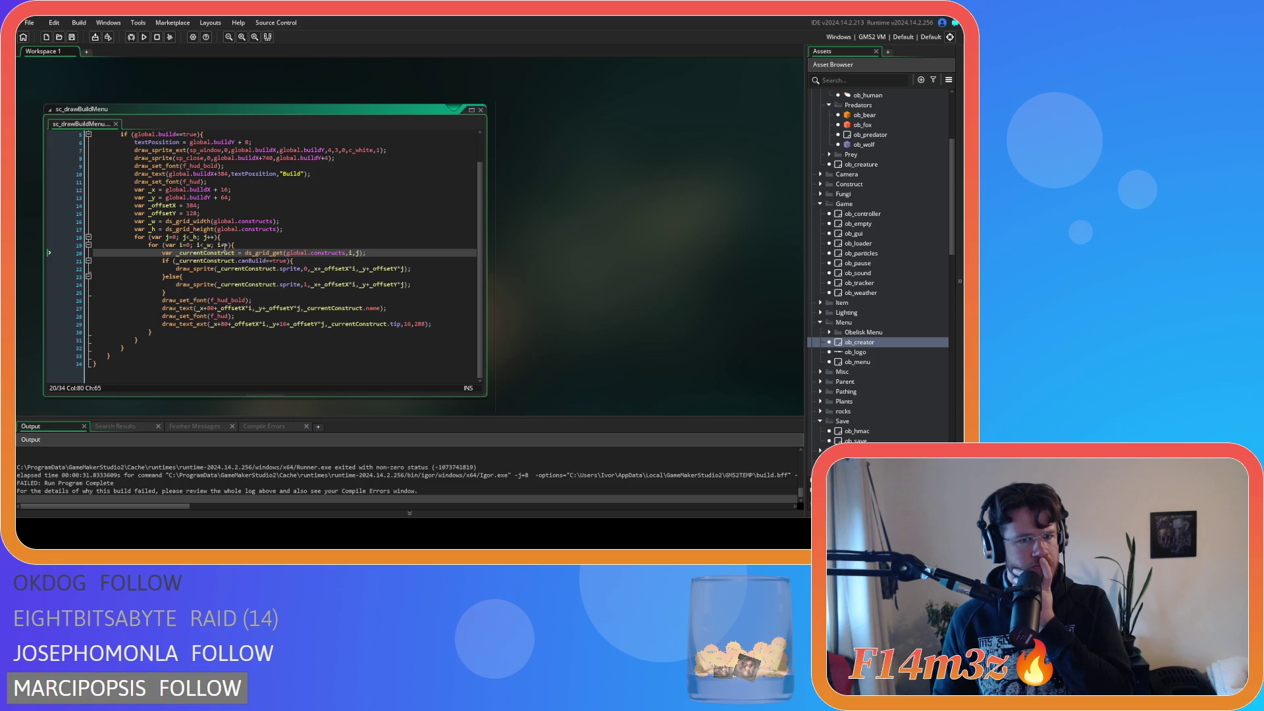
{"action": "left_click", "coordinate": [350, 253]}
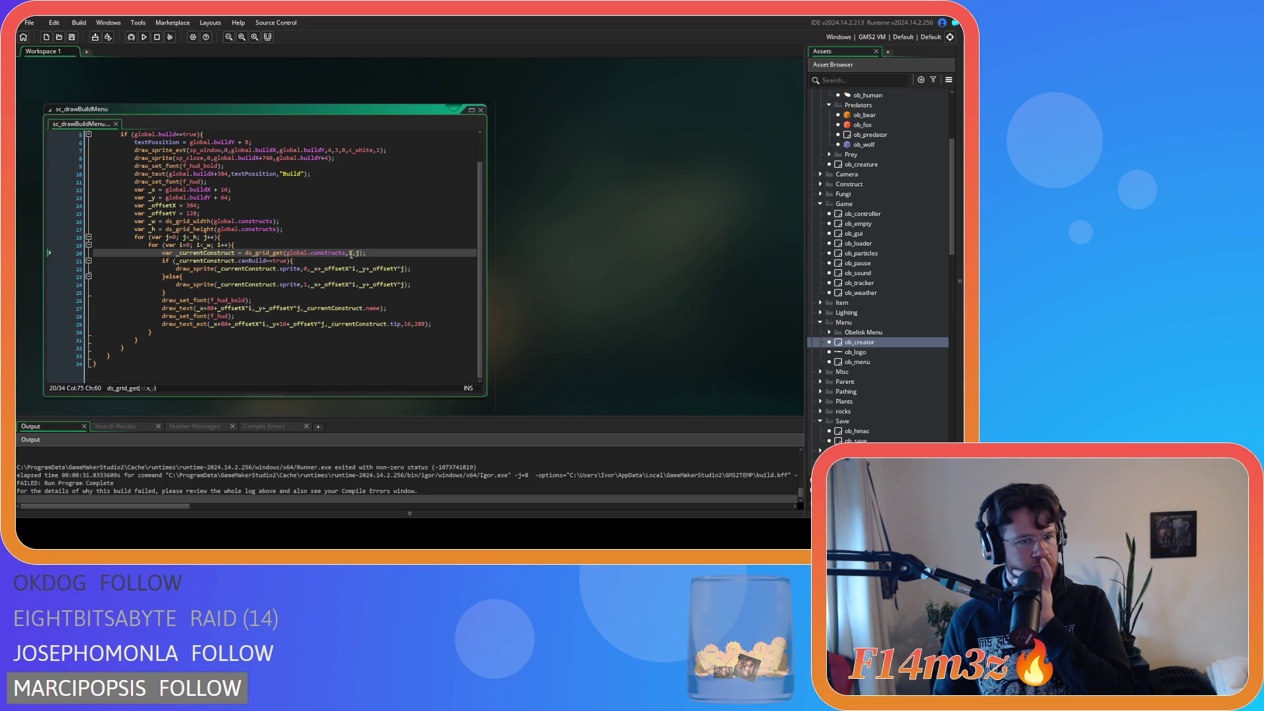
{"action": "key", "text": "alt+Left"}
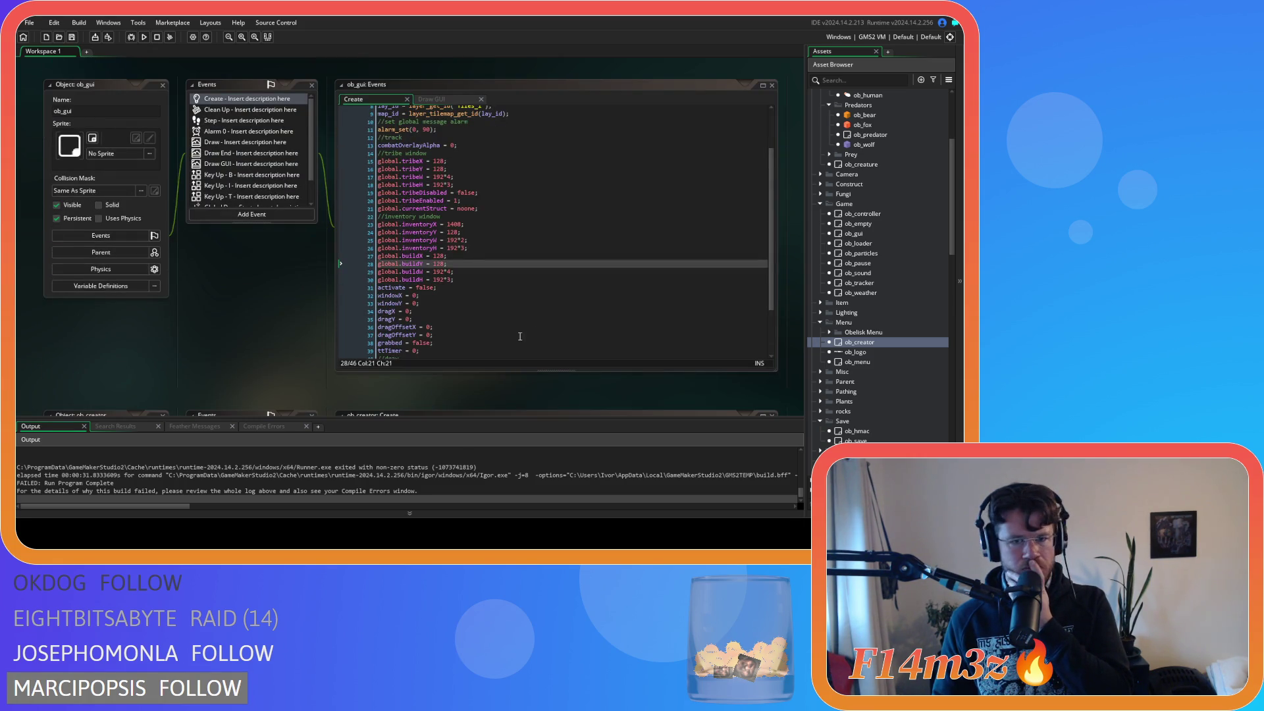
{"action": "key", "text": "alt+Left"}
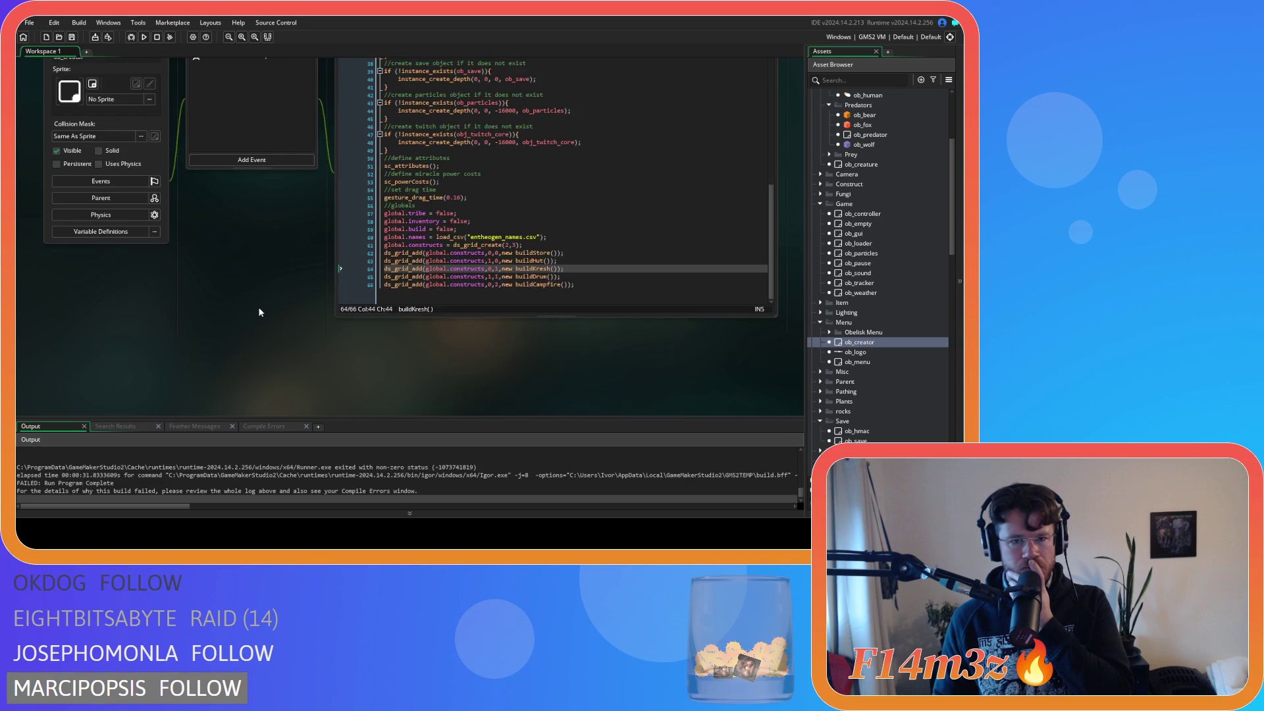
{"action": "left_click", "coordinate": [538, 275]}
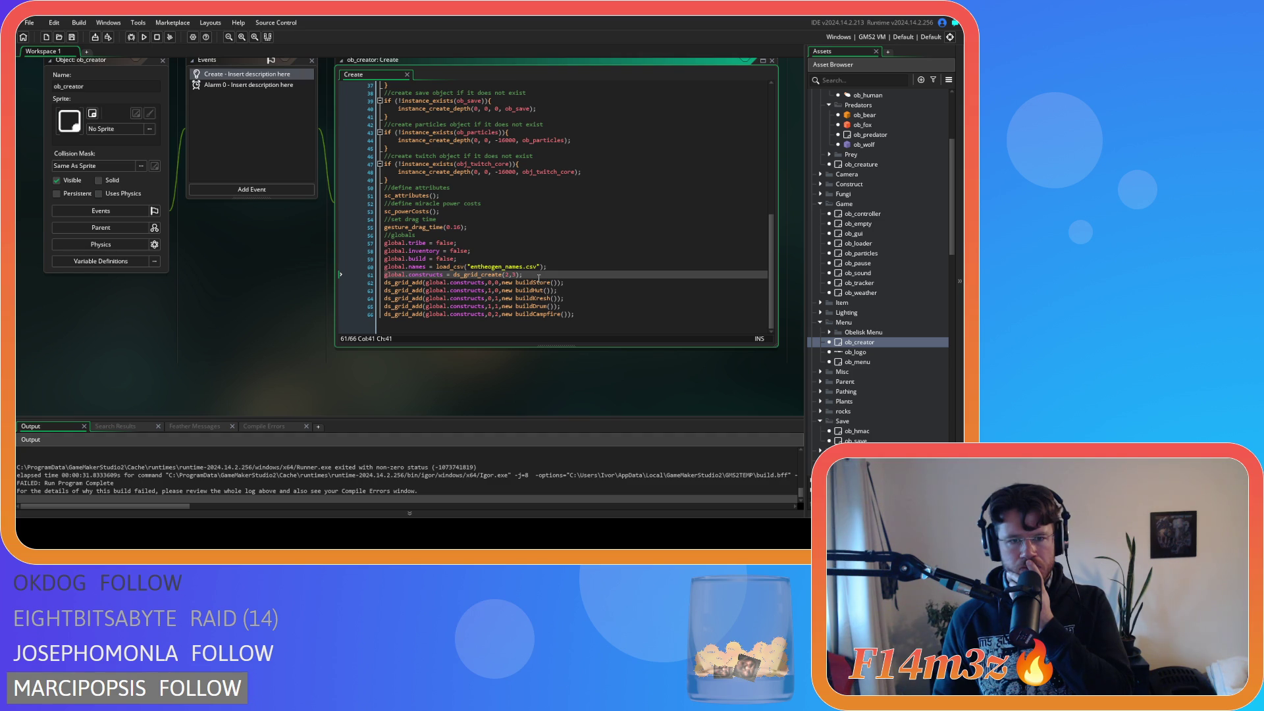
{"action": "left_click", "coordinate": [444, 282]}
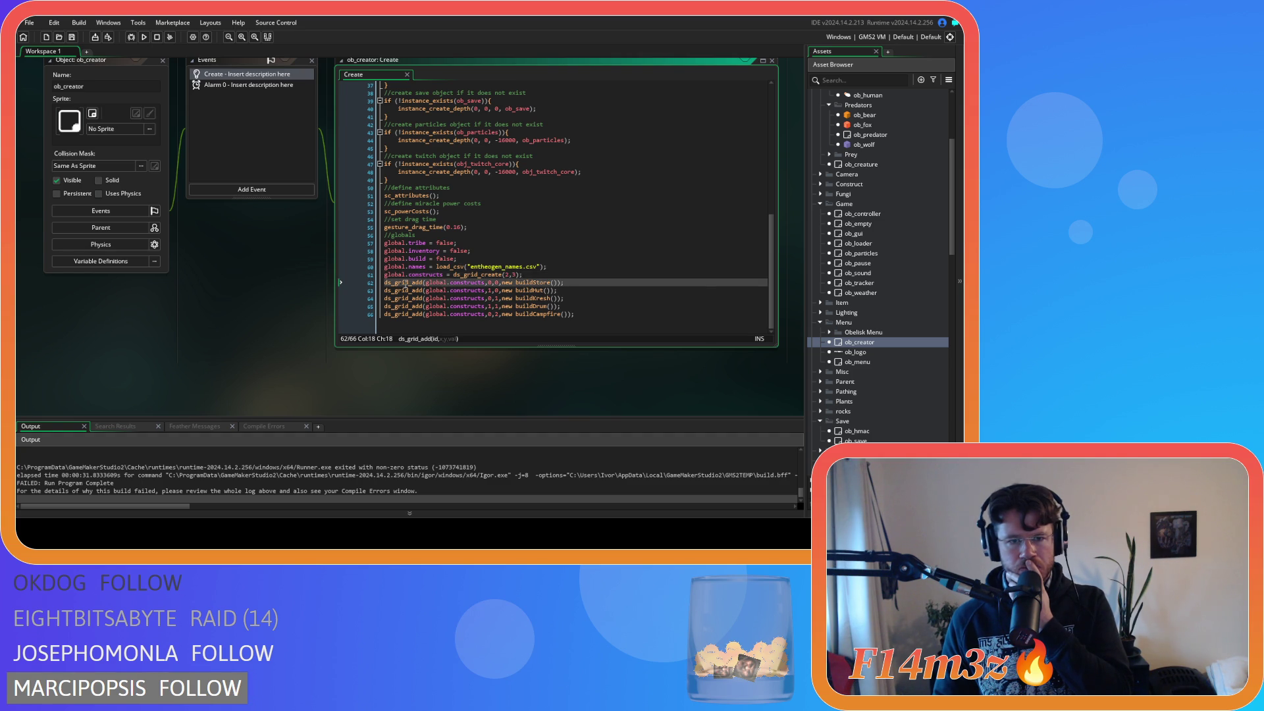
{"action": "mouse_move", "coordinate": [480, 297]}
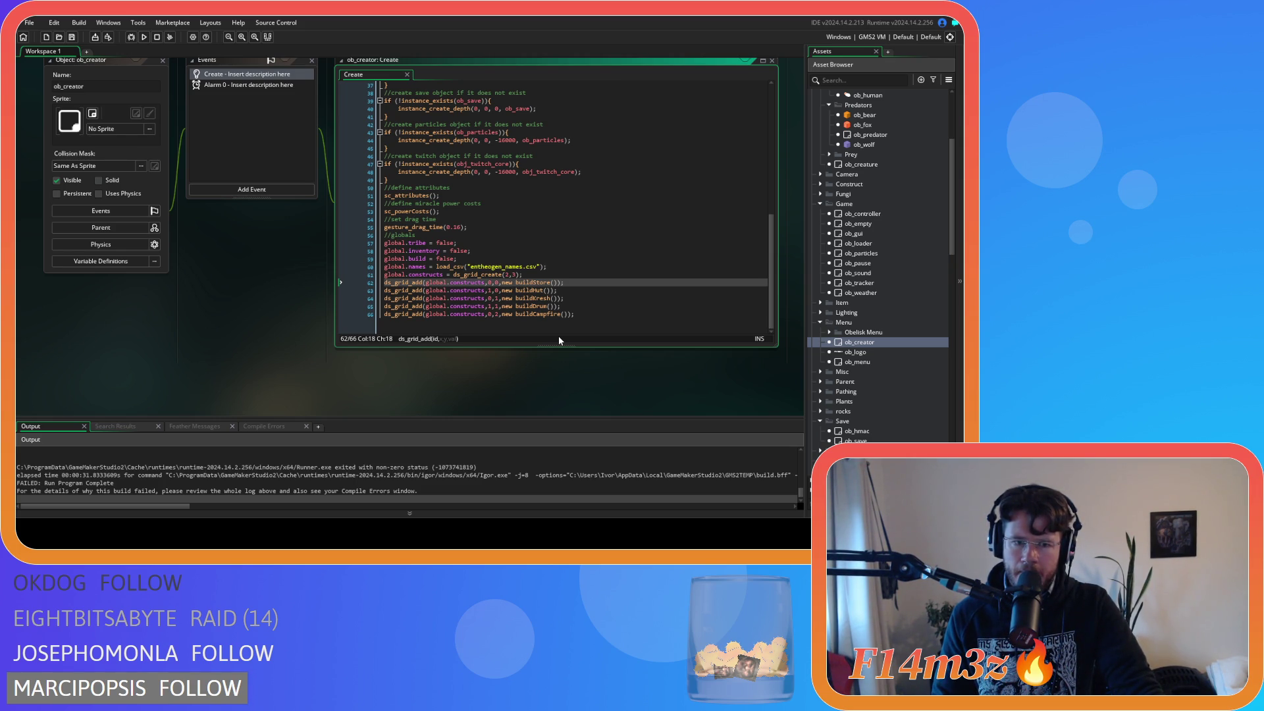
Step: Undo back to the earlier list and declare global.constructs as array_create(3, array_create(2, noone))
{"action": "key", "text": "ctrl+z"}
{"action": "key", "text": "ctrl+z"}
{"action": "key", "text": "ctrl+z"}
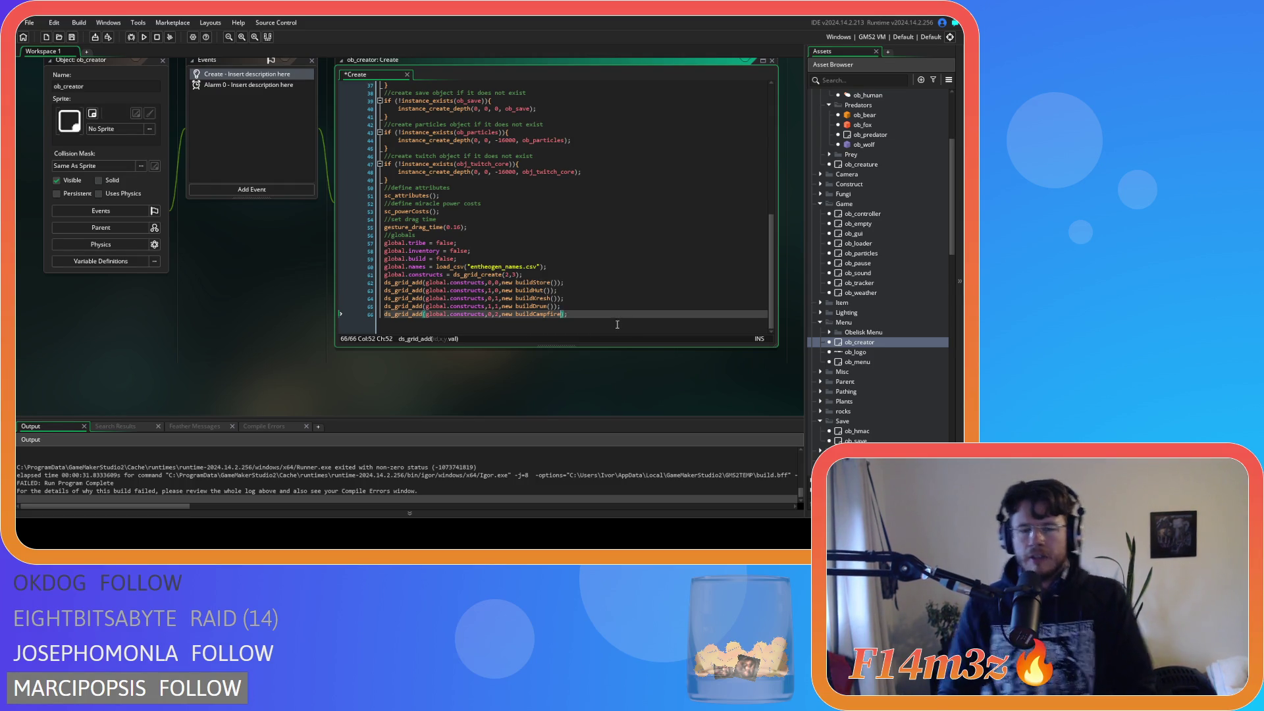
{"action": "key", "text": "ctrl+y"}
{"action": "key", "text": "ctrl+y"}
{"action": "key", "text": "ctrl+y"}
{"action": "key", "text": "ctrl+z"}
{"action": "key", "text": "ctrl+z"}
{"action": "key", "text": "ctrl+z"}
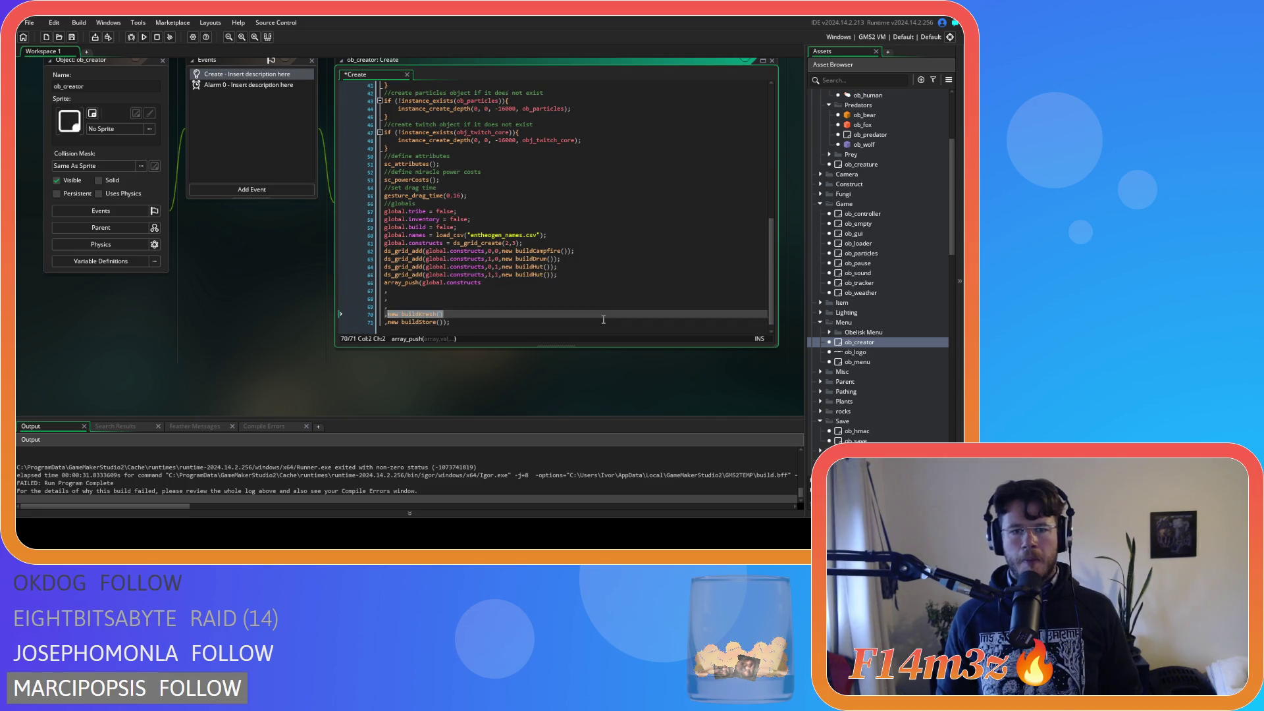
{"action": "key", "text": "ctrl+z"}
{"action": "key", "text": "ctrl+z"}
{"action": "key", "text": "ctrl+z"}
{"action": "key", "text": "ctrl+z"}
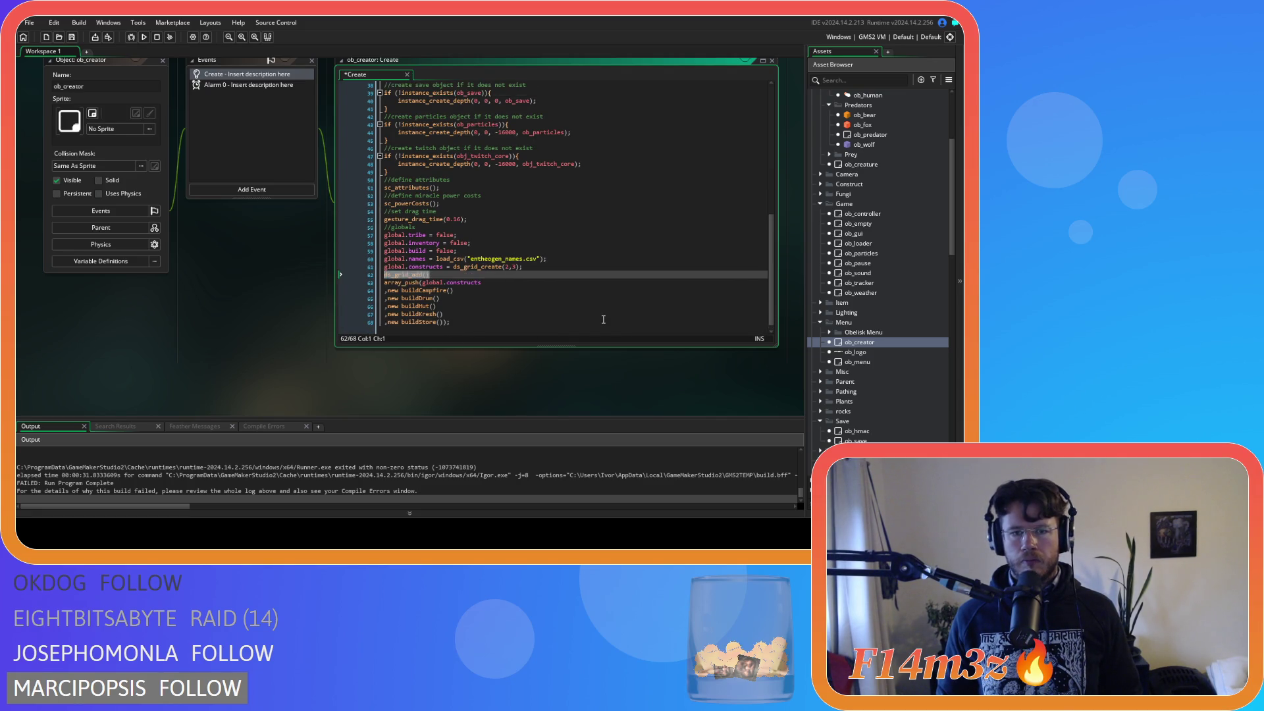
{"action": "key", "text": "ctrl+z"}
{"action": "key", "text": "ctrl+z"}
{"action": "key", "text": "ctrl+z"}
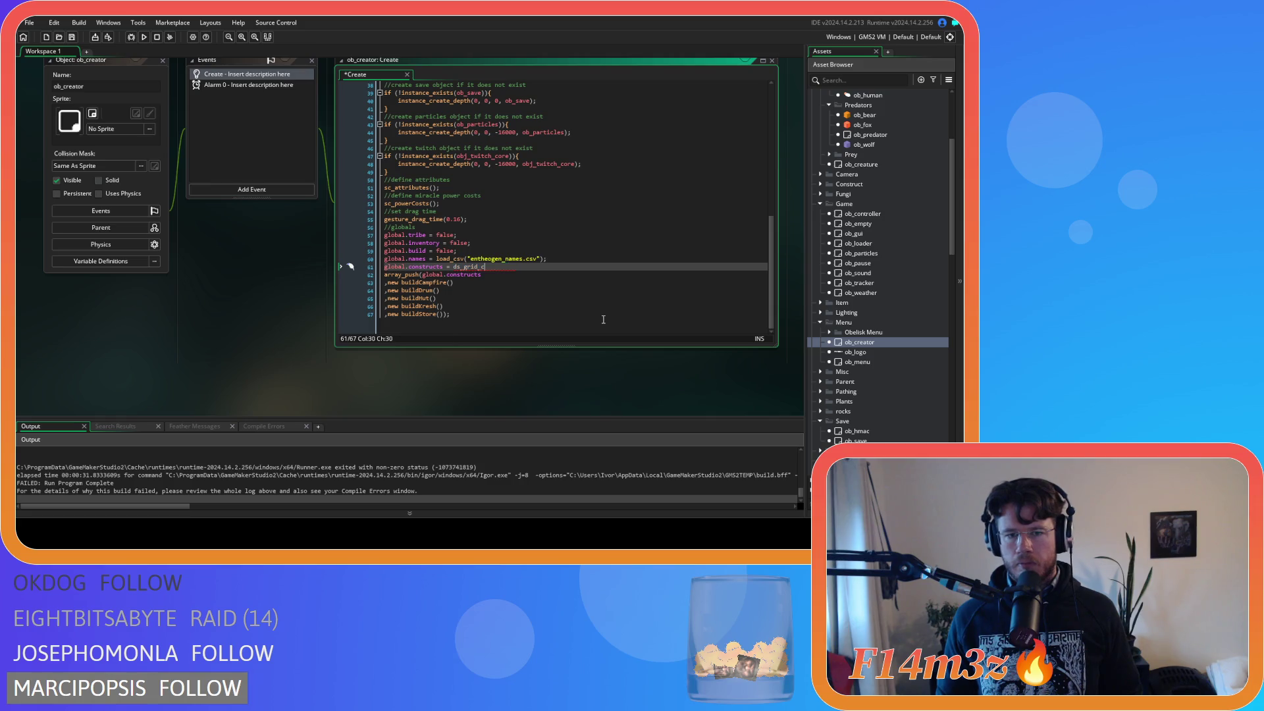
{"action": "left_click", "coordinate": [497, 269]}
{"action": "left_click", "coordinate": [497, 268]}
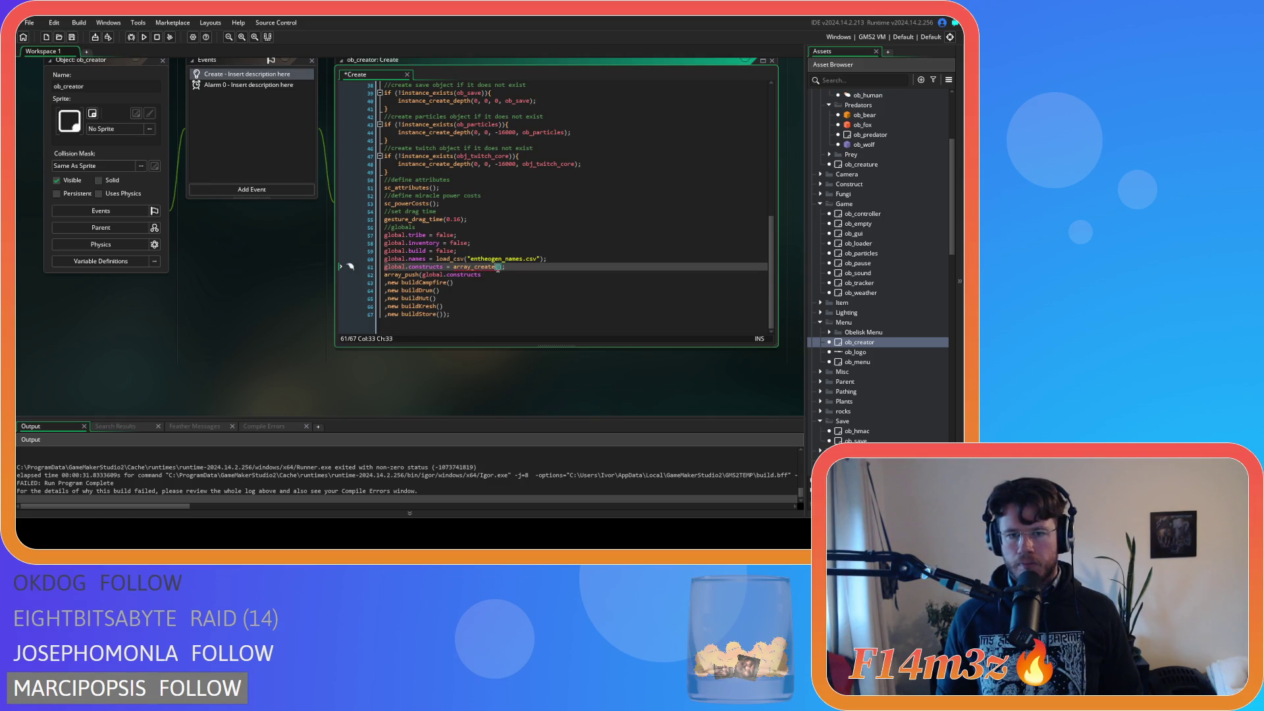
{"action": "key", "text": "Right"}
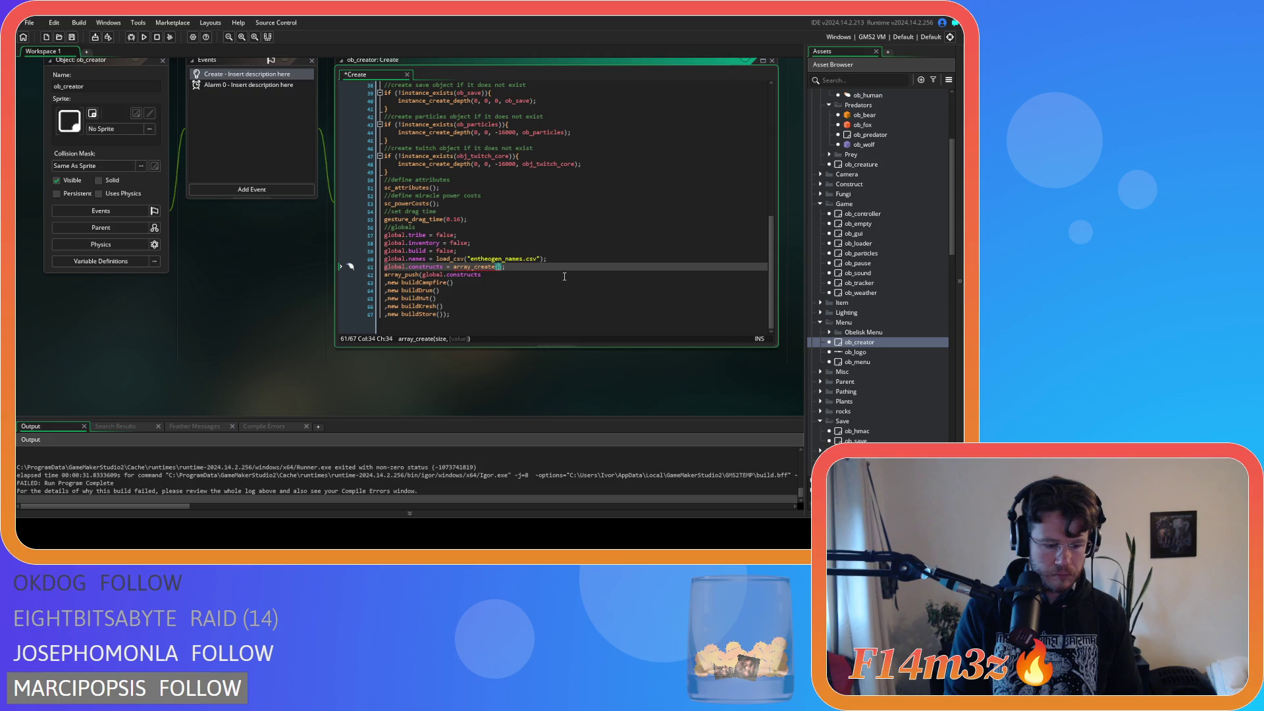
{"action": "type", "text": "3"}
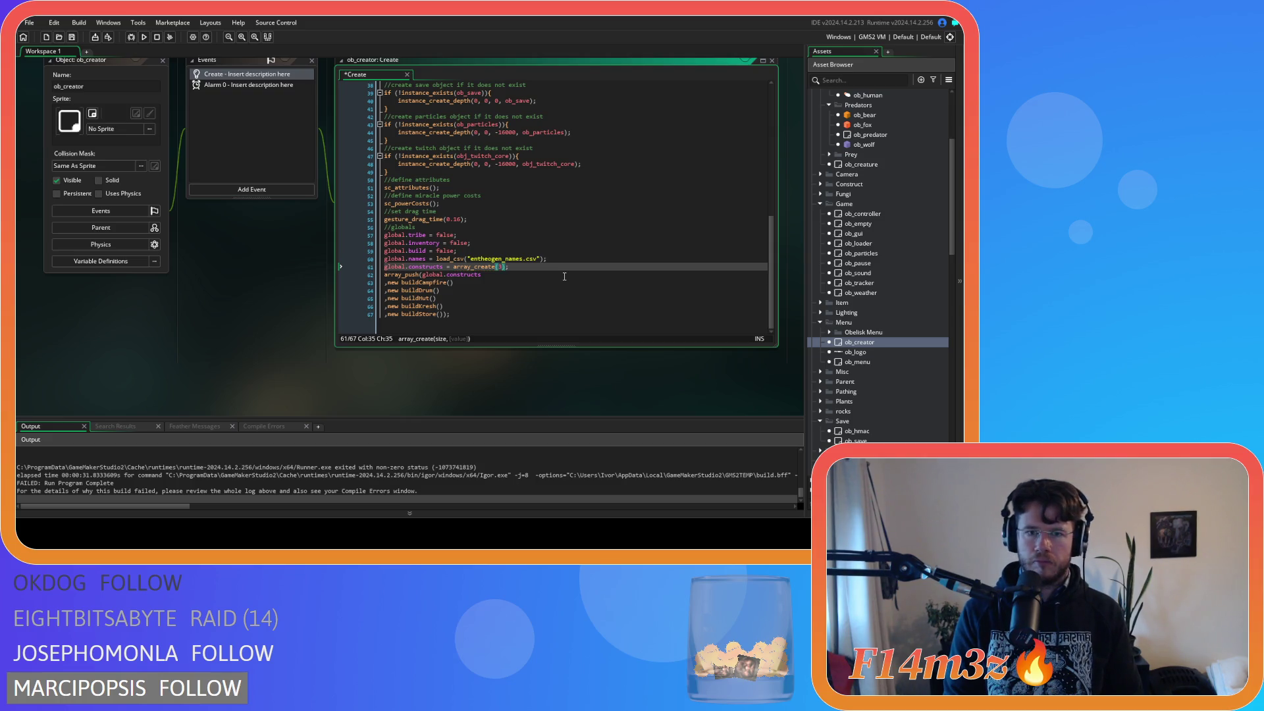
{"action": "type", "text": ",arra"}
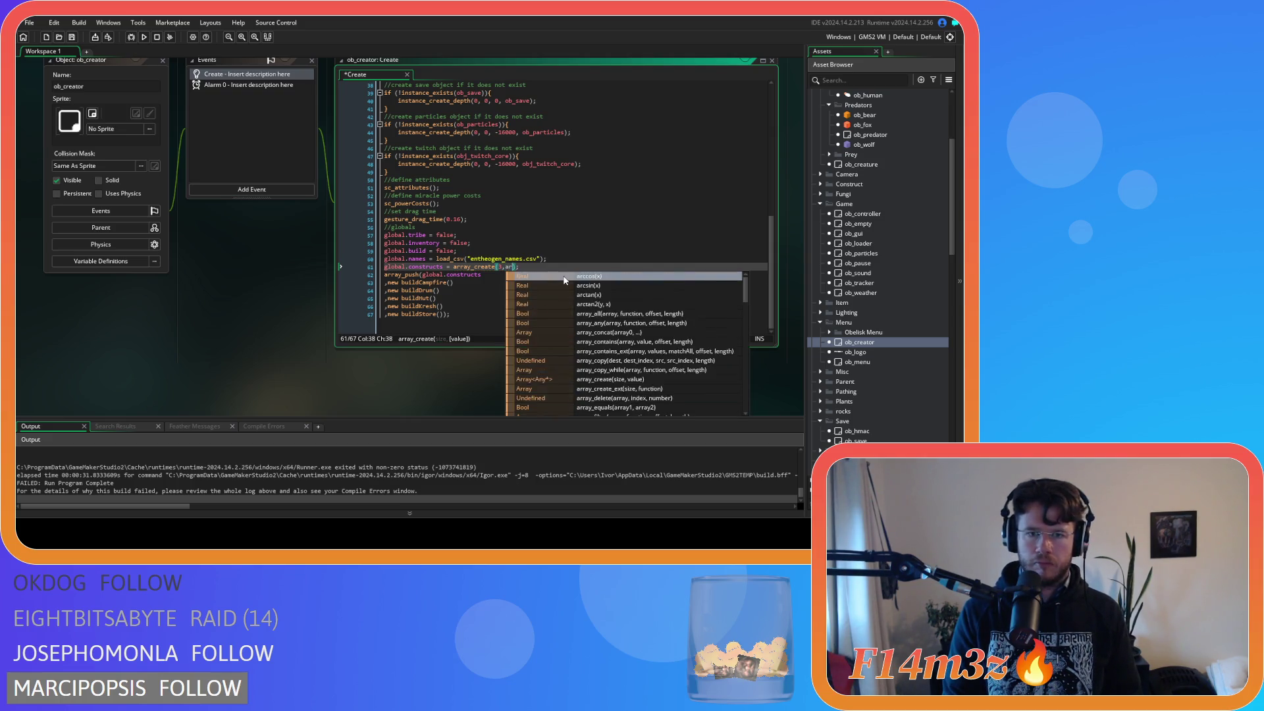
{"action": "type", "text": "y_create("}
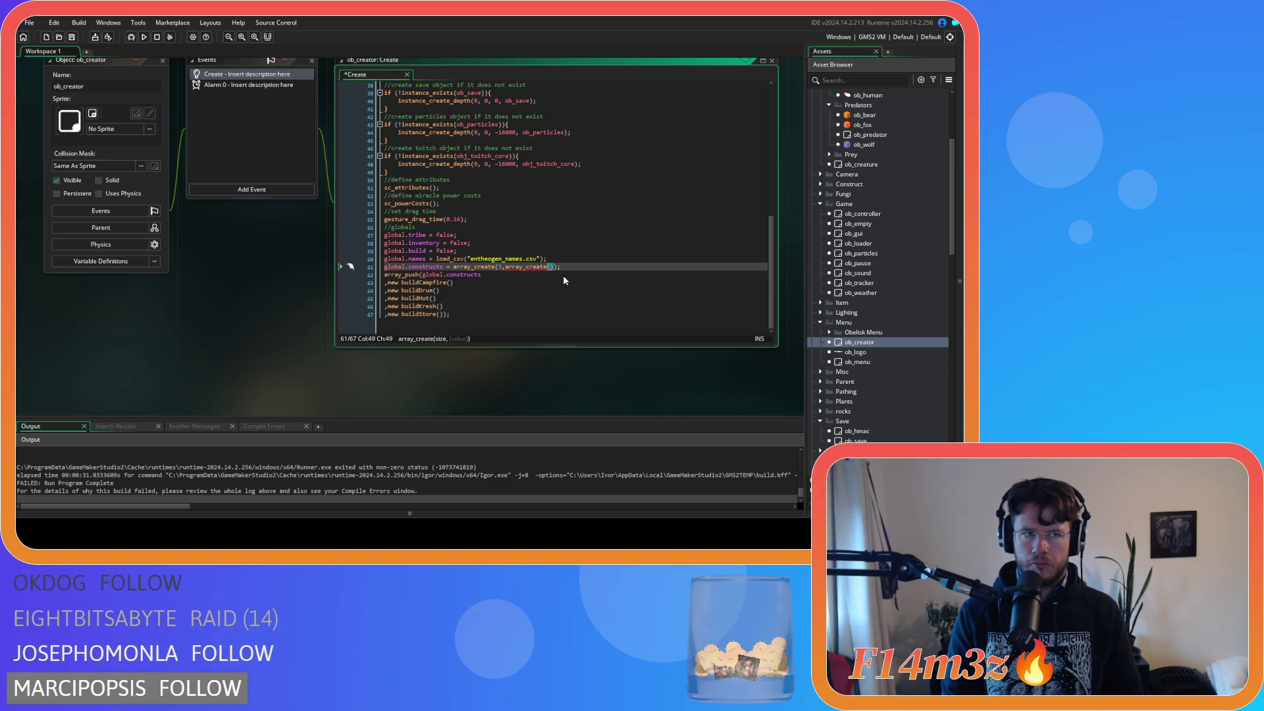
{"action": "type", "text": "2,"}
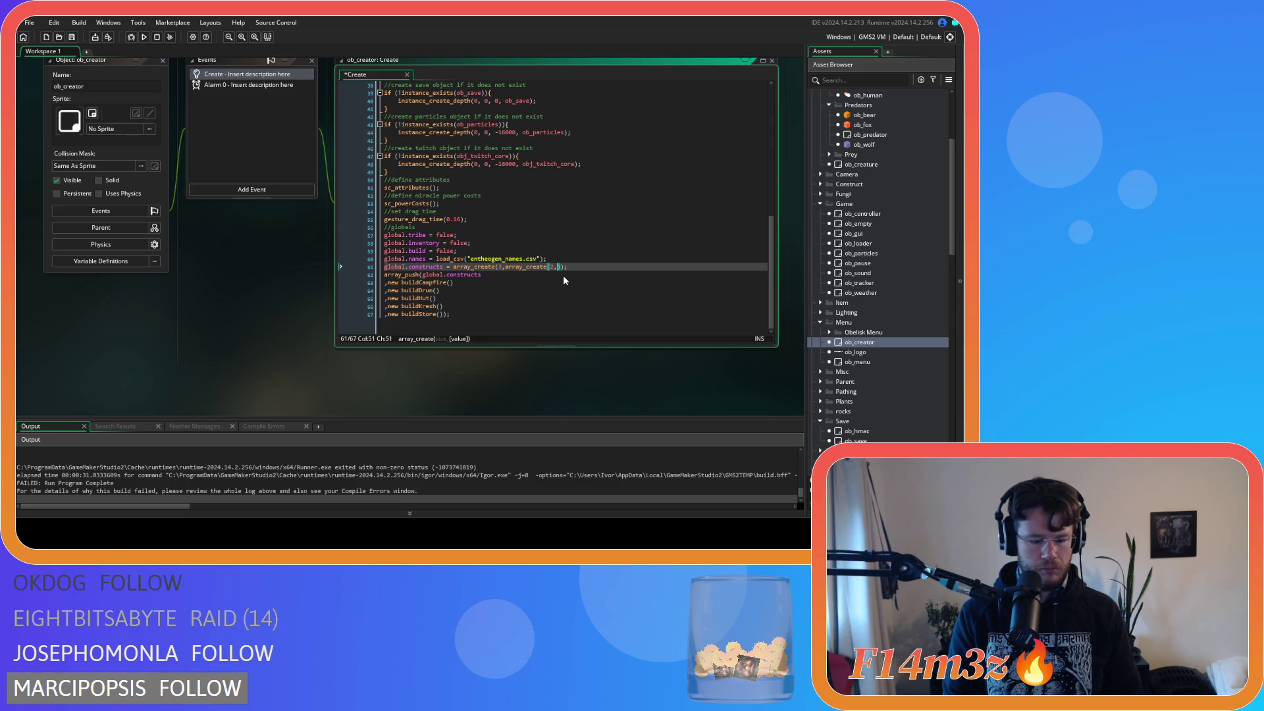
{"action": "type", "text": "noone"}
{"action": "key", "text": "ctrl+s"}
{"action": "left_click", "coordinate": [446, 296]}
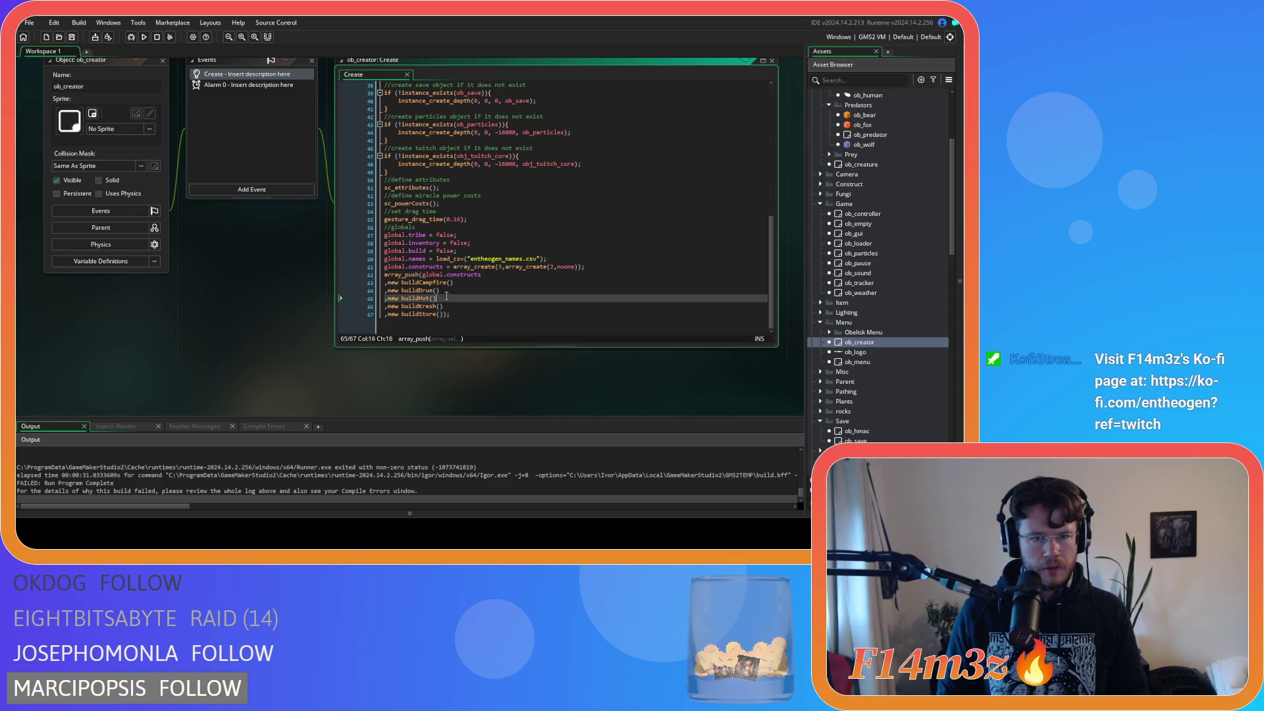
Step: Add an array_set(array_get(global.constructs,0),0, …) line below the declaration
{"action": "left_click", "coordinate": [615, 266]}
{"action": "key", "text": "Return"}
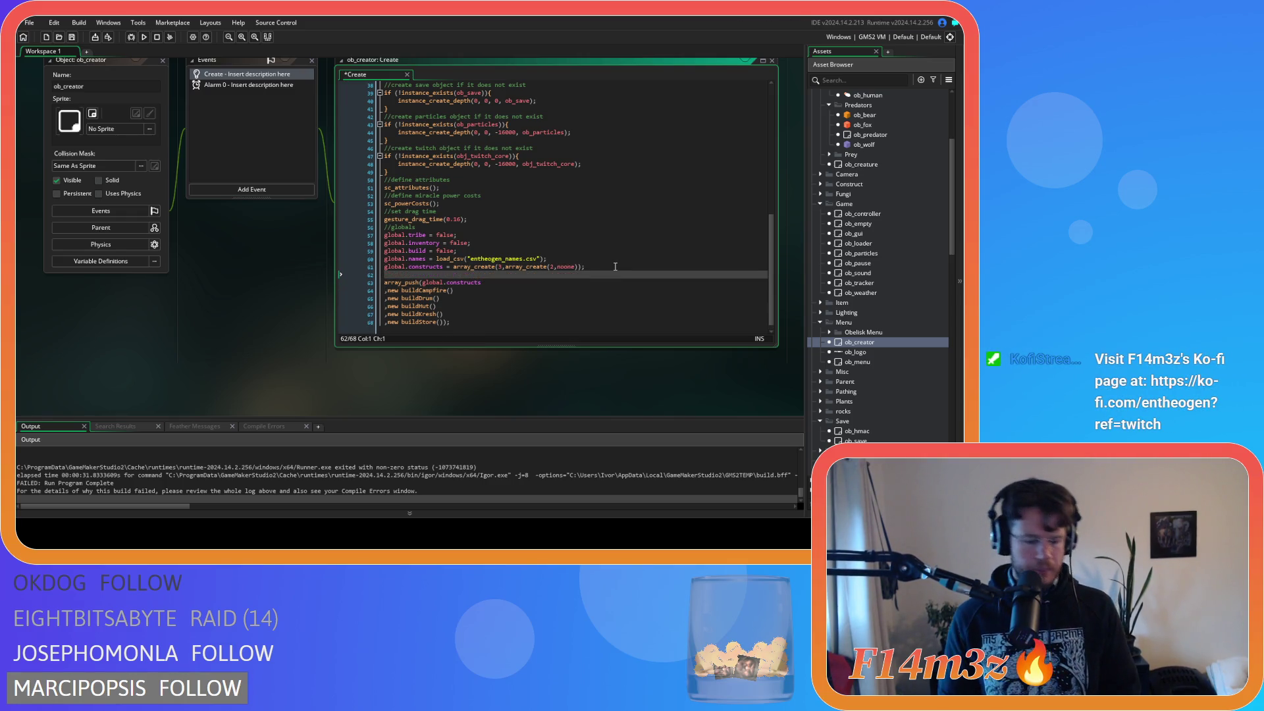
{"action": "type", "text": "array_s"}
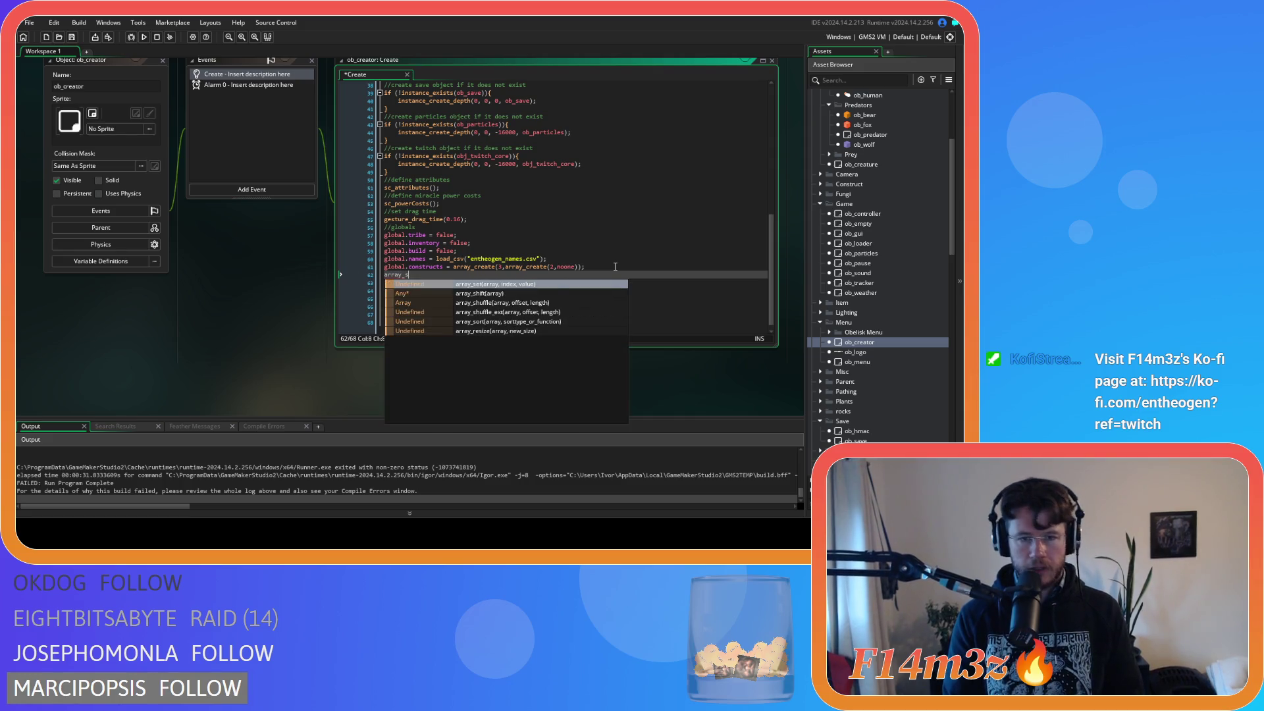
{"action": "type", "text": "e"}
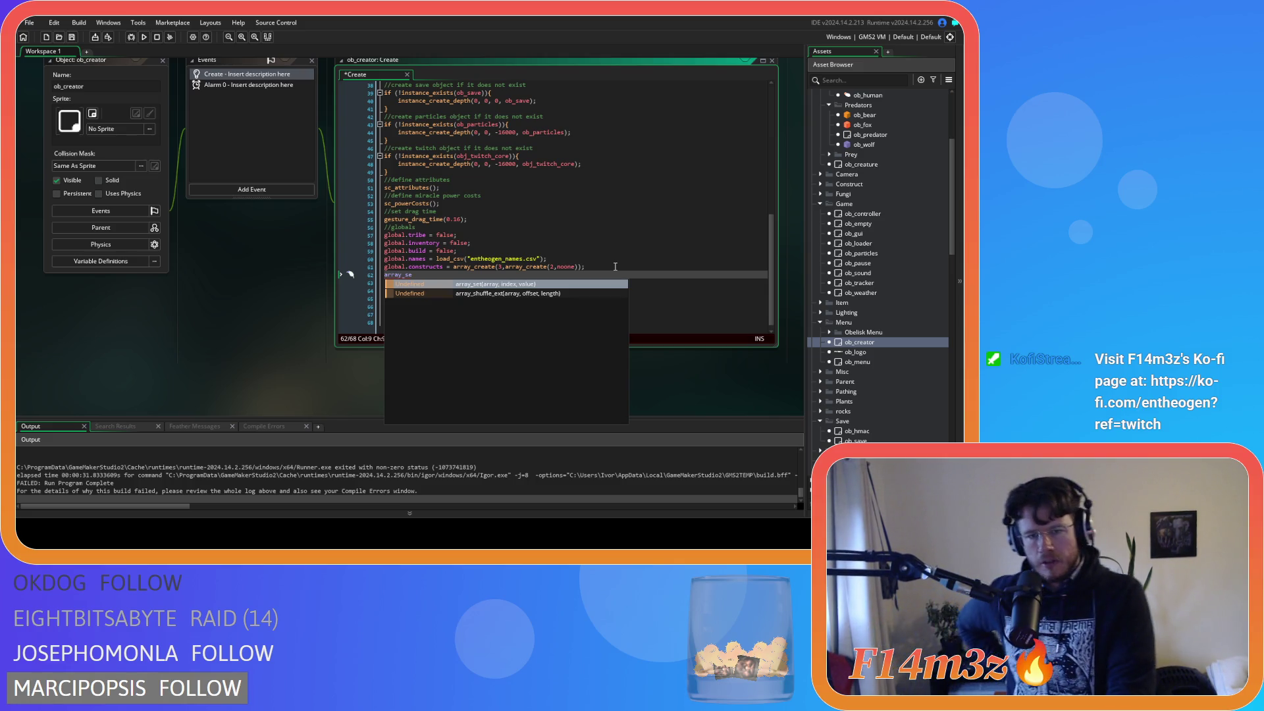
{"action": "key", "text": "Return"}
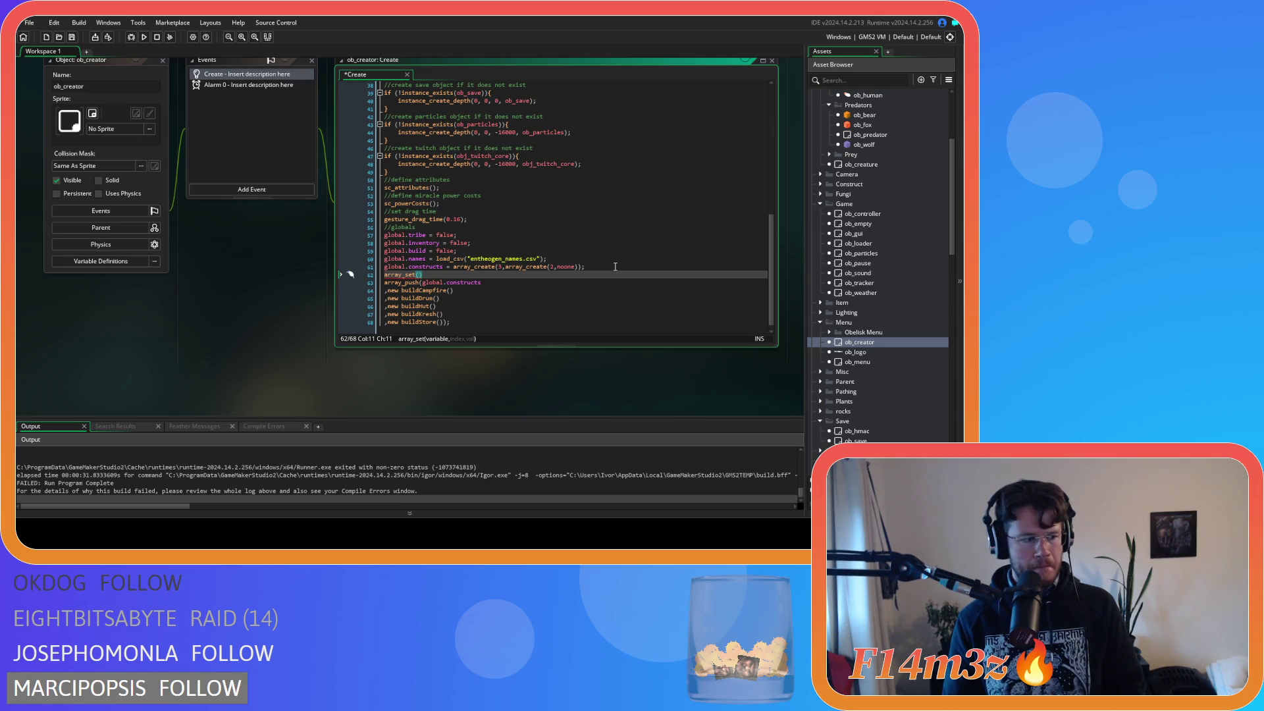
{"action": "type", "text": "array_get"}
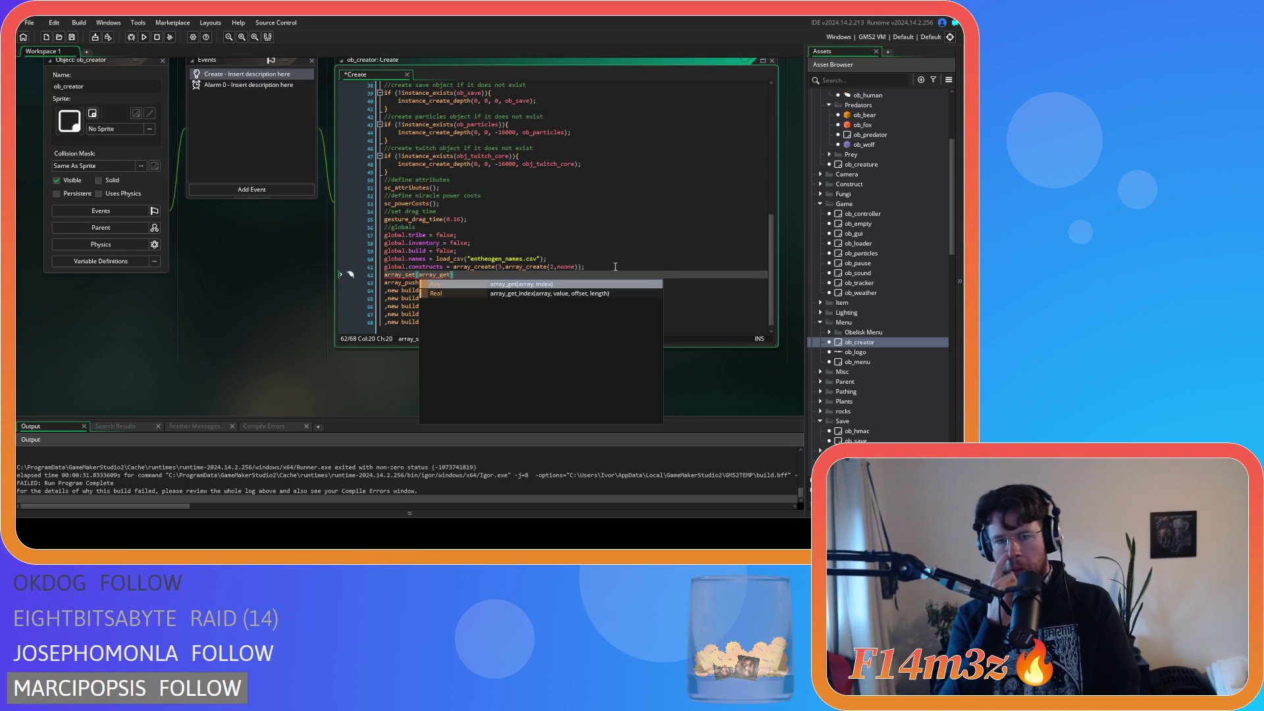
{"action": "type", "text": "("}
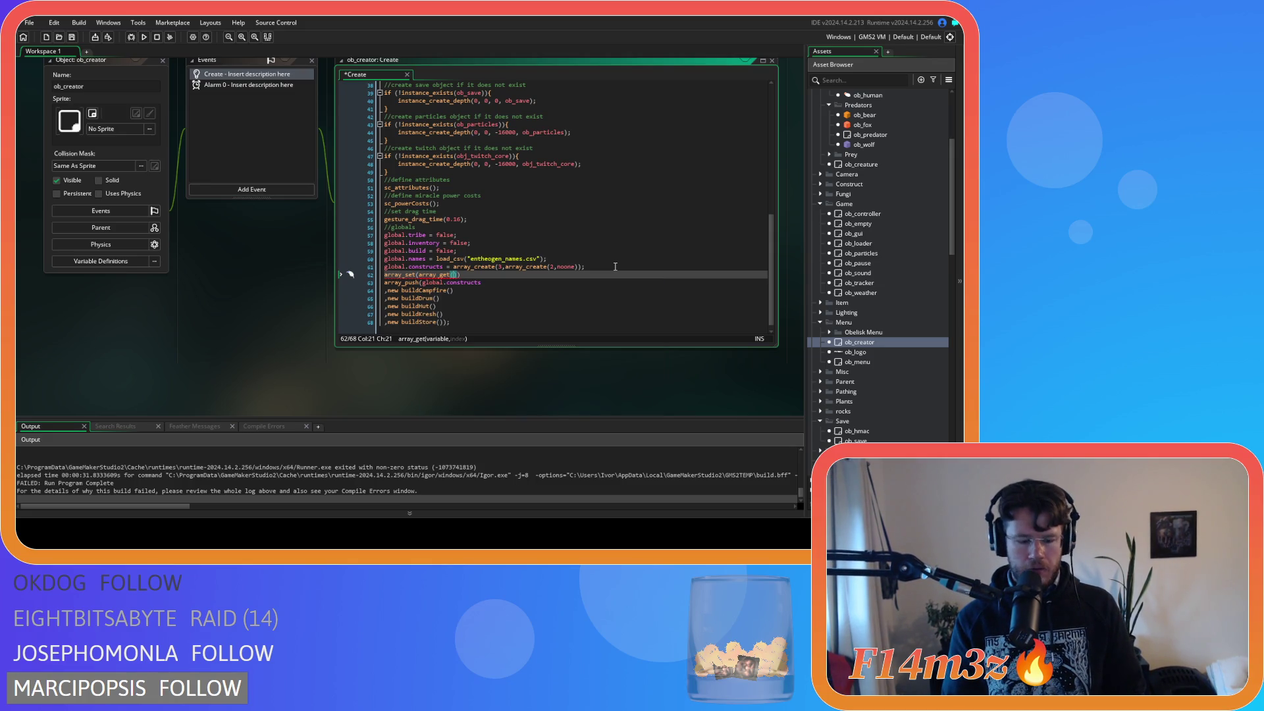
{"action": "type", "text": "global.constructs"}
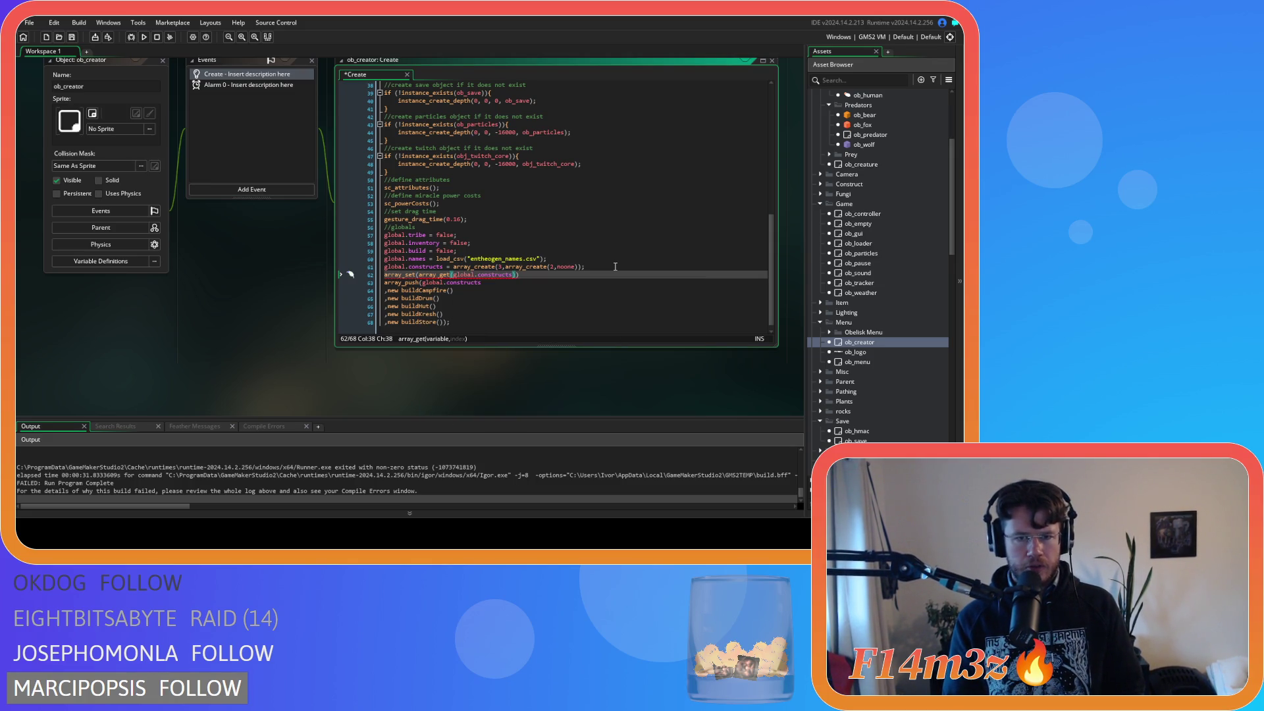
{"action": "type", "text": ",0)"}
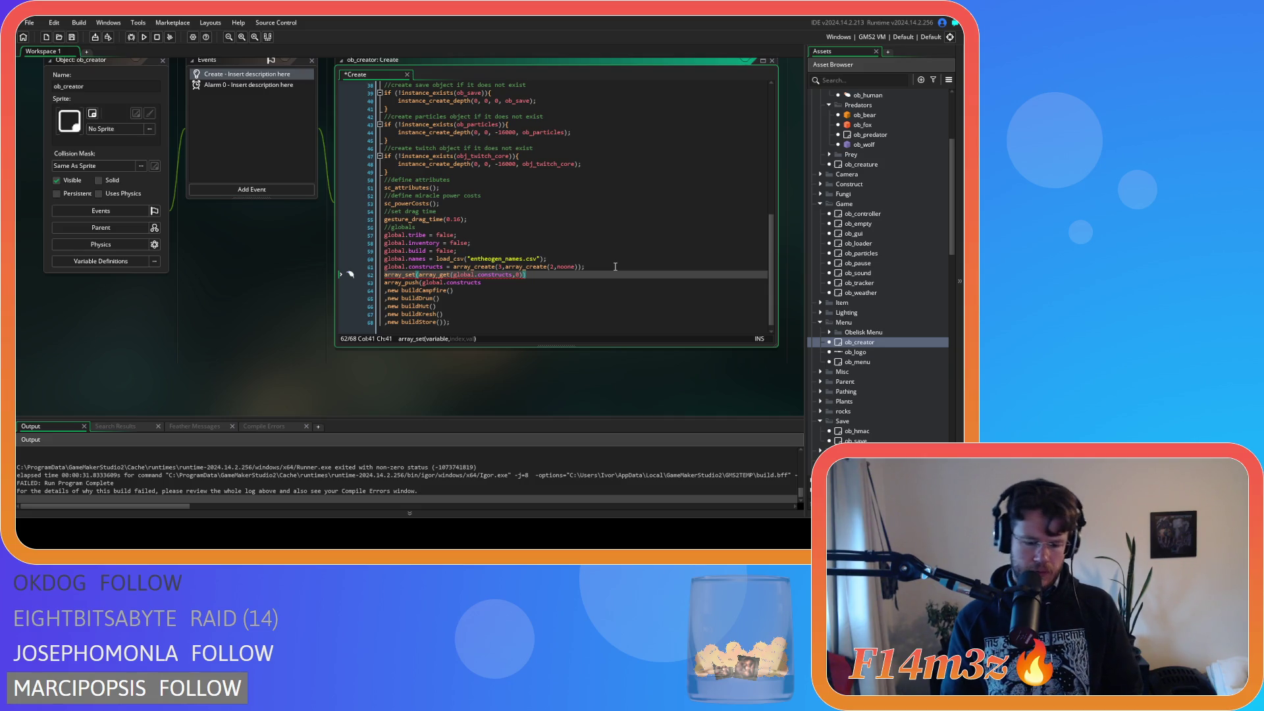
{"action": "type", "text": "[]"}
{"action": "type", "text": "0"}
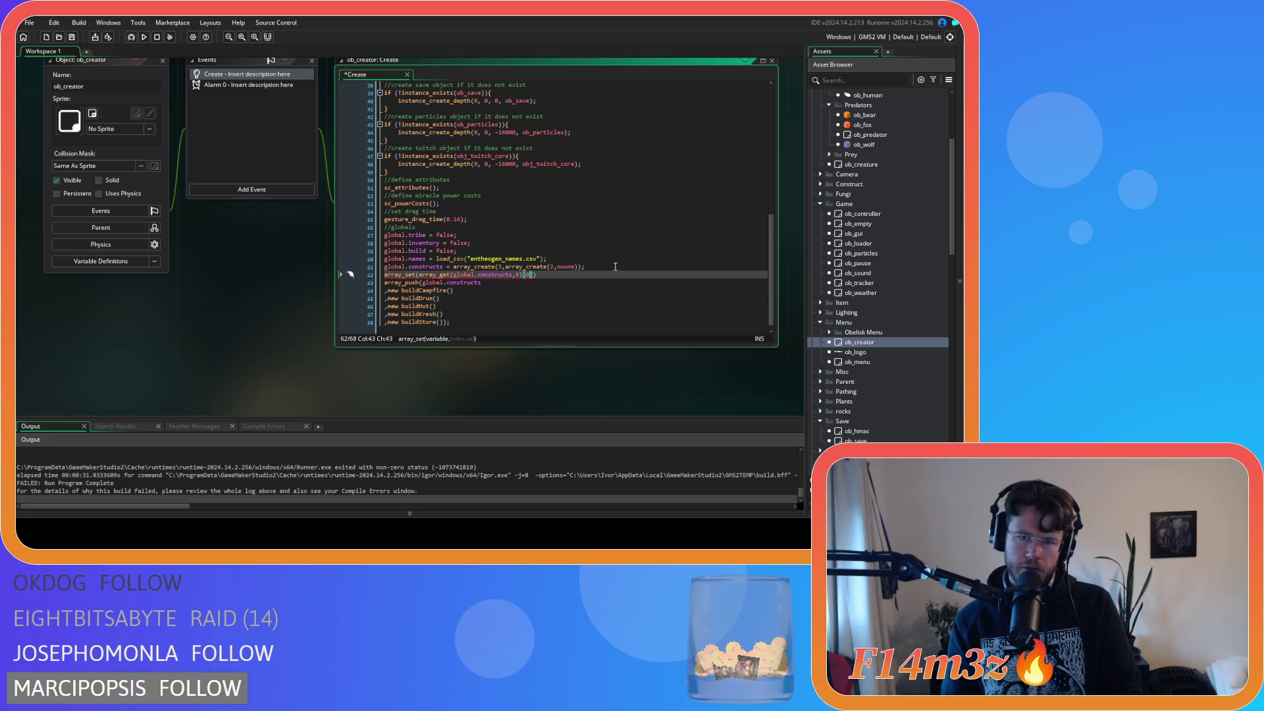
{"action": "key", "text": "BackSpace"}
{"action": "key", "text": "BackSpace"}
{"action": "type", "text": ",0,"}
Step: Move the buildStore call from the old list into the new array_set line and save
{"action": "left_click_drag", "start_coordinate": [437, 306], "coordinate": [402, 306]}
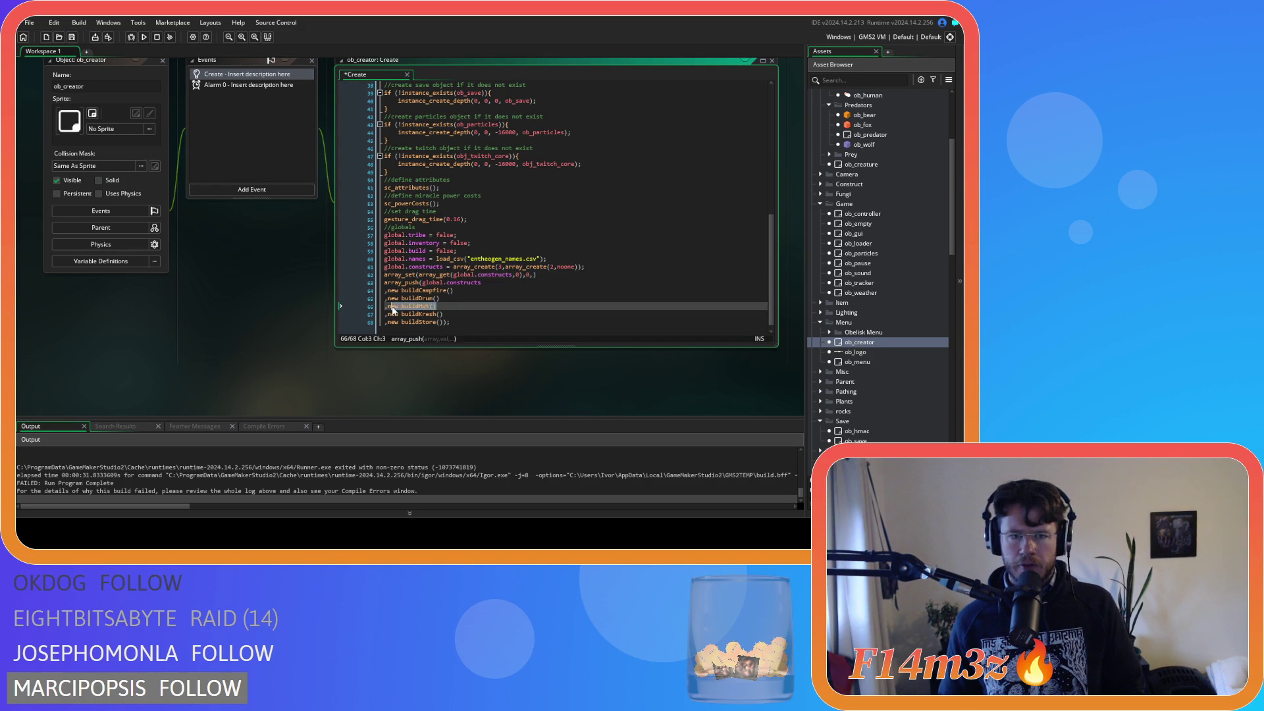
{"action": "left_click", "coordinate": [438, 322]}
{"action": "key", "text": "ctrl+BackSpace"}
{"action": "key", "text": "ctrl+BackSpace"}
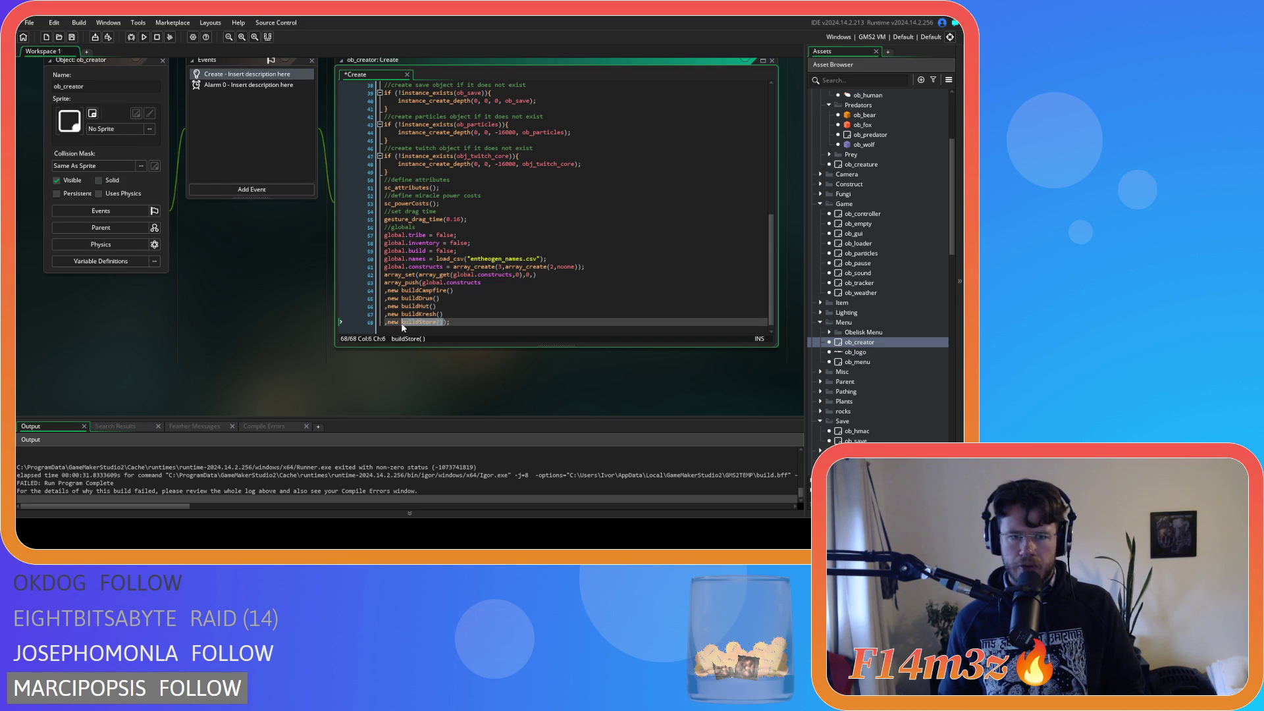
{"action": "left_click", "coordinate": [534, 275]}
{"action": "type", "text": "new buildStore()"}
{"action": "key", "text": "ctrl+s"}
{"action": "left_click", "coordinate": [492, 323]}
Step: Duplicate the array_set line into buildHut and buildKresh entries with adjusted indices
{"action": "left_click", "coordinate": [594, 274]}
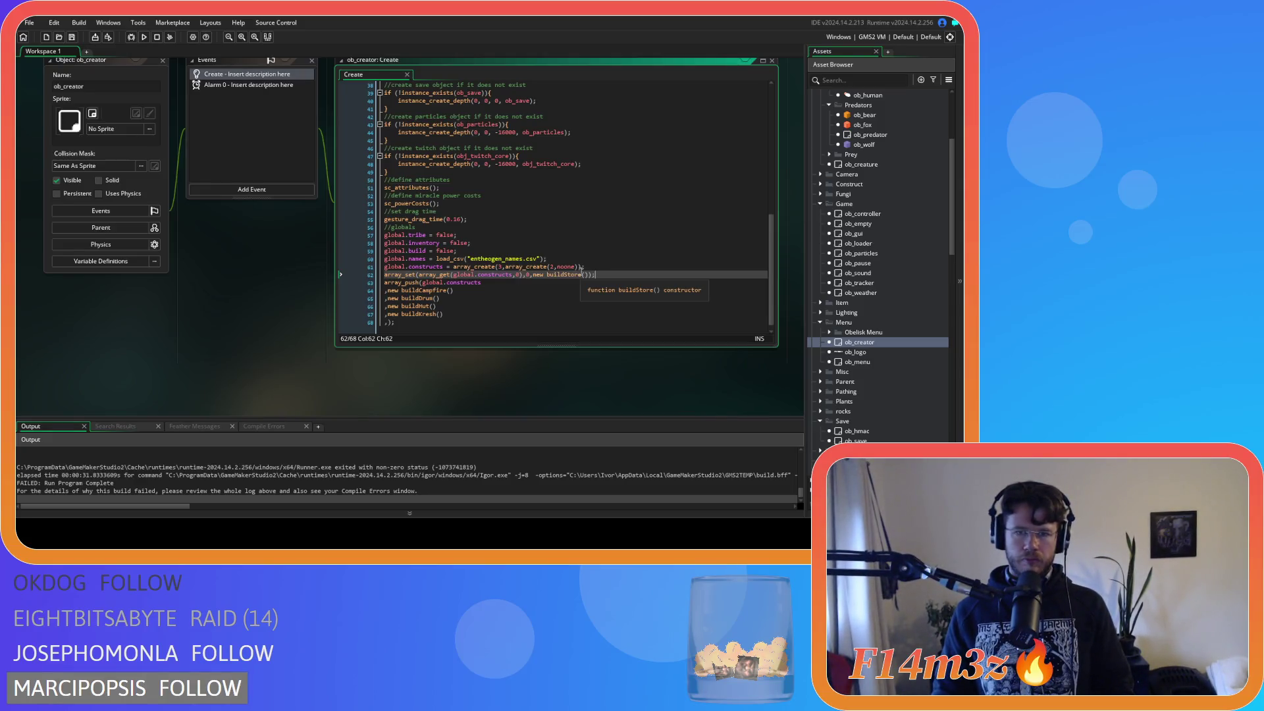
{"action": "key", "text": "ctrl+d"}
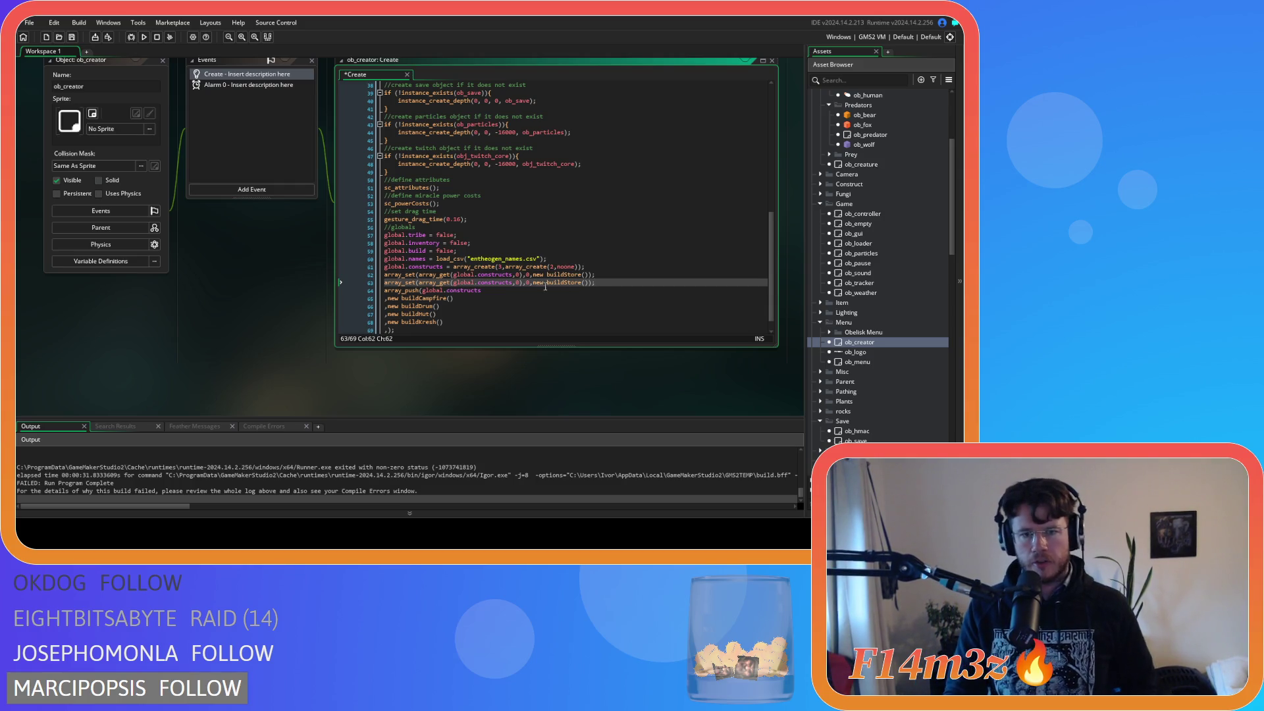
{"action": "left_click", "coordinate": [529, 282]}
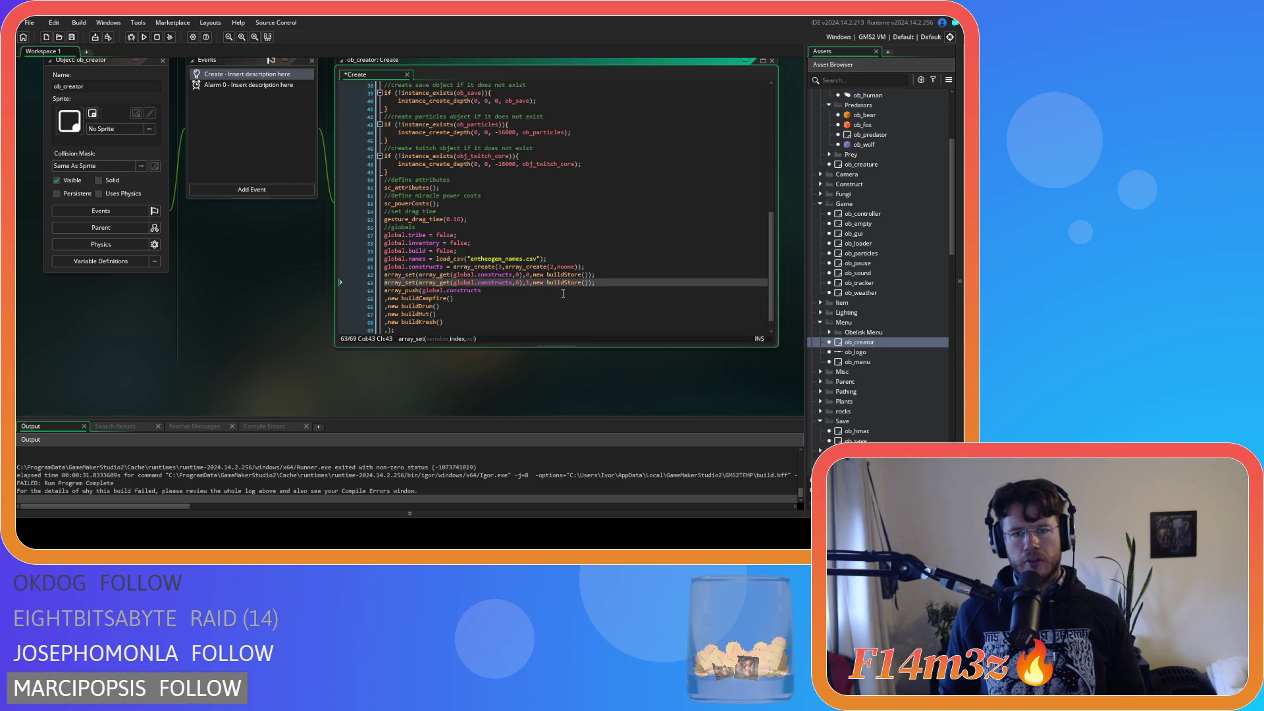
{"action": "double_click", "coordinate": [551, 281]}
{"action": "type", "text": "build"}
{"action": "type", "text": "H"}
{"action": "type", "text": "ut"}
{"action": "left_click", "coordinate": [603, 282]}
{"action": "key", "text": "ctrl+d"}
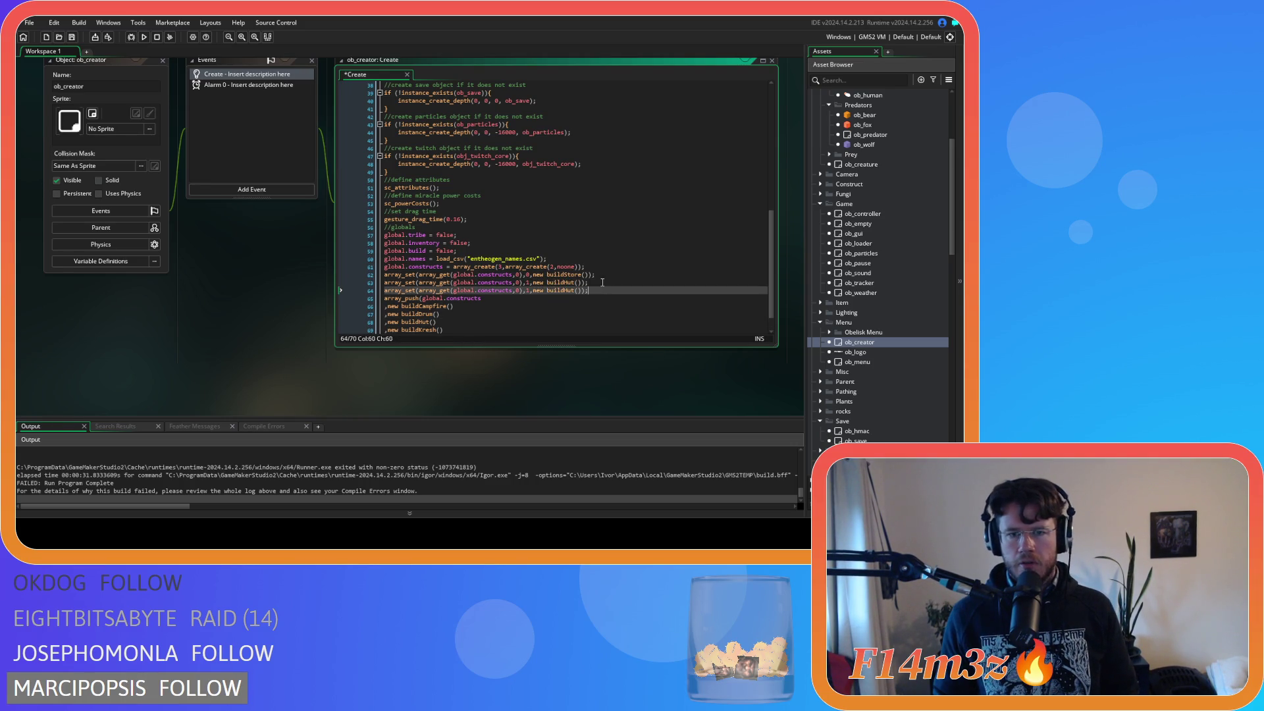
{"action": "double_click", "coordinate": [518, 291]}
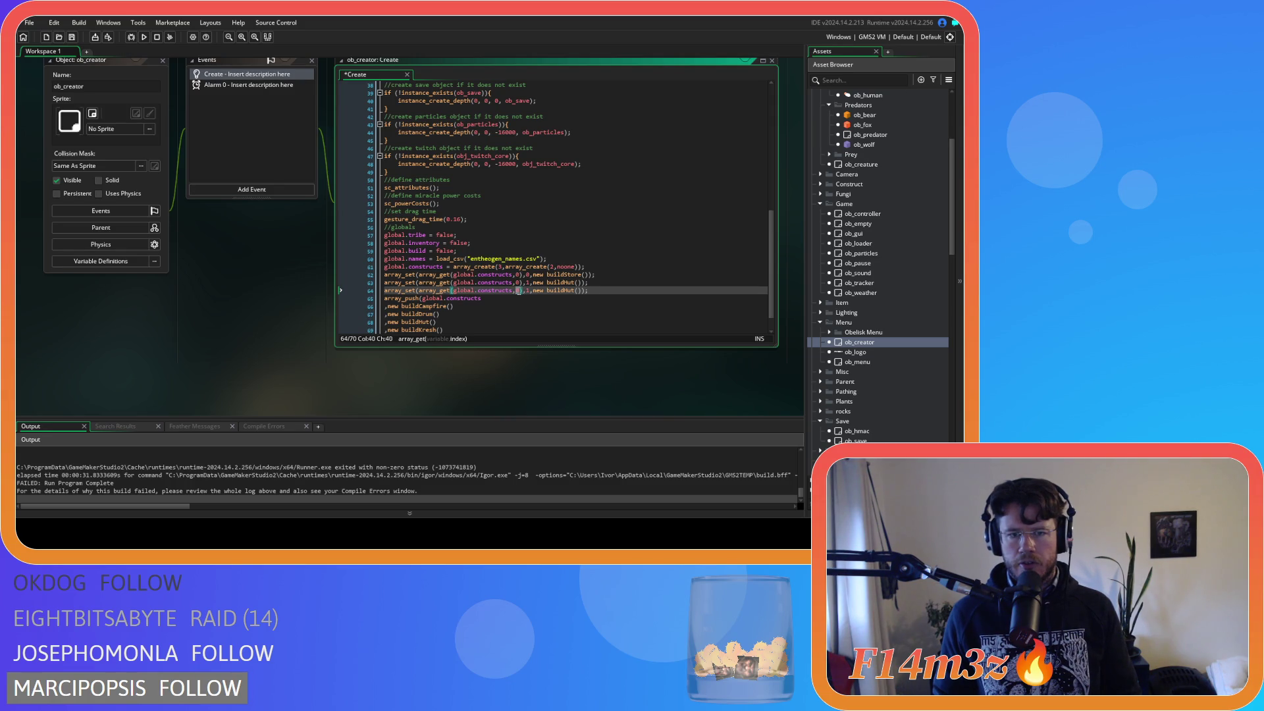
{"action": "double_click", "coordinate": [527, 290]}
{"action": "type", "text": "0"}
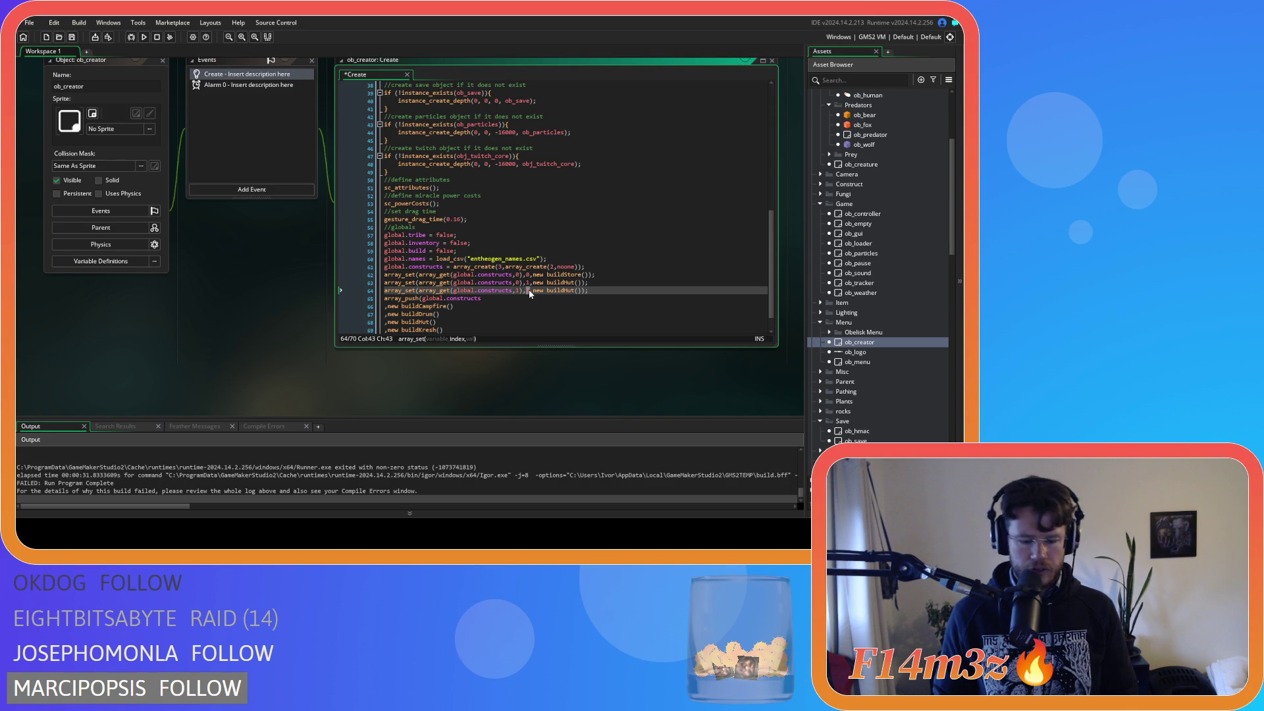
{"action": "double_click", "coordinate": [559, 291]}
{"action": "type", "text": "buildKresh"}
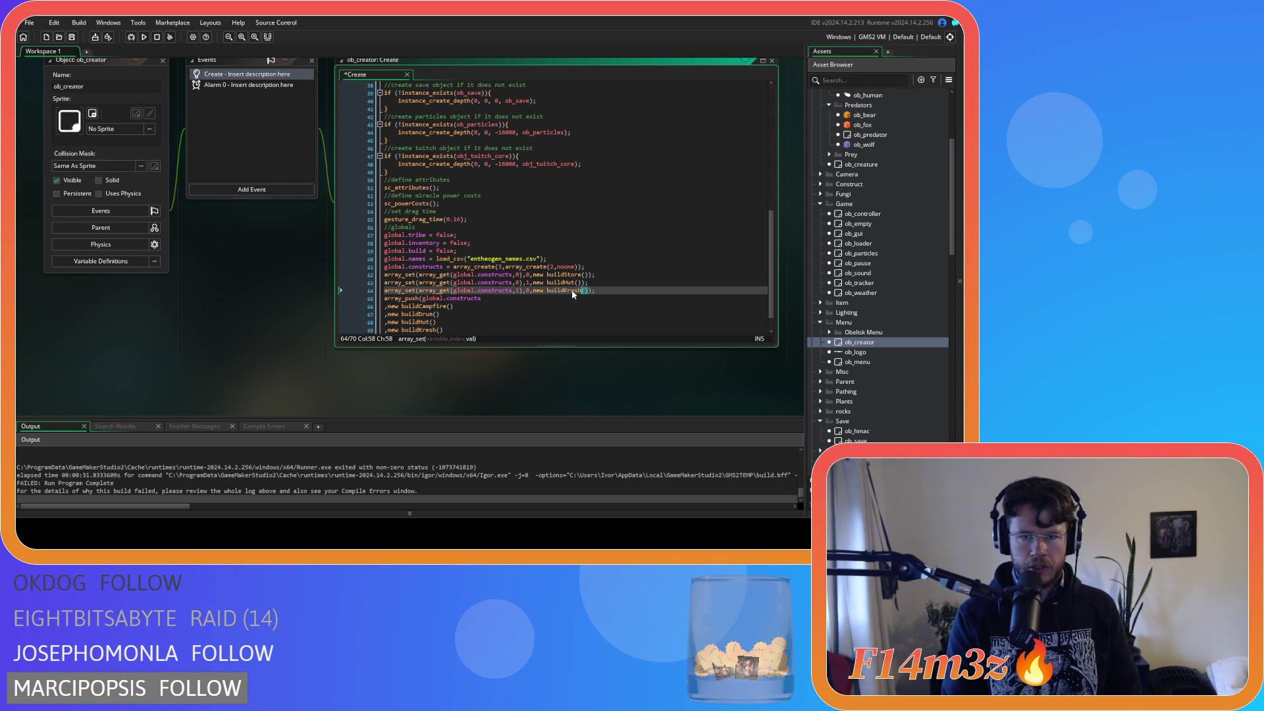
Step: Duplicate the buildKresh line as a buildDrum entry at column index 1
{"action": "left_click", "coordinate": [626, 290]}
{"action": "key", "text": "ctrl+d"}
{"action": "double_click", "coordinate": [527, 298]}
{"action": "type", "text": "1"}
{"action": "double_click", "coordinate": [560, 298]}
{"action": "type", "text": "b"}
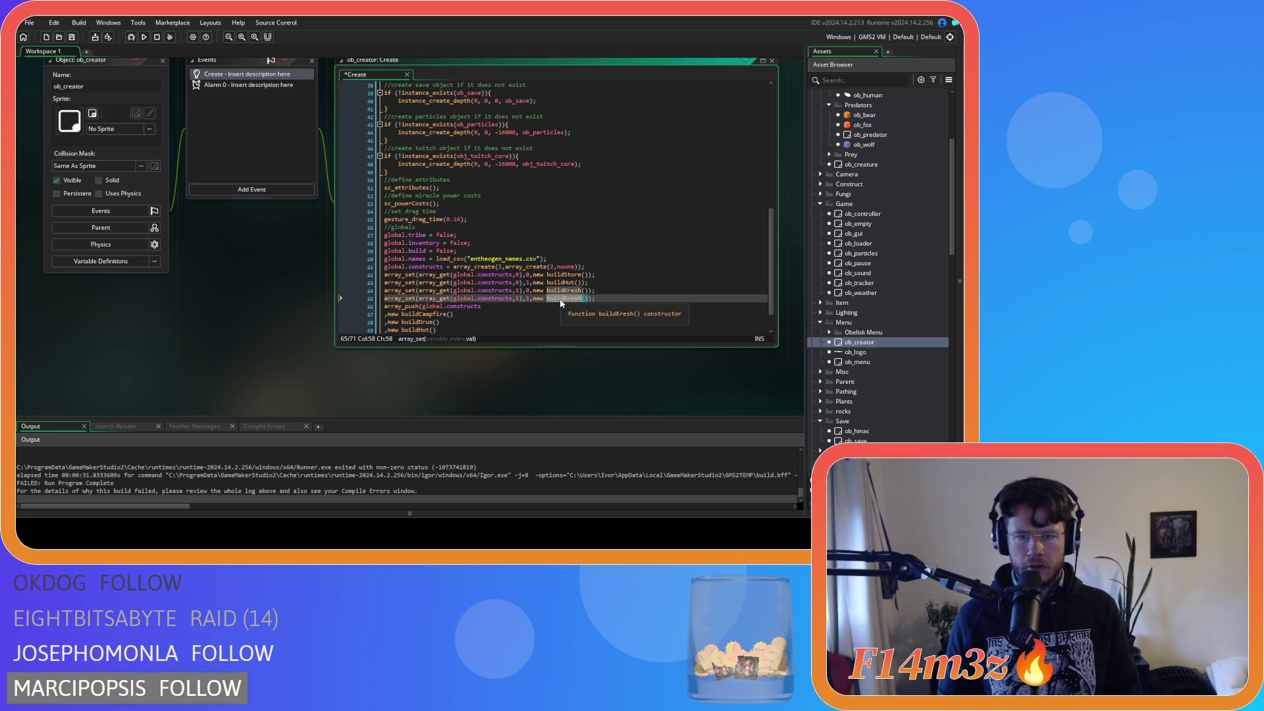
{"action": "key", "text": "Escape"}
{"action": "type", "text": "uild"}
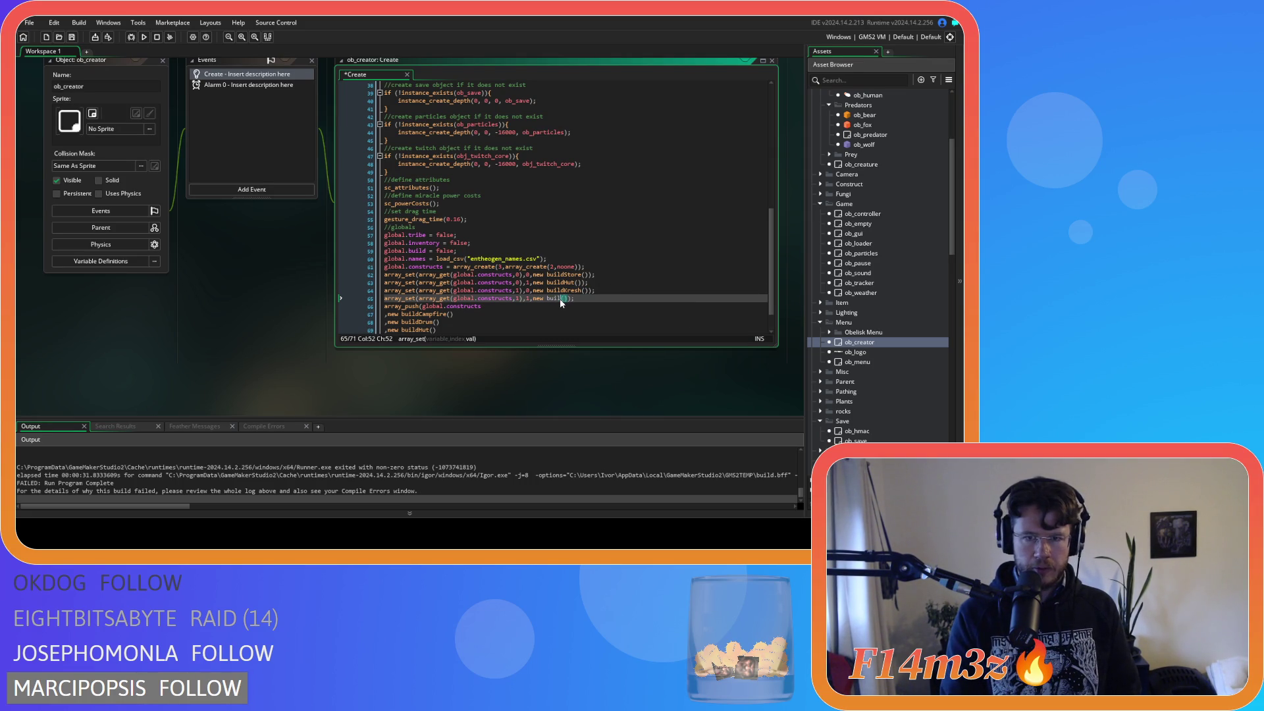
{"action": "type", "text": "Drum"}
Step: Add a buildCampfire entry at row 2, column 0, and save
{"action": "key", "text": "ctrl+d"}
{"action": "double_click", "coordinate": [518, 306]}
{"action": "type", "text": "2"}
{"action": "double_click", "coordinate": [527, 307]}
{"action": "type", "text": "0"}
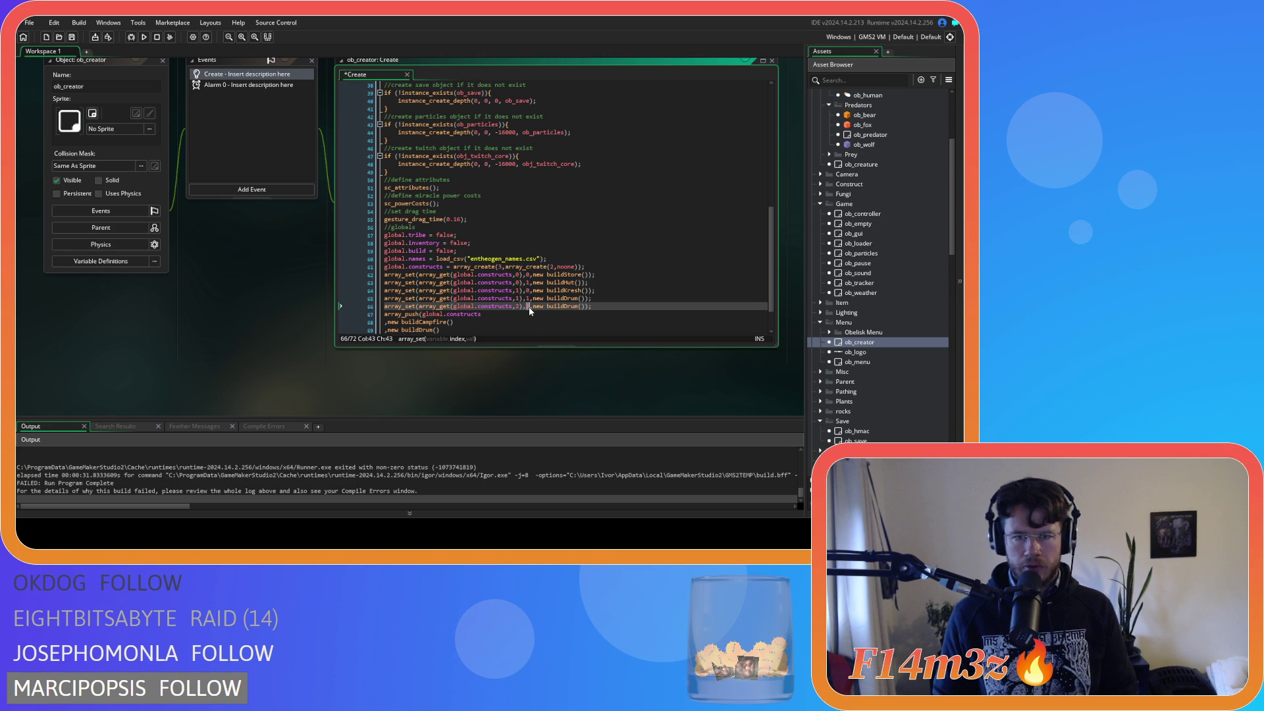
{"action": "left_click", "coordinate": [556, 307]}
{"action": "double_click", "coordinate": [557, 307]}
{"action": "type", "text": "buildCampfire"}
{"action": "key", "text": "ctrl+s"}
Step: Delete the old array_push block from the Create event
{"action": "left_click", "coordinate": [602, 322]}
{"action": "scroll", "coordinate": [602, 289], "scroll_direction": "down", "scroll_amount": 2}
{"action": "left_click_drag", "start_coordinate": [460, 315], "coordinate": [330, 273]}
{"action": "key", "text": "BackSpace"}
{"action": "key", "text": "BackSpace"}
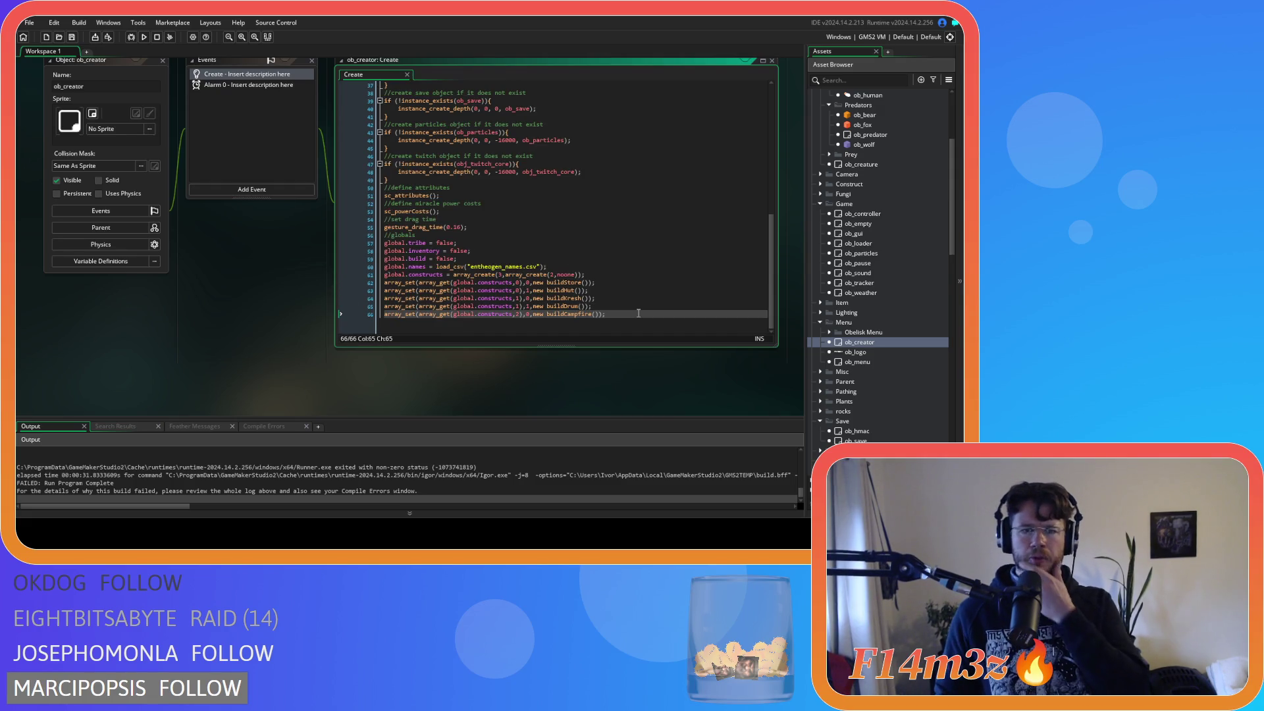
{"action": "left_click", "coordinate": [635, 291]}
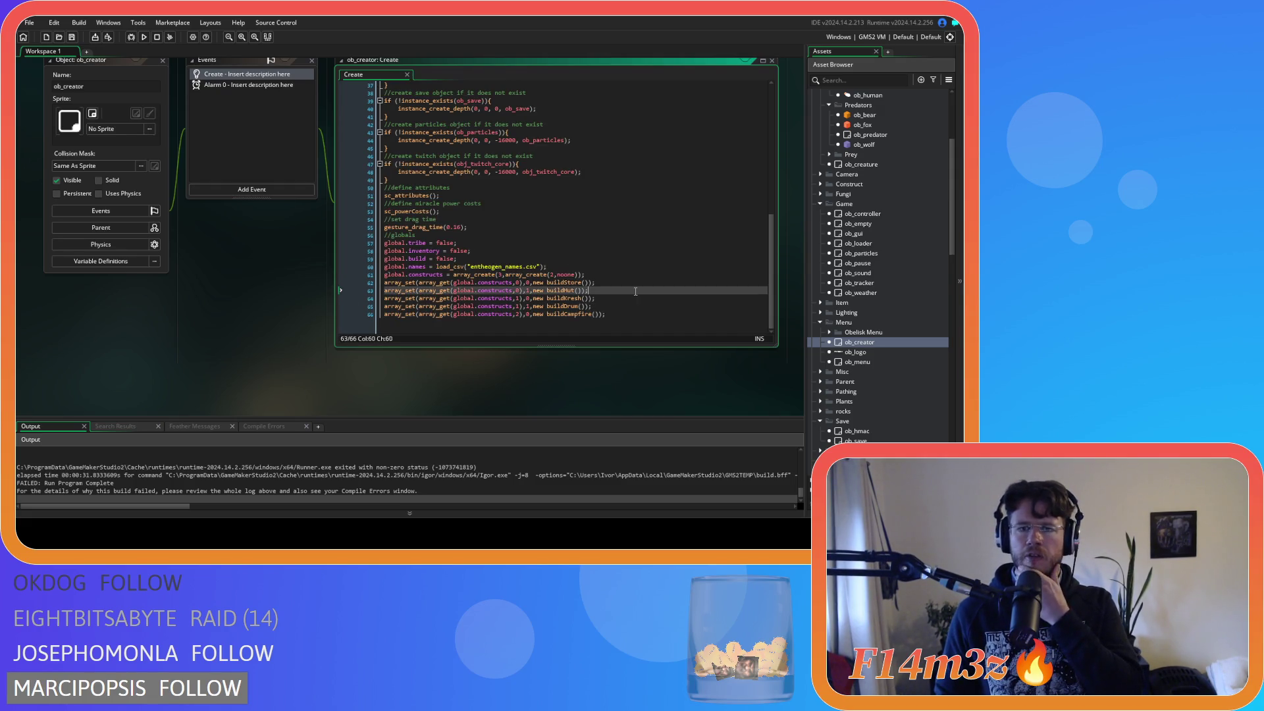
Step: In sc_drawBuildMenu, replace line 16's ds_grid_width call with array_length(global.constructs)
{"action": "key", "text": "ctrl+Tab"}
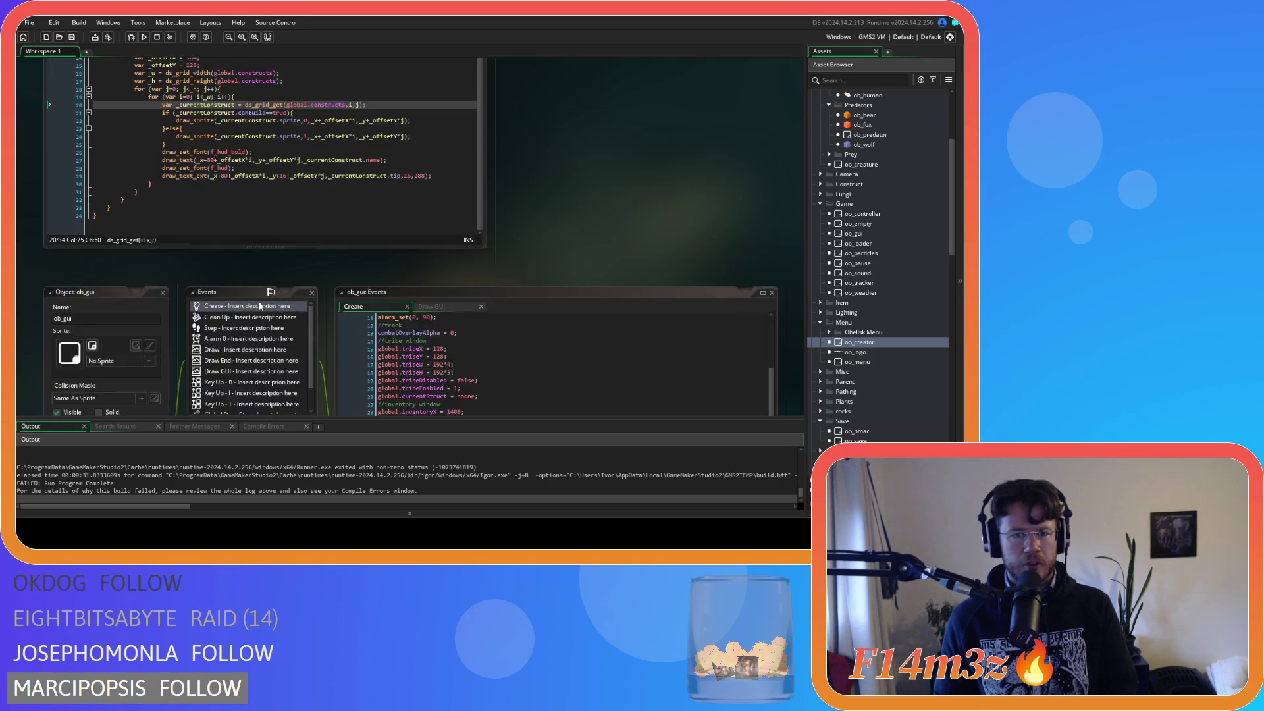
{"action": "scroll", "coordinate": [461, 294], "scroll_direction": "up", "scroll_amount": 1}
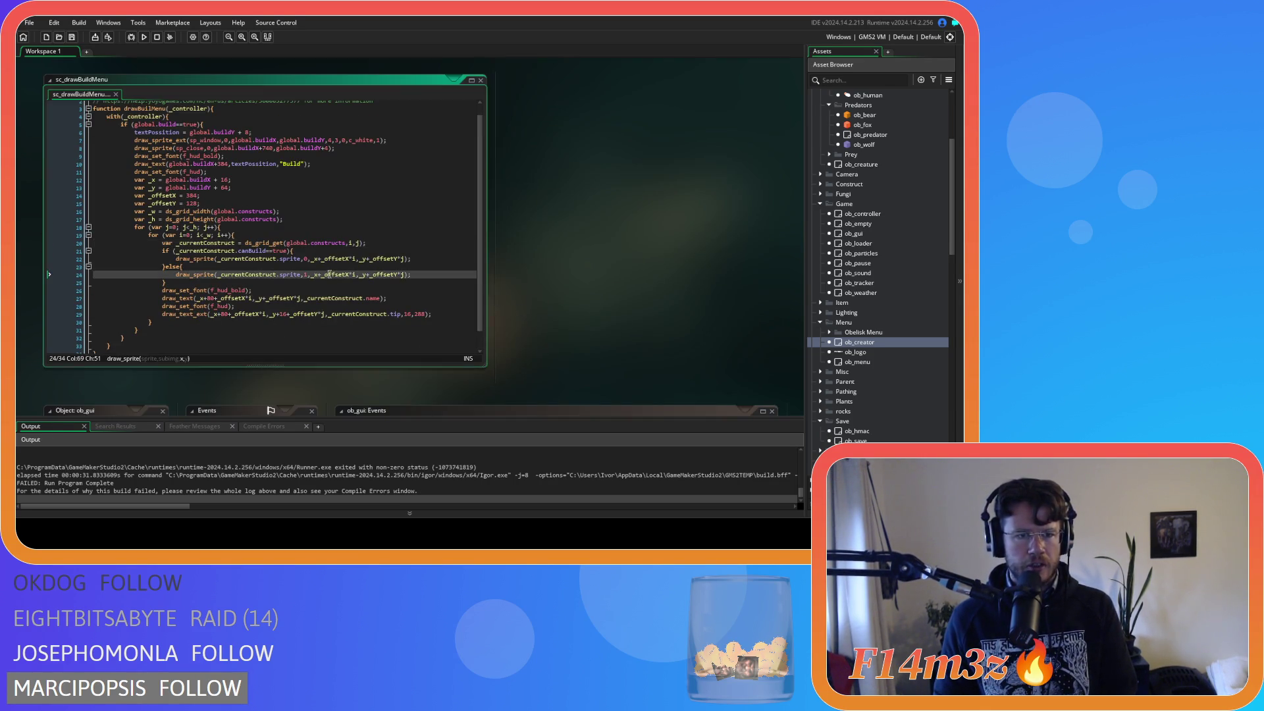
{"action": "left_click", "coordinate": [352, 227]}
{"action": "left_click", "coordinate": [166, 212]}
{"action": "mouse_move", "coordinate": [166, 216]}
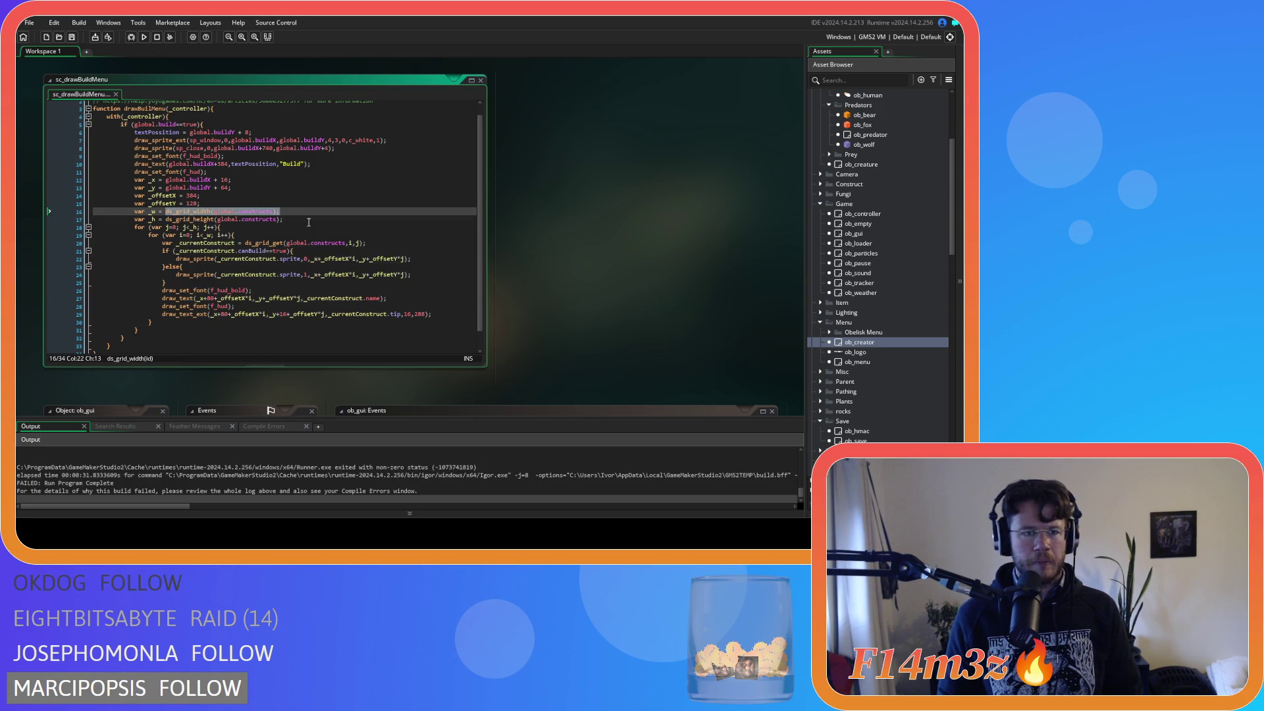
{"action": "type", "text": "ar _w = array"}
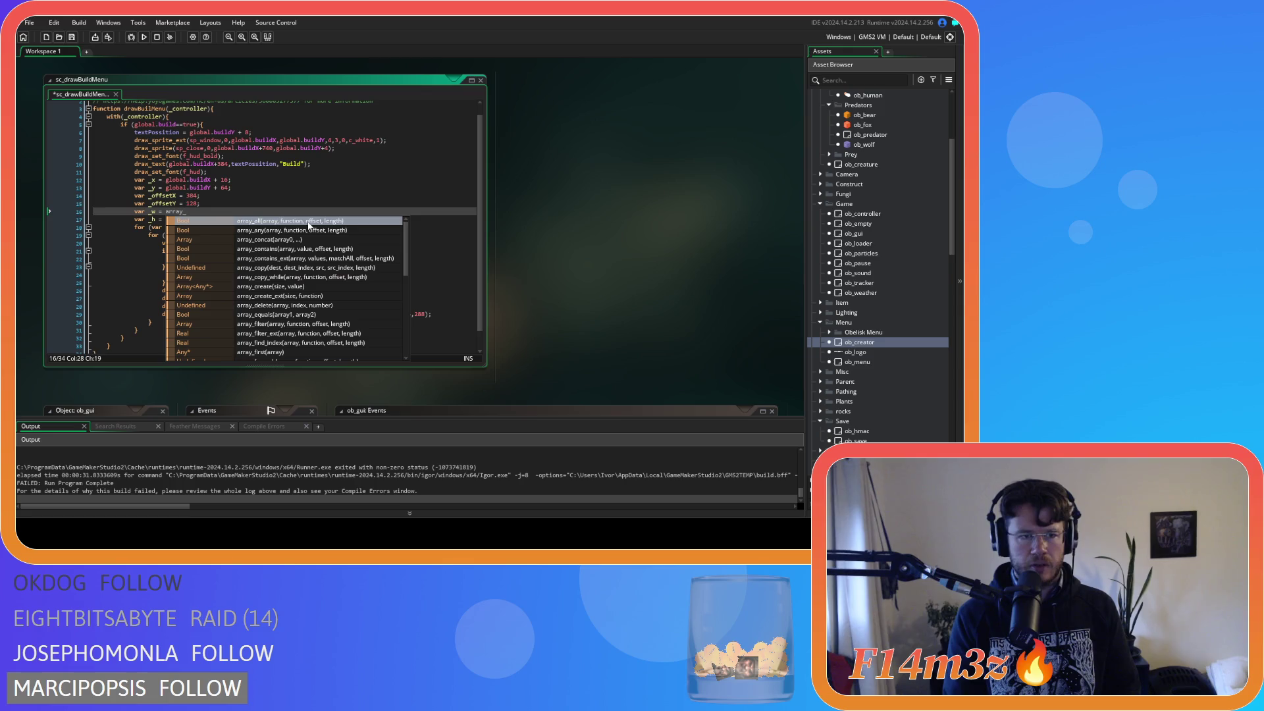
{"action": "type", "text": "_le"}
{"action": "key", "text": "Return"}
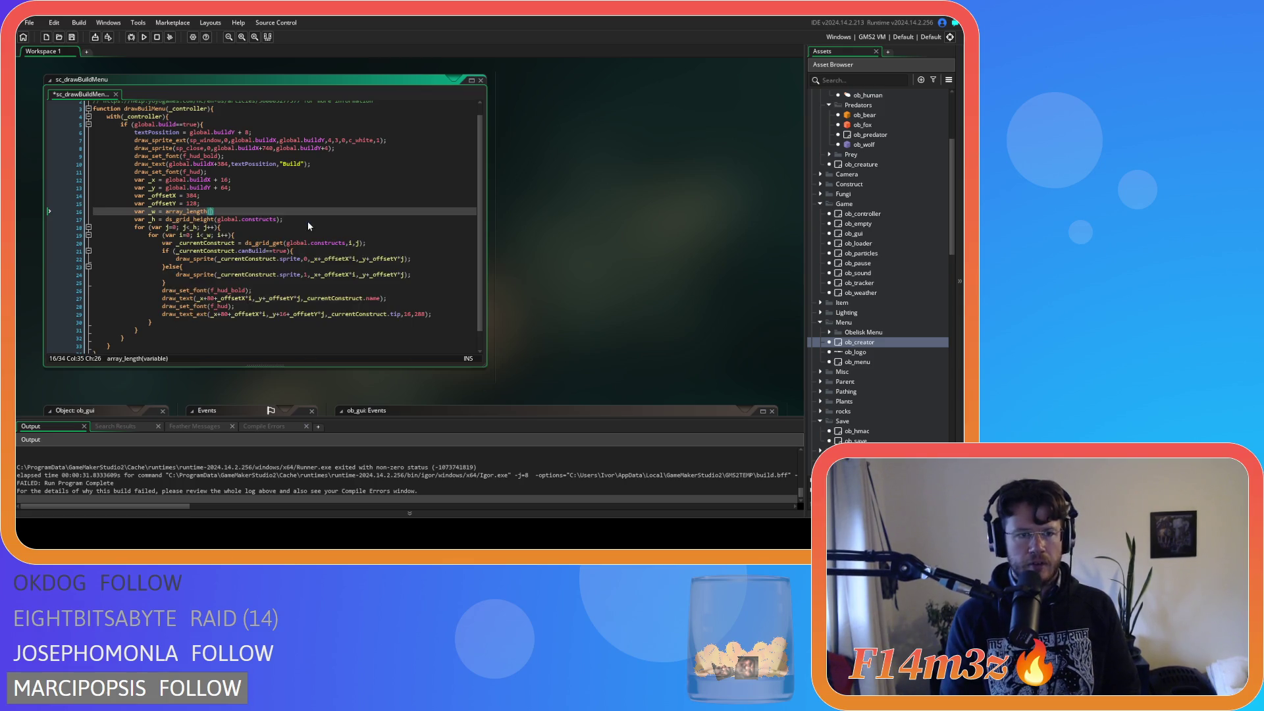
{"action": "type", "text": "global."}
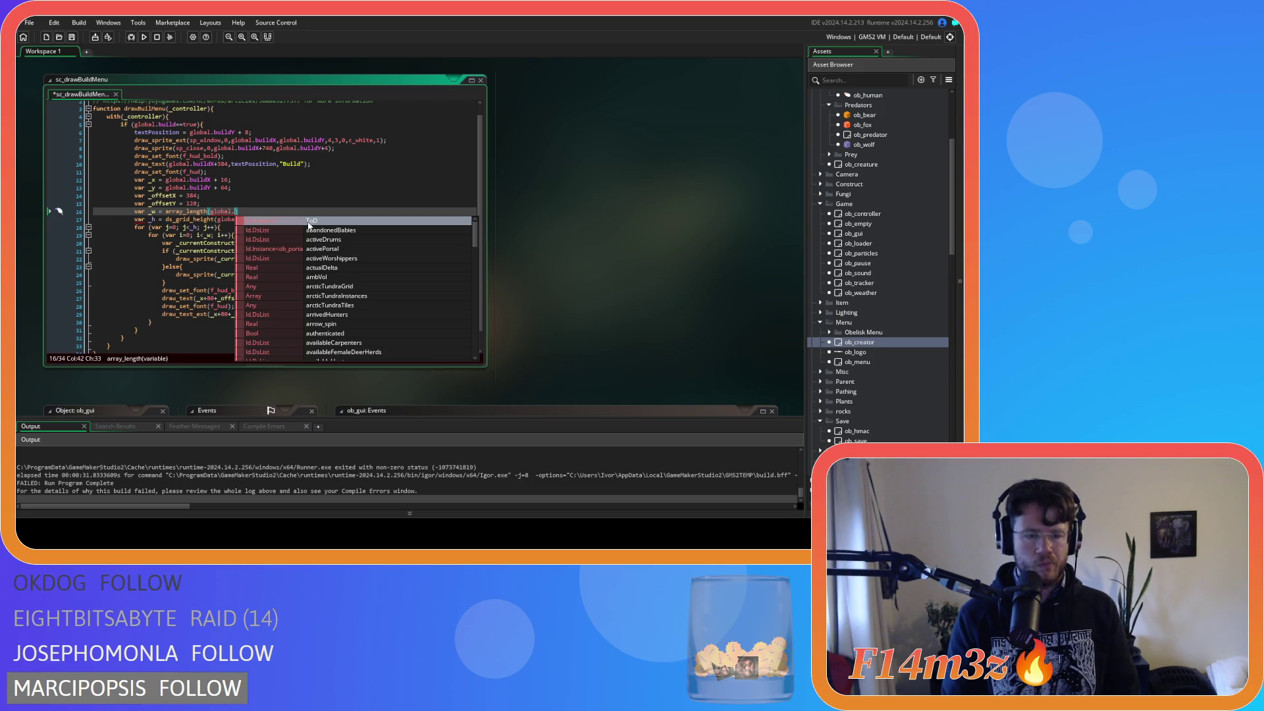
{"action": "type", "text": "constructs"}
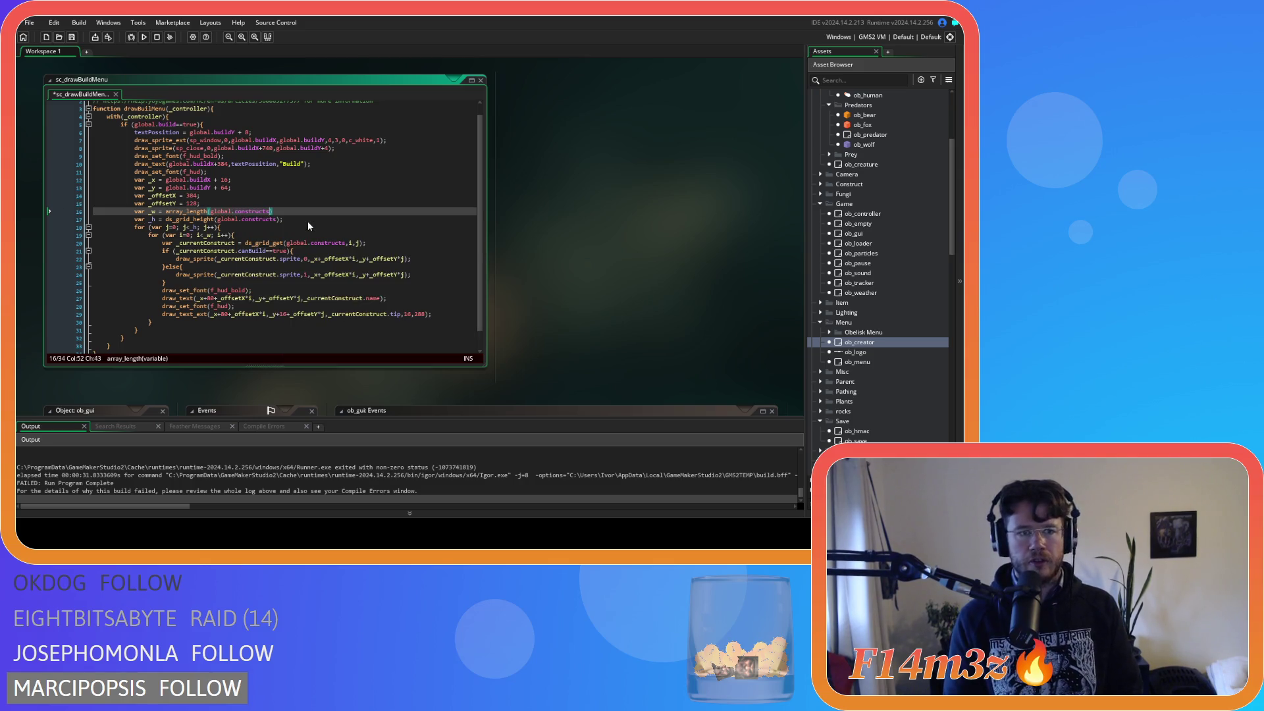
Step: Rename line 16's variable to _h and line 17's variable to _w
{"action": "left_click_drag", "start_coordinate": [283, 219], "coordinate": [167, 223]}
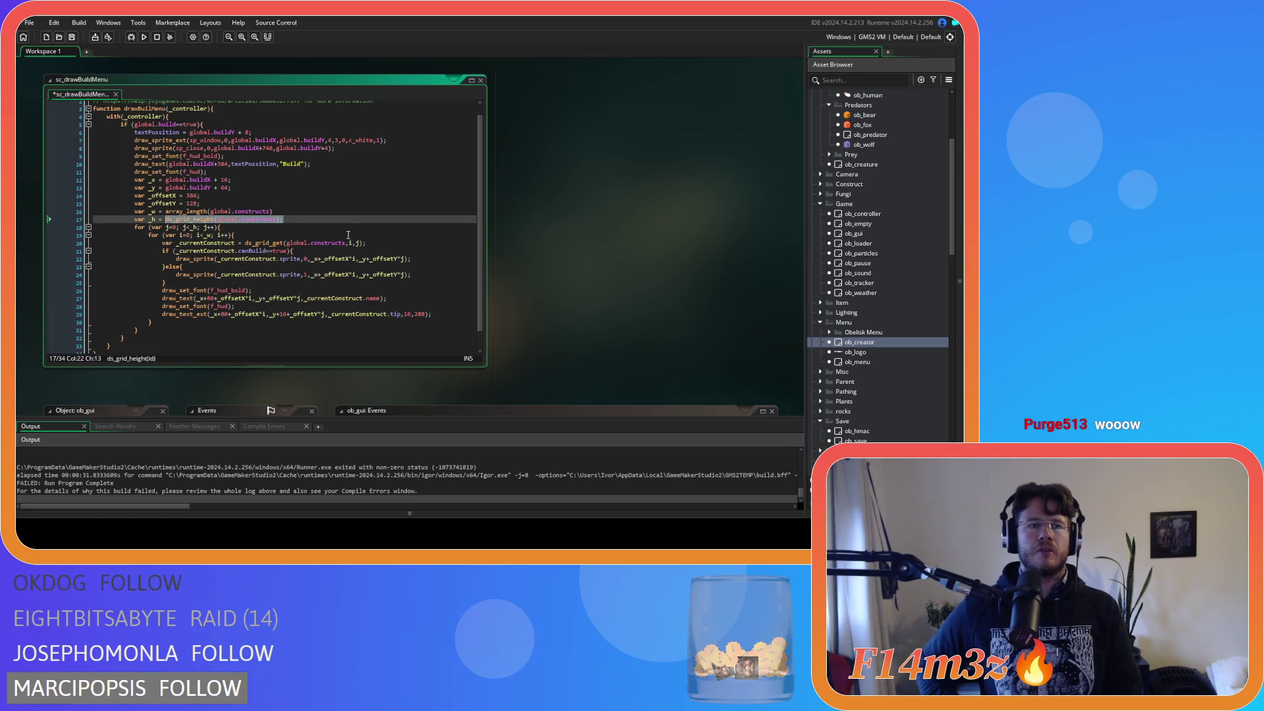
{"action": "mouse_move", "coordinate": [239, 208]}
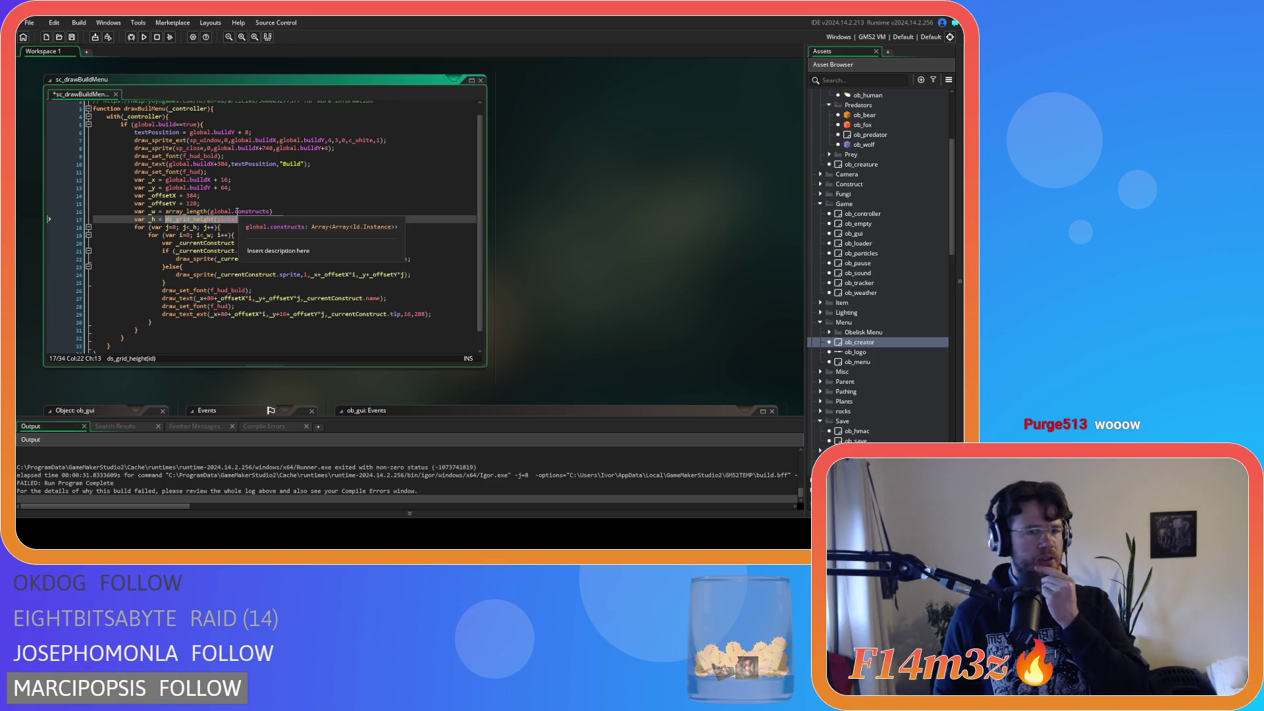
{"action": "left_click", "coordinate": [280, 222]}
{"action": "left_click", "coordinate": [152, 212]}
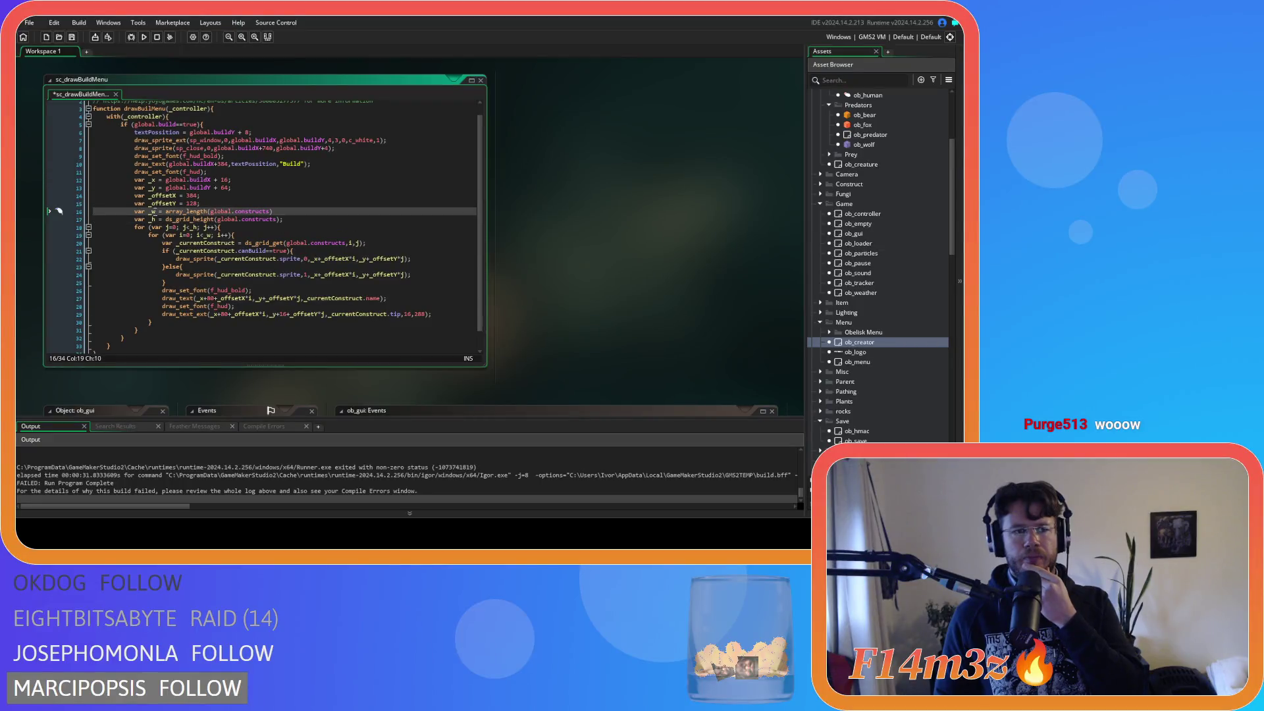
{"action": "type", "text": "h"}
{"action": "left_click", "coordinate": [152, 220]}
{"action": "key", "text": "Delete"}
{"action": "type", "text": "w"}
Step: Set _w to array_length(array_get(global.constructs,0)) instead of ds_grid_height, and save
{"action": "left_click", "coordinate": [279, 219]}
{"action": "key", "text": "ctrl+BackSpace"}
{"action": "key", "text": "ctrl+BackSpace"}
{"action": "key", "text": "ctrl+BackSpace"}
{"action": "type", "text": "array_l;e"}
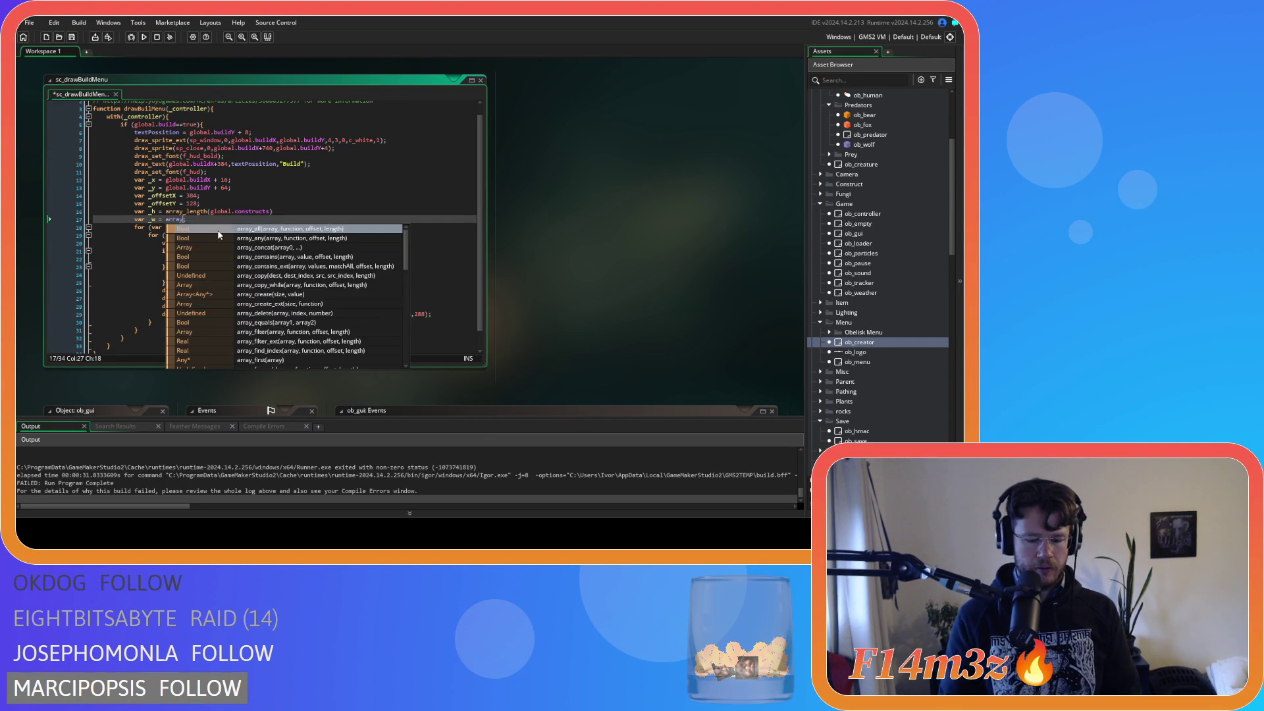
{"action": "key", "text": "BackSpace"}
{"action": "key", "text": "BackSpace"}
{"action": "left_click", "coordinate": [220, 235]}
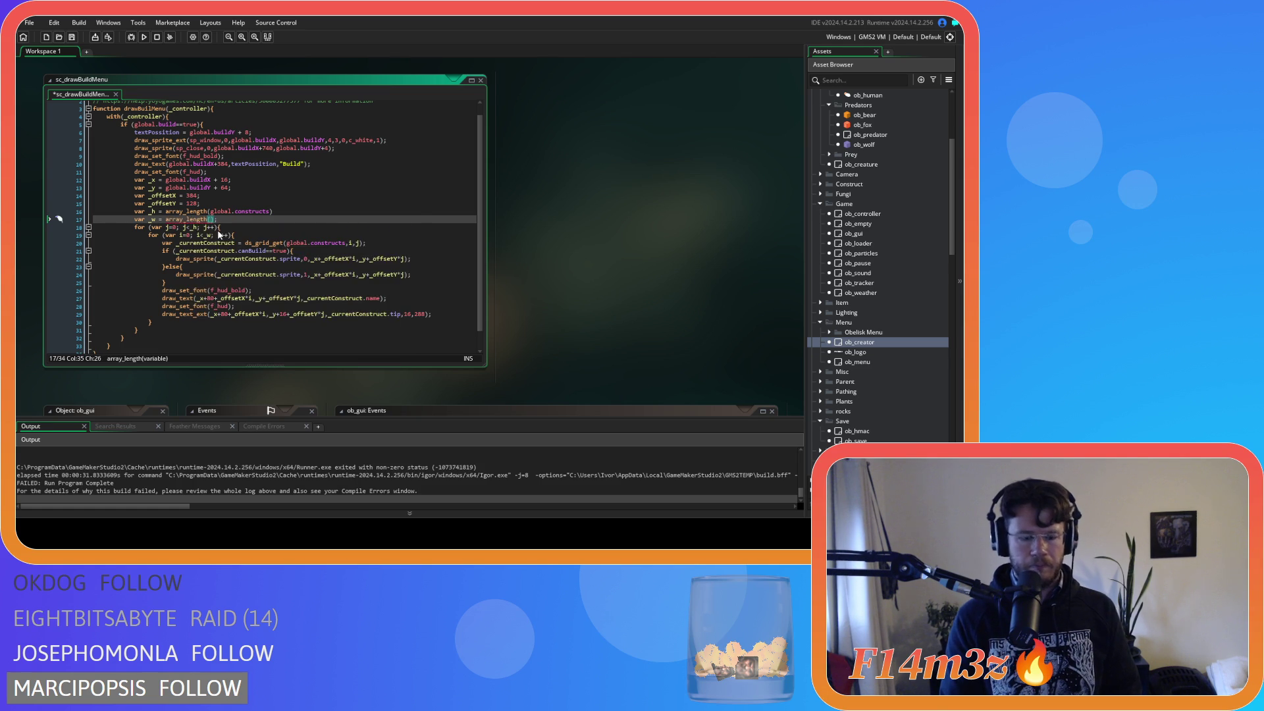
{"action": "type", "text": "array_get"}
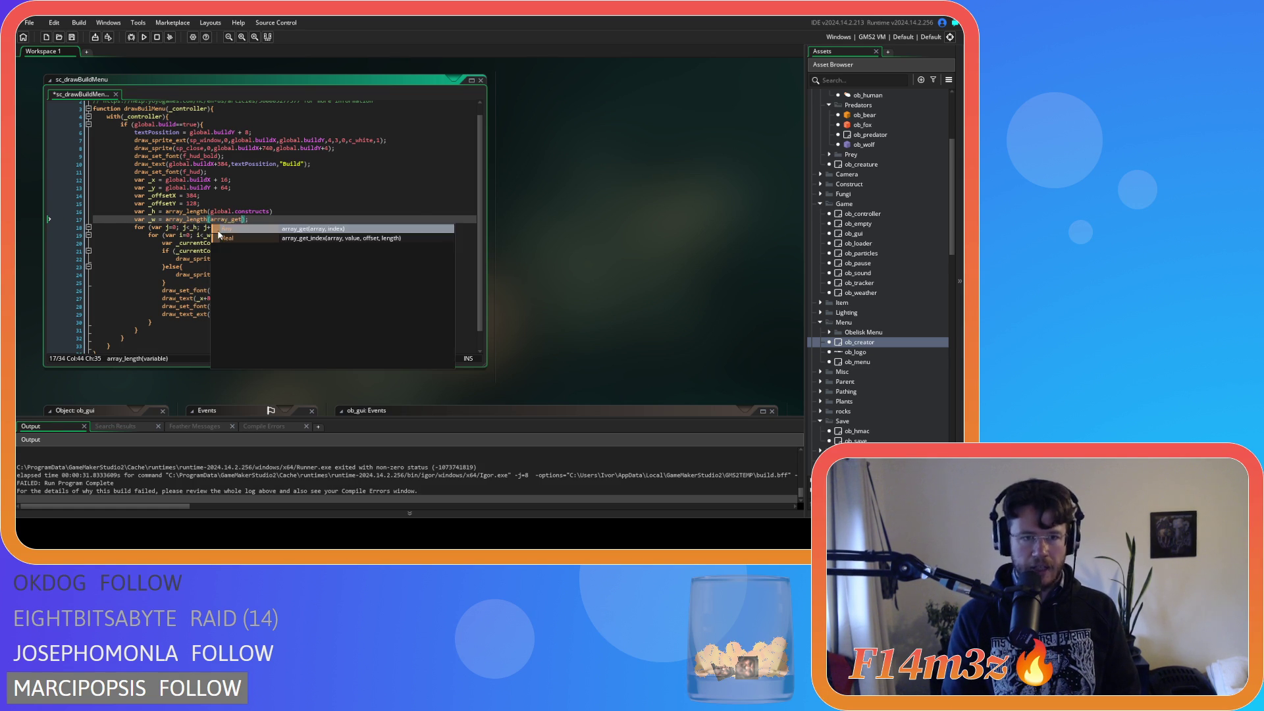
{"action": "key", "text": "Return"}
{"action": "type", "text": "global.constructs"}
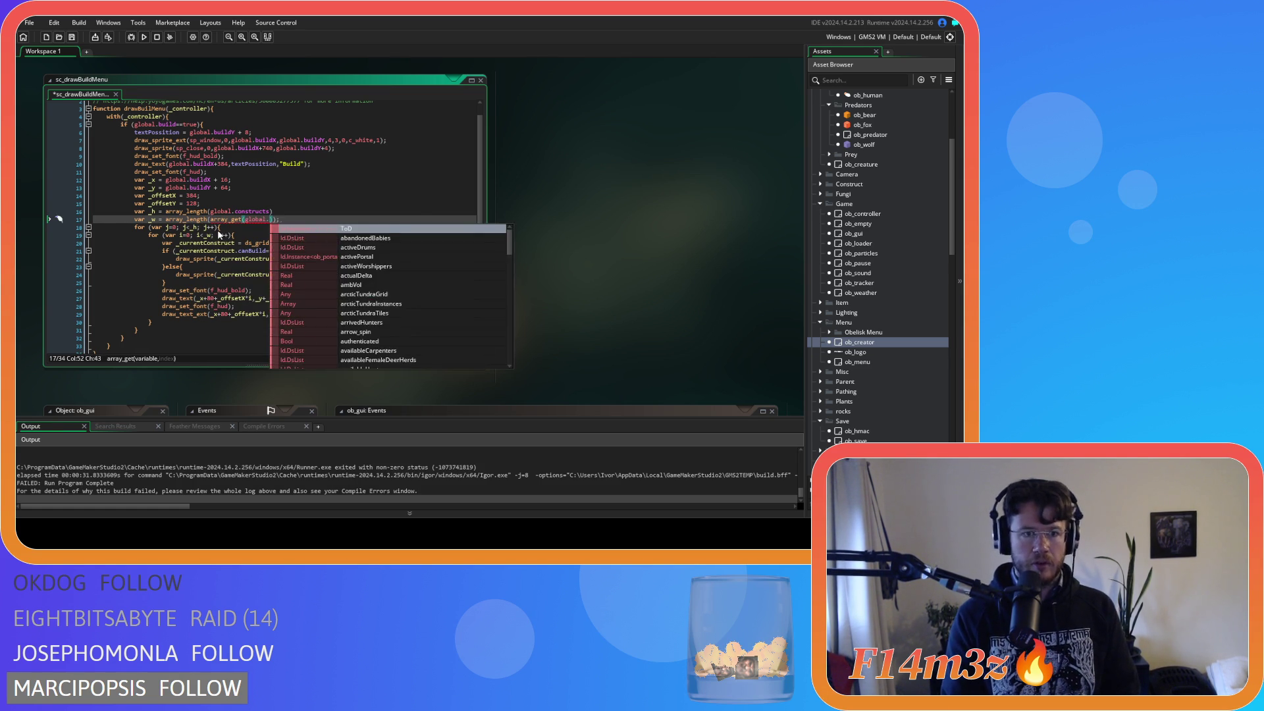
{"action": "type", "text": ",0)"}
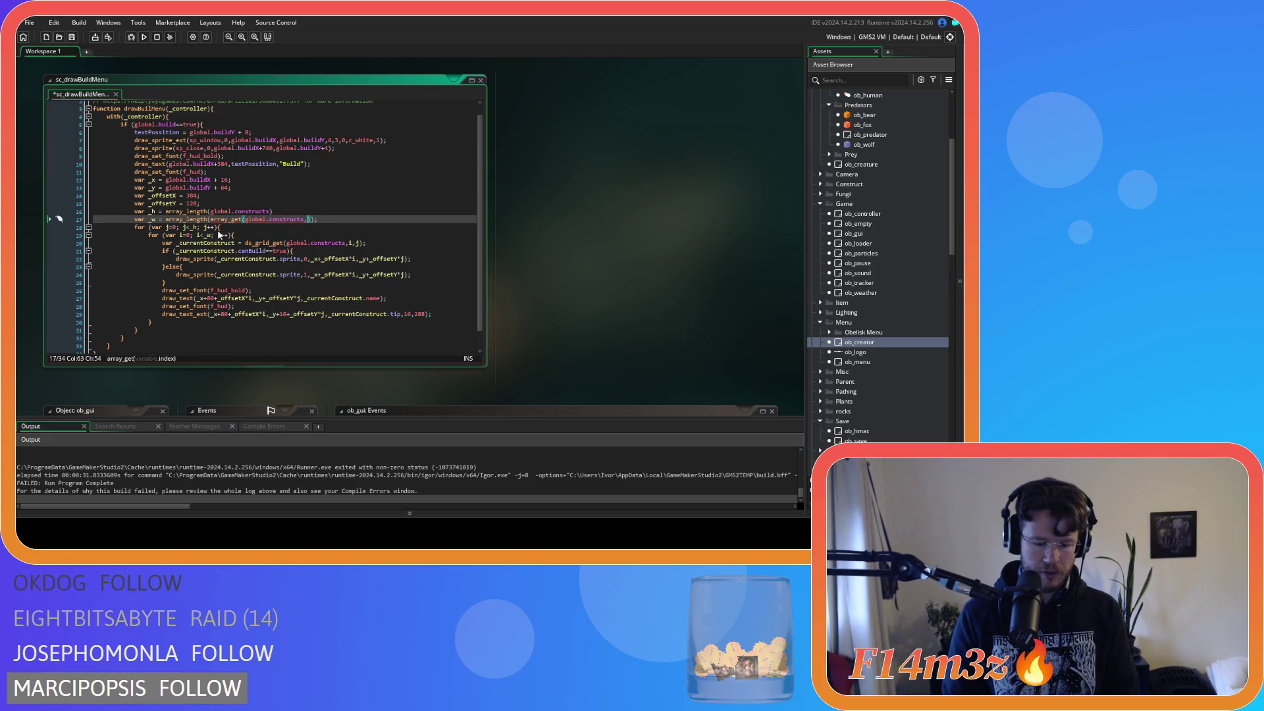
{"action": "type", "text": ")"}
{"action": "key", "text": "ctrl+s"}
{"action": "left_click", "coordinate": [220, 235]}
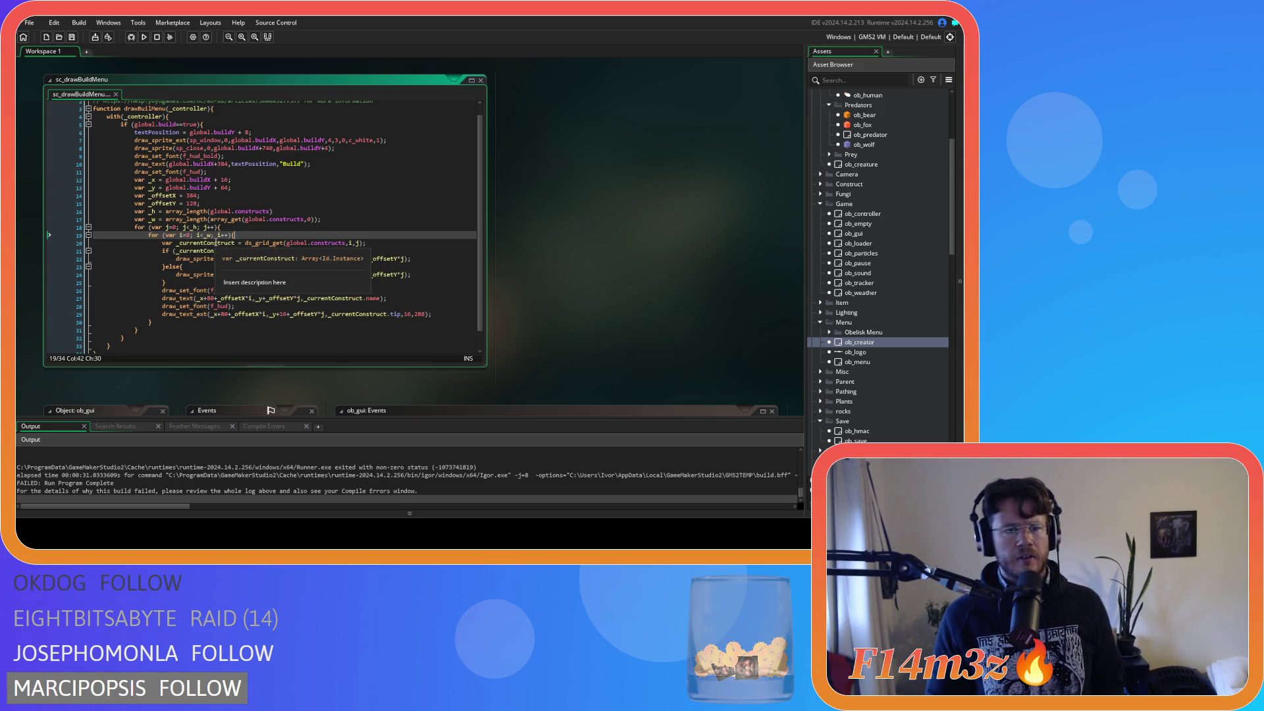
{"action": "mouse_move", "coordinate": [204, 234]}
{"action": "left_click_drag", "start_coordinate": [166, 227], "coordinate": [250, 239]}
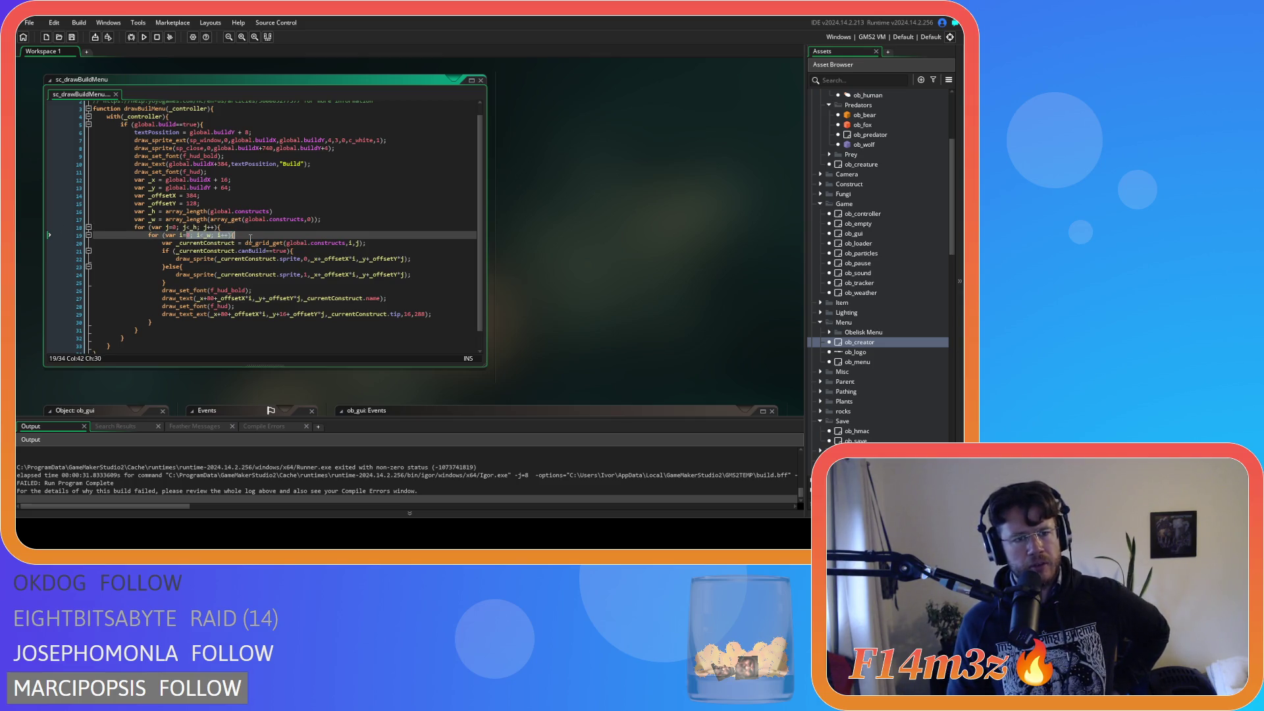
{"action": "mouse_move", "coordinate": [250, 239]}
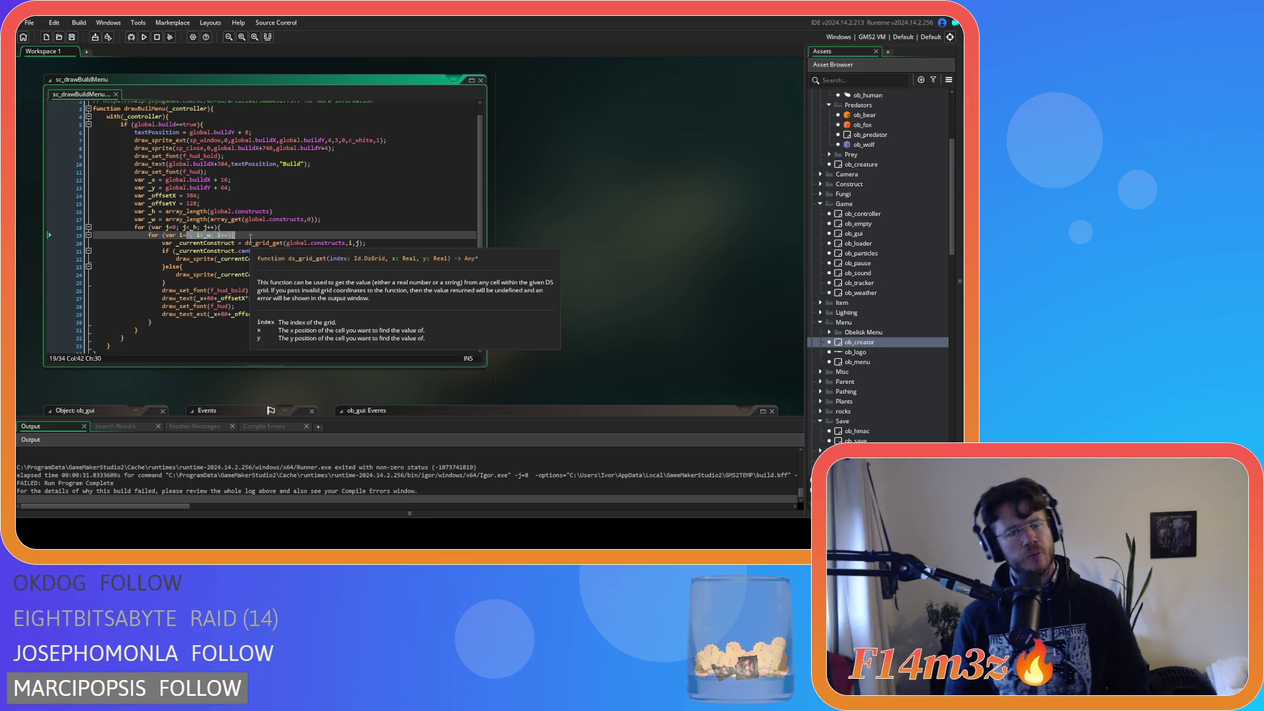
Step: Move the _w declaration inside the for j row loop and save
{"action": "mouse_move", "coordinate": [321, 219]}
{"action": "left_mouse_down"}
{"action": "mouse_move", "coordinate": [152, 214]}
{"action": "mouse_move", "coordinate": [322, 219]}
{"action": "left_mouse_up"}
{"action": "key", "text": "Delete"}
{"action": "left_click_drag", "start_coordinate": [135, 219], "coordinate": [245, 225]}
{"action": "left_click", "coordinate": [245, 226]}
{"action": "key", "text": "Return"}
{"action": "type", "text": "var _w = array_length(array_get(global.constructs,0));"}
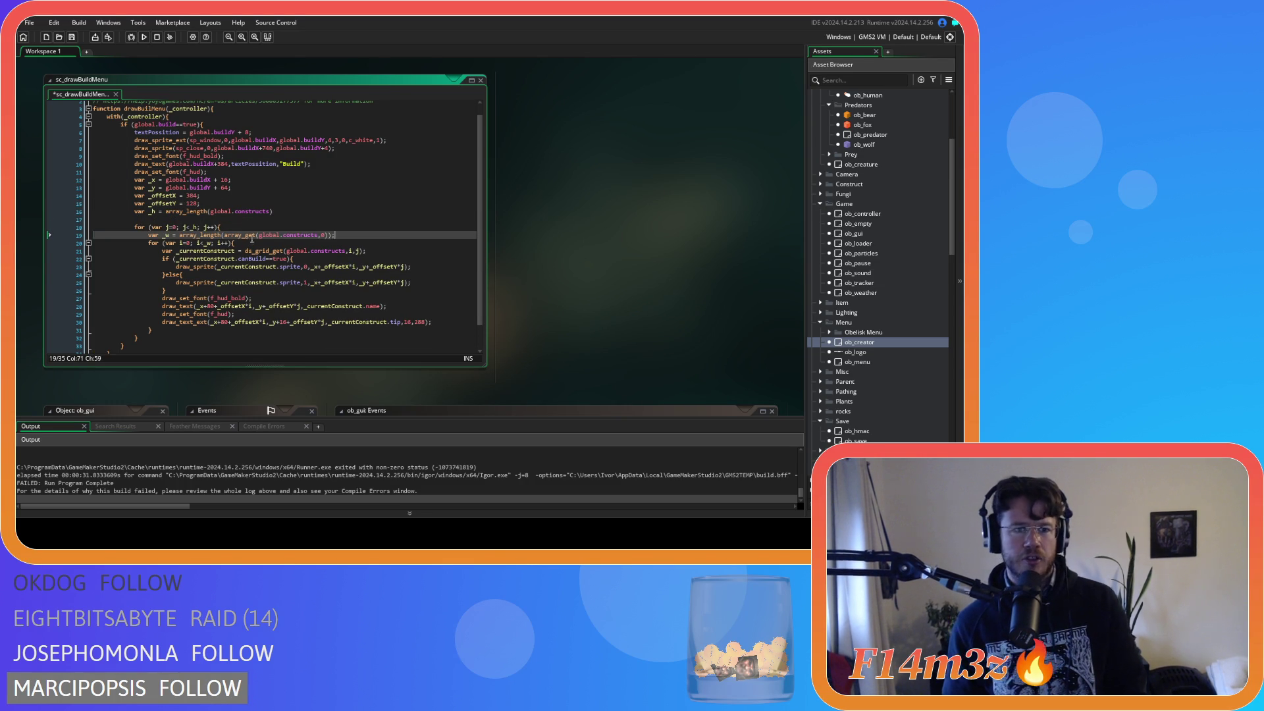
{"action": "key", "text": "ctrl+s"}
Step: Delete the leftover blank line and select the ds_grid_get call on line 20
{"action": "left_click", "coordinate": [214, 217]}
{"action": "left_click_drag", "start_coordinate": [214, 215], "coordinate": [29, 208]}
{"action": "key", "text": "BackSpace"}
{"action": "key", "text": "BackSpace"}
{"action": "left_click", "coordinate": [291, 198]}
{"action": "left_click", "coordinate": [315, 213]}
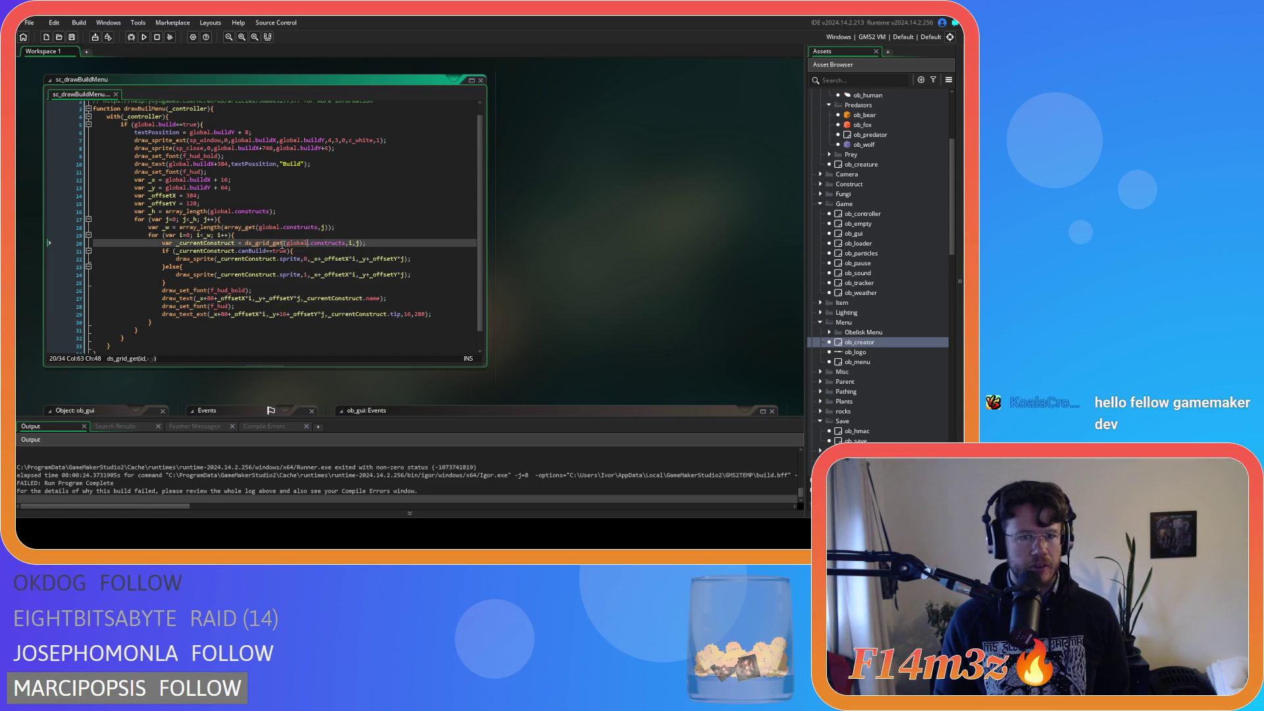
{"action": "left_click_drag", "start_coordinate": [244, 243], "coordinate": [392, 250]}
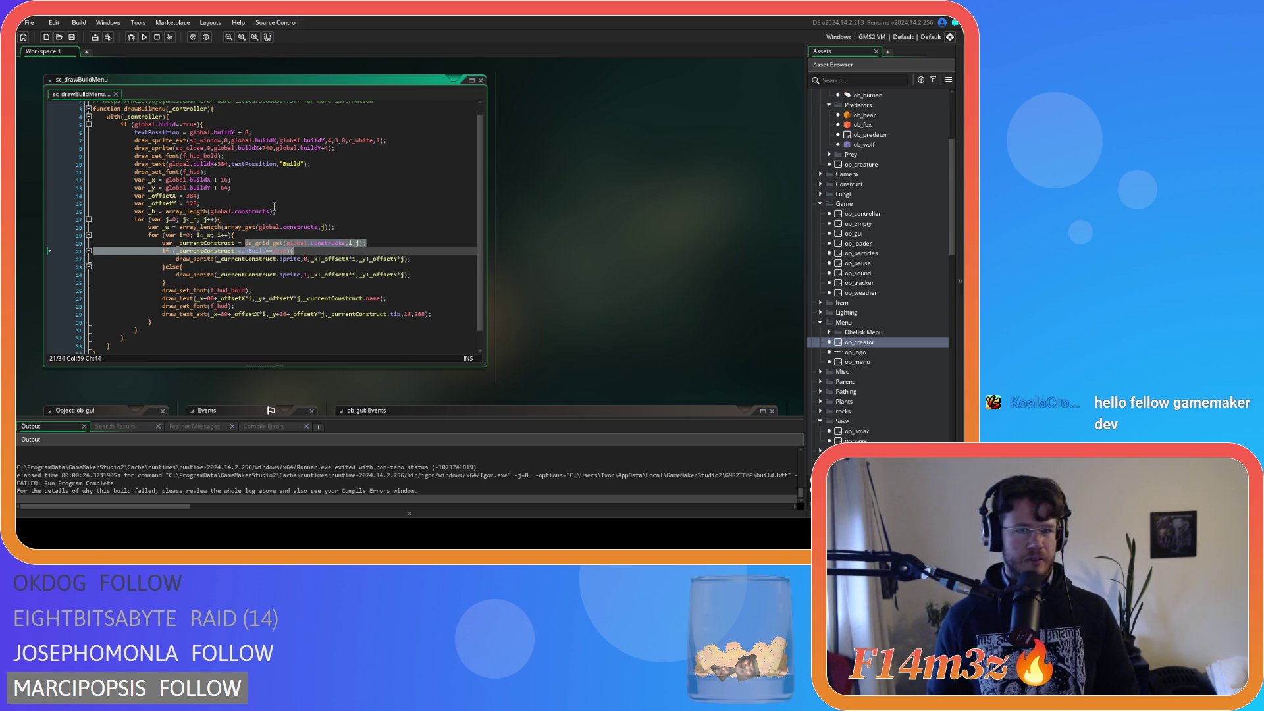
Step: Replace line 20's ds_grid_get call with array_get(global.constructs,j)
{"action": "left_click", "coordinate": [245, 244]}
{"action": "mouse_move", "coordinate": [246, 248]}
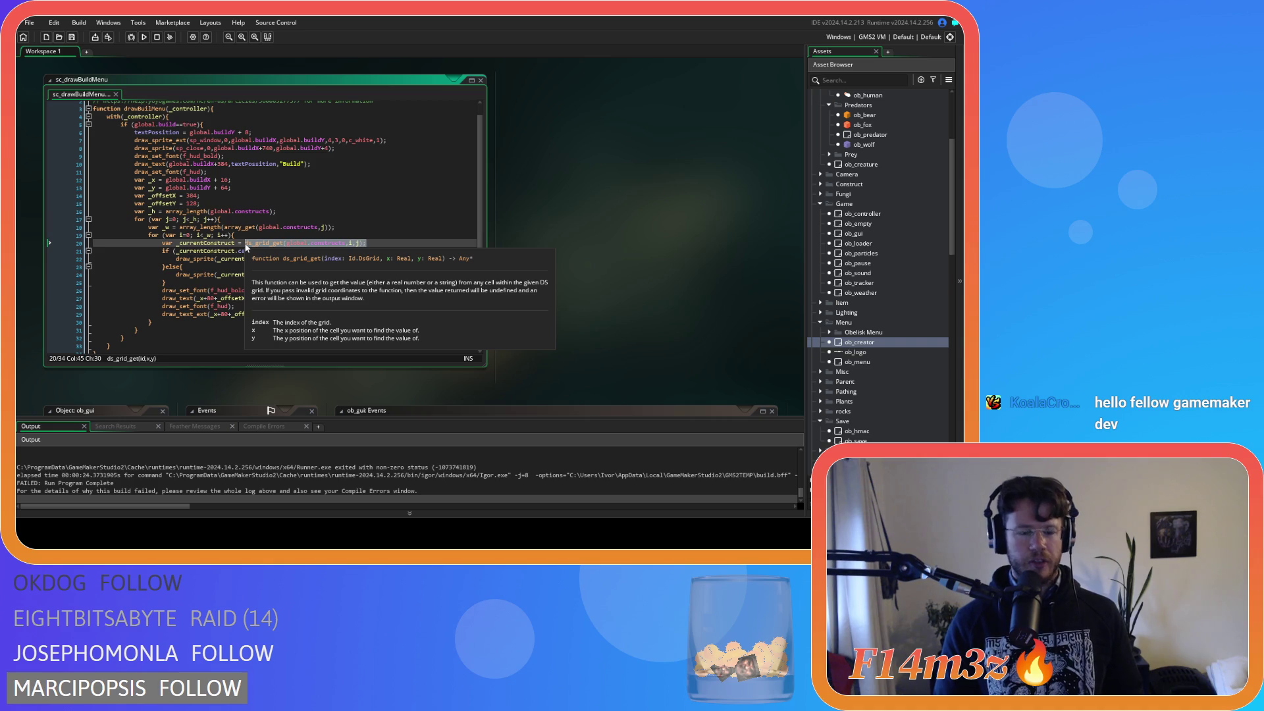
{"action": "key", "text": "BackSpace"}
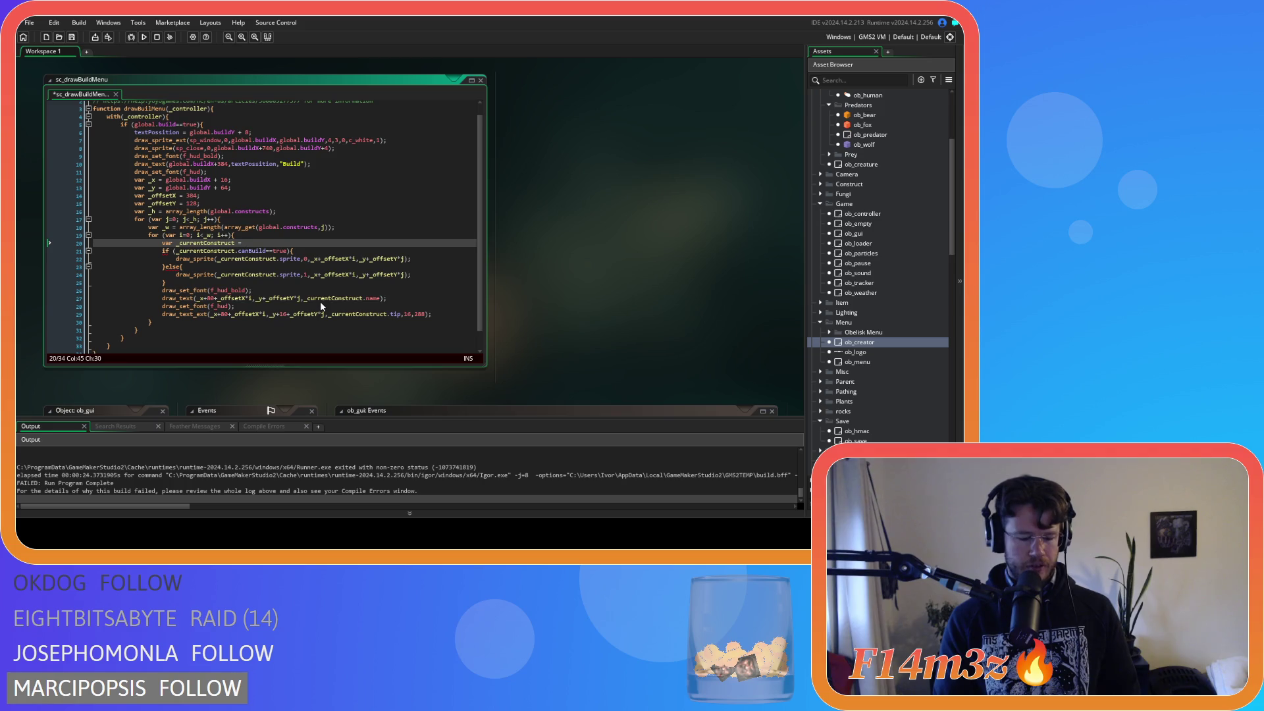
{"action": "type", "text": "array_g"}
{"action": "key", "text": "Return"}
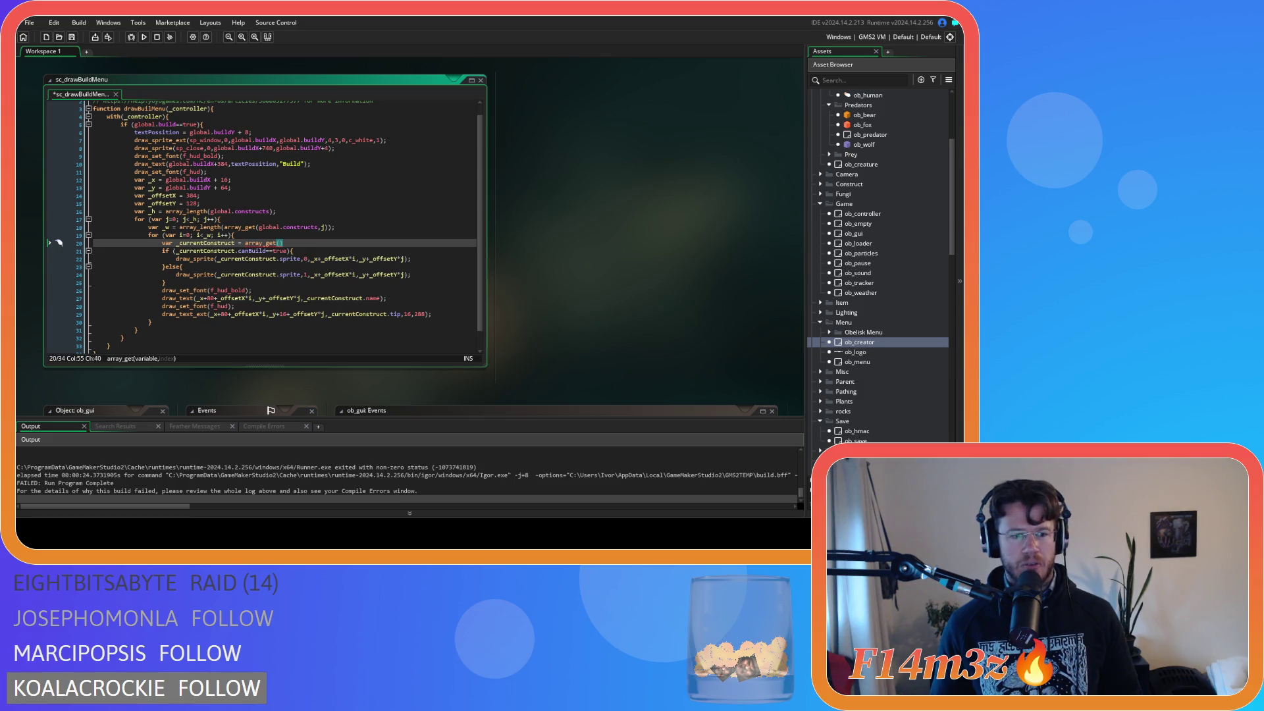
{"action": "left_click", "coordinate": [314, 241]}
{"action": "key", "text": "ctrl+s"}
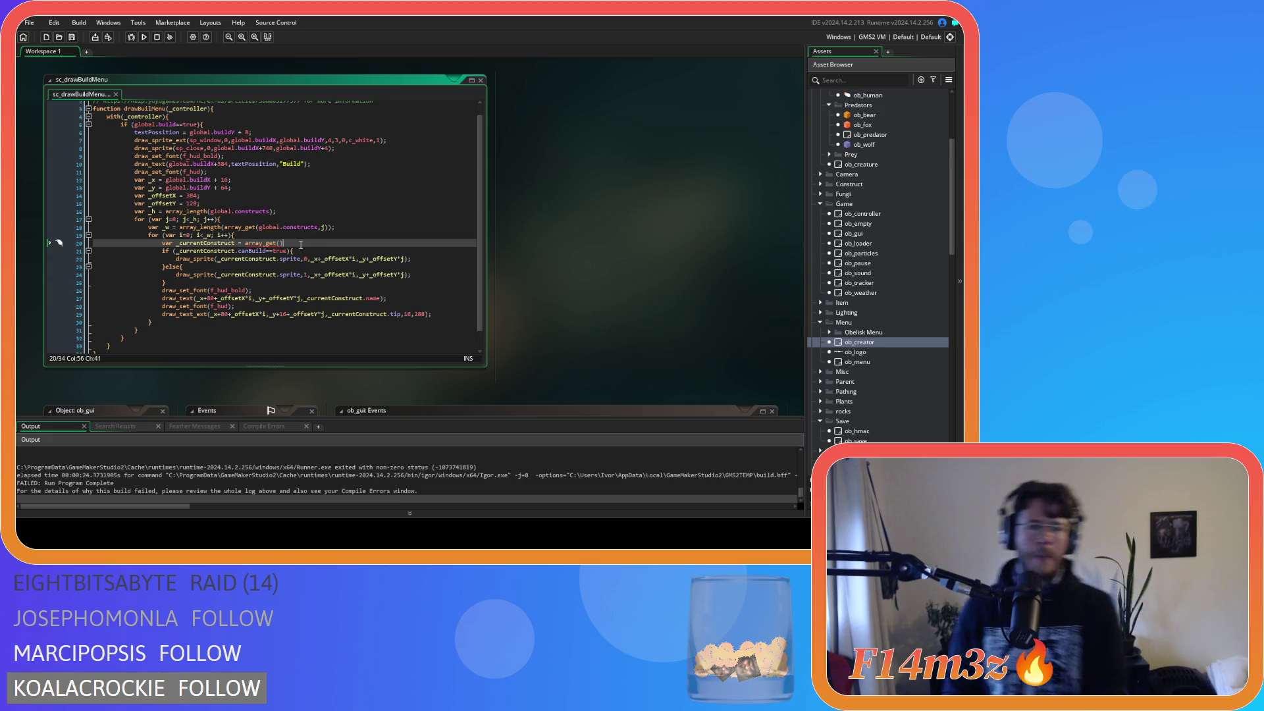
{"action": "key", "text": "Left"}
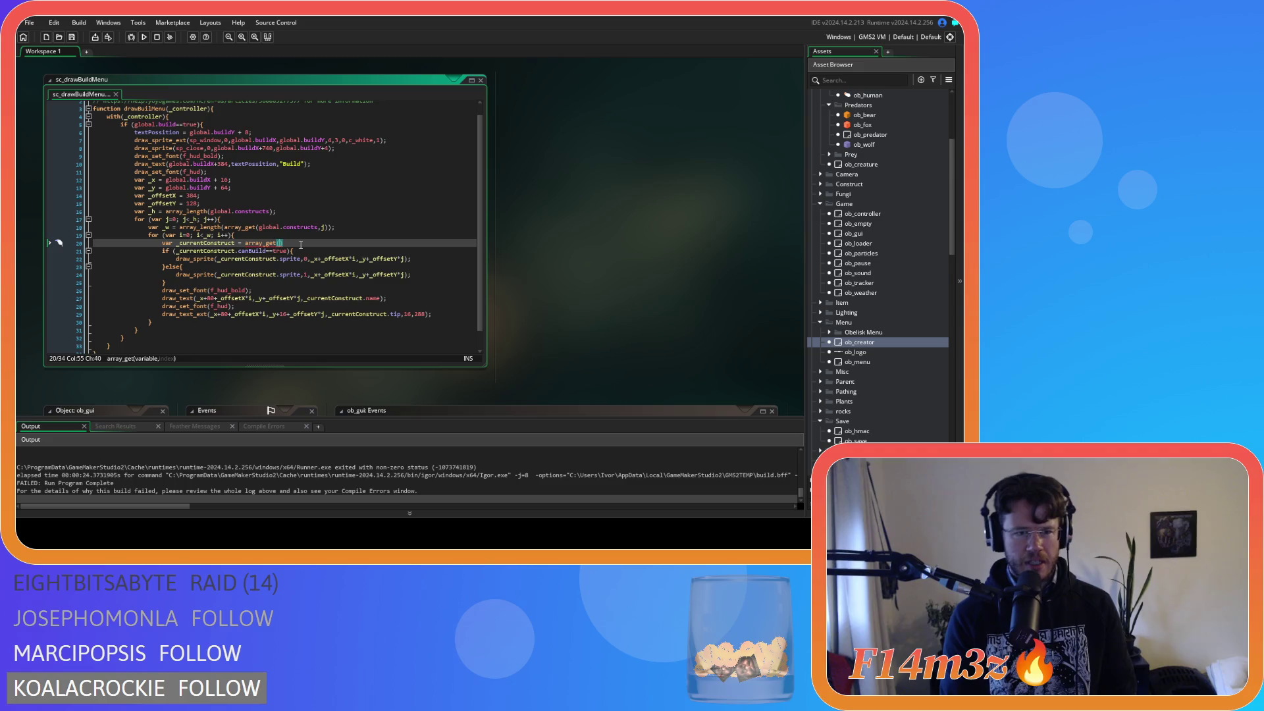
{"action": "type", "text": "global.constructs,"}
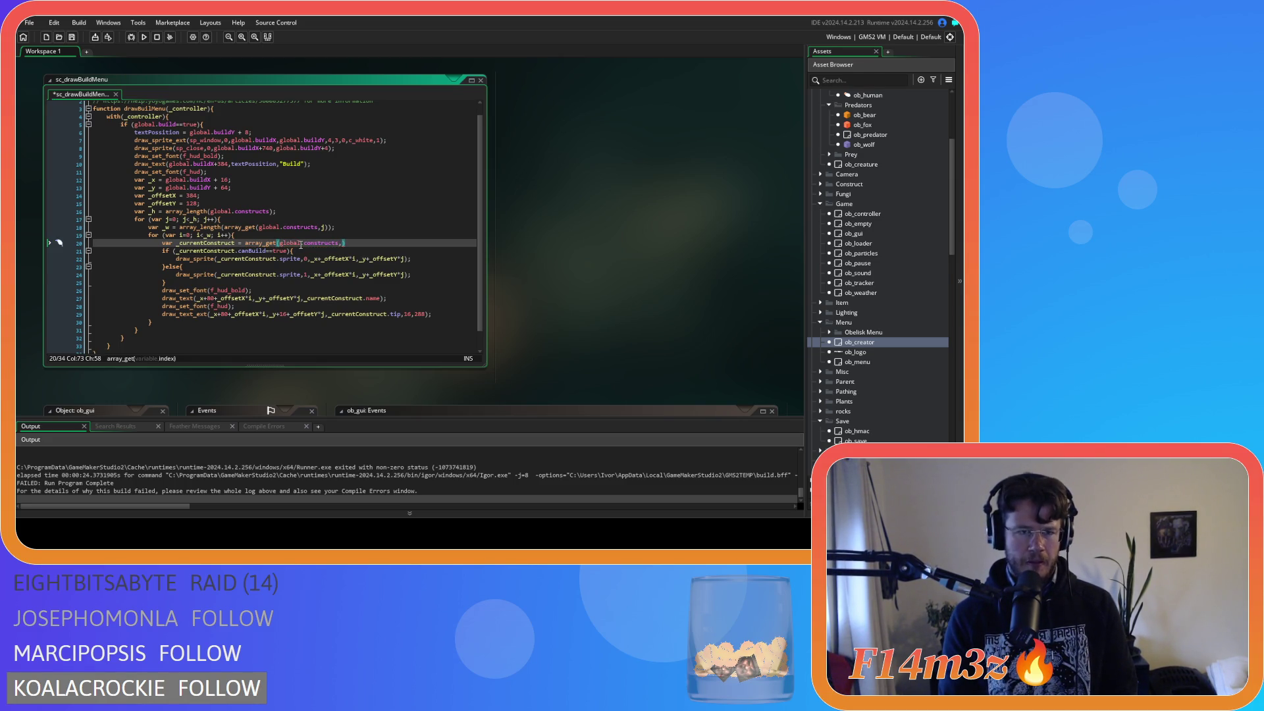
{"action": "type", "text": "j"}
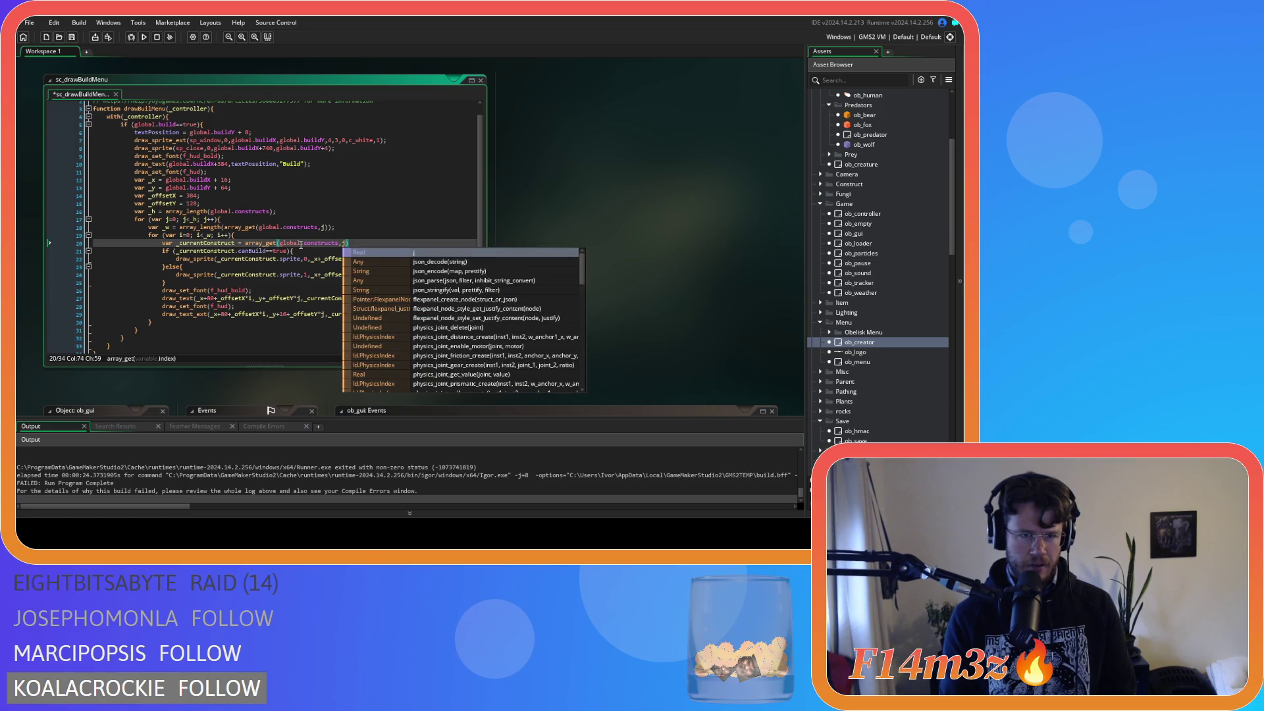
Step: Wrap it as array_get(array_get(global.constructs,j),i) and save
{"action": "left_click", "coordinate": [244, 243]}
{"action": "type", "text": "array_get("}
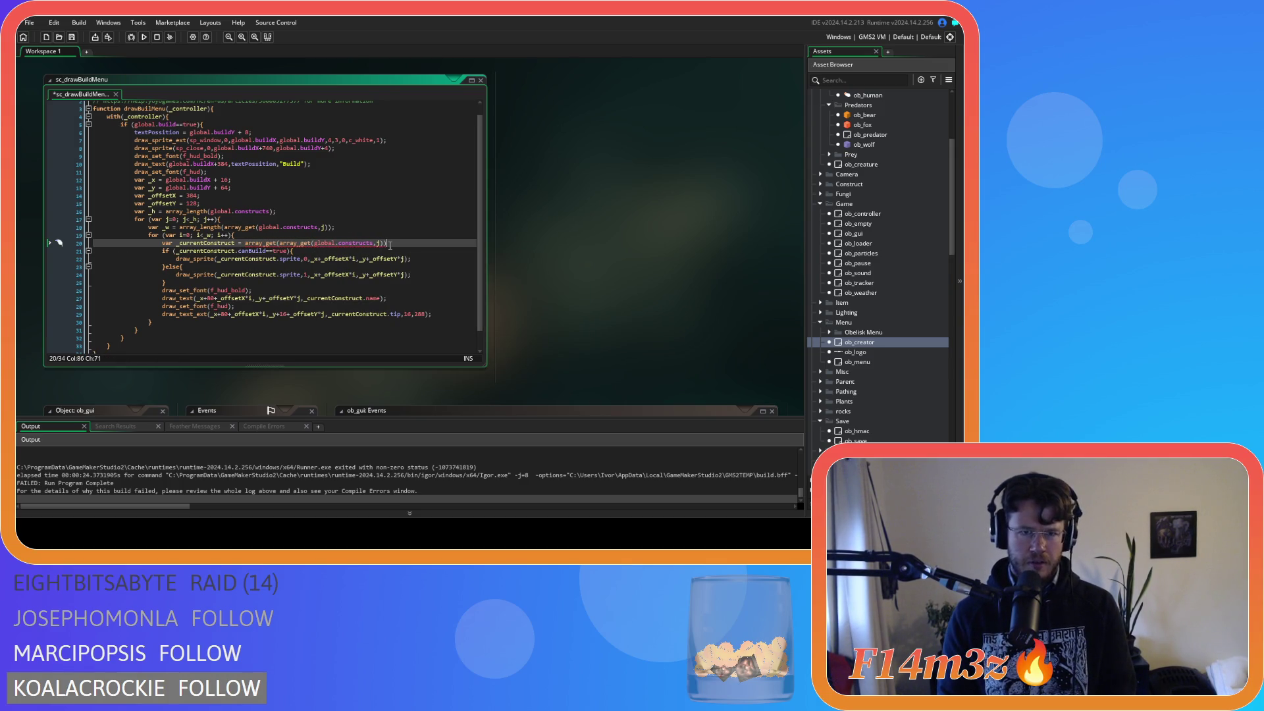
{"action": "left_click", "coordinate": [390, 245]}
{"action": "type", "text": ")"}
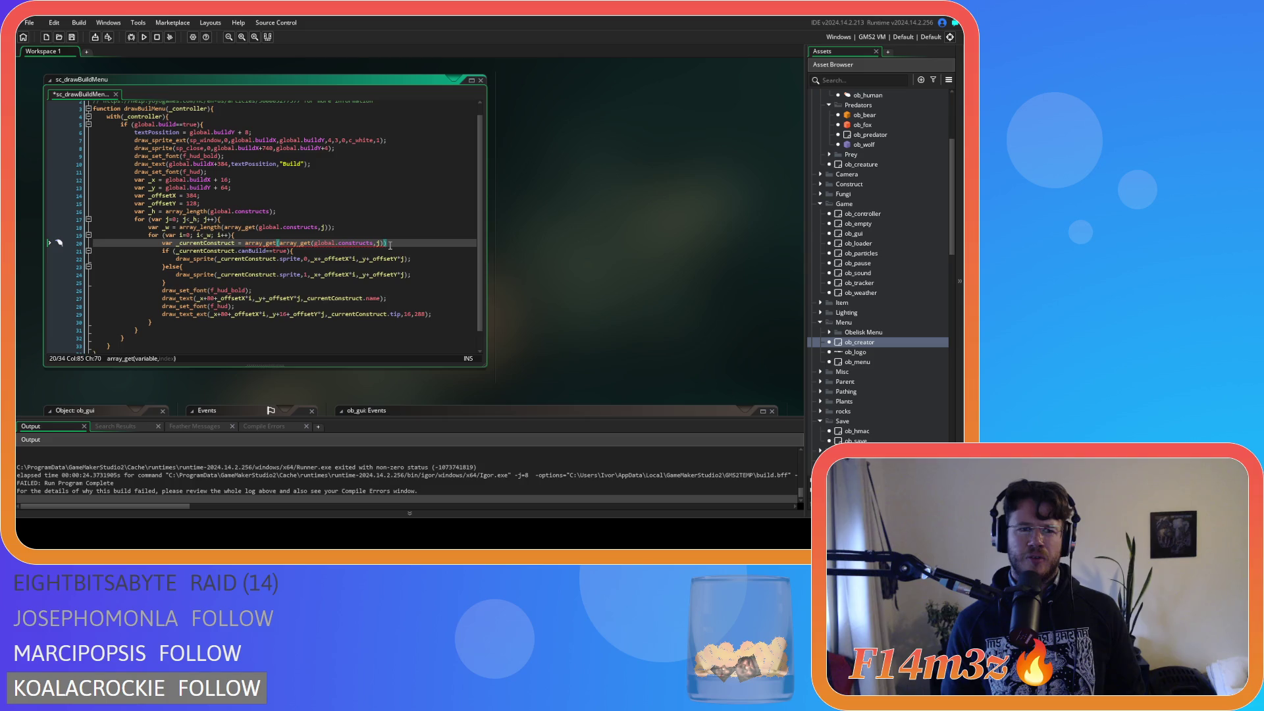
{"action": "type", "text": ",i)"}
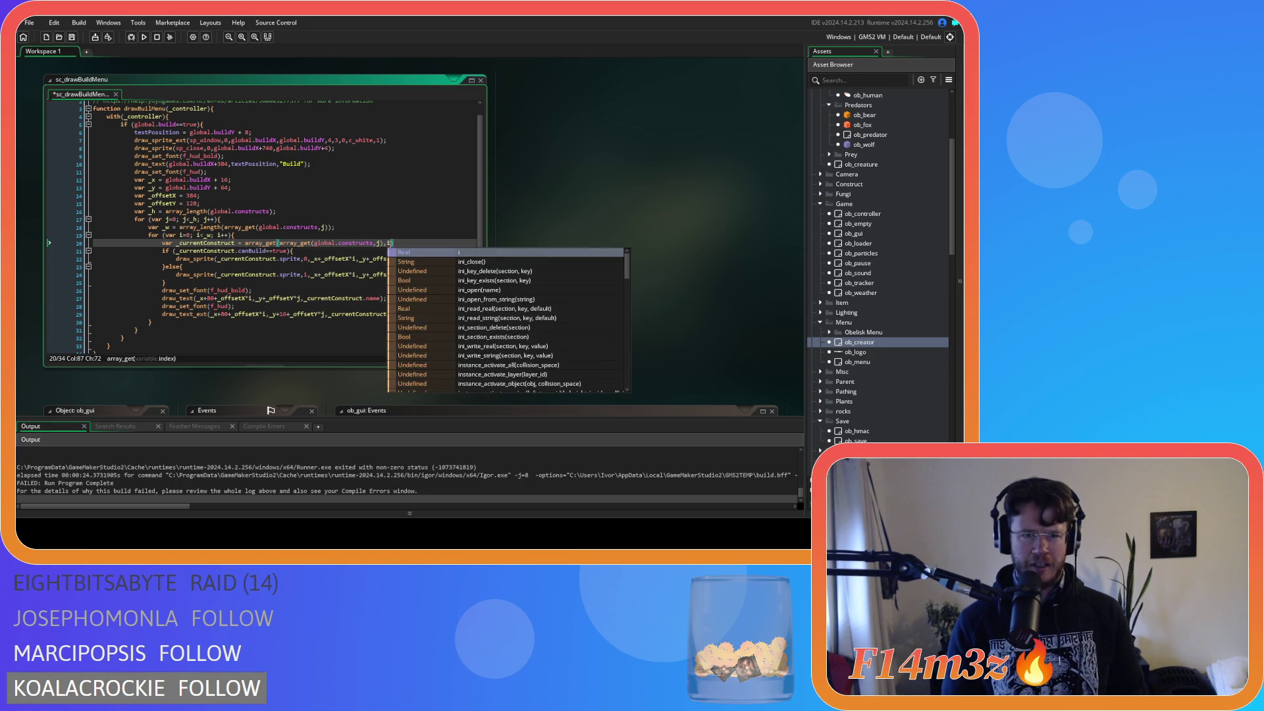
{"action": "key", "text": "ctrl+s"}
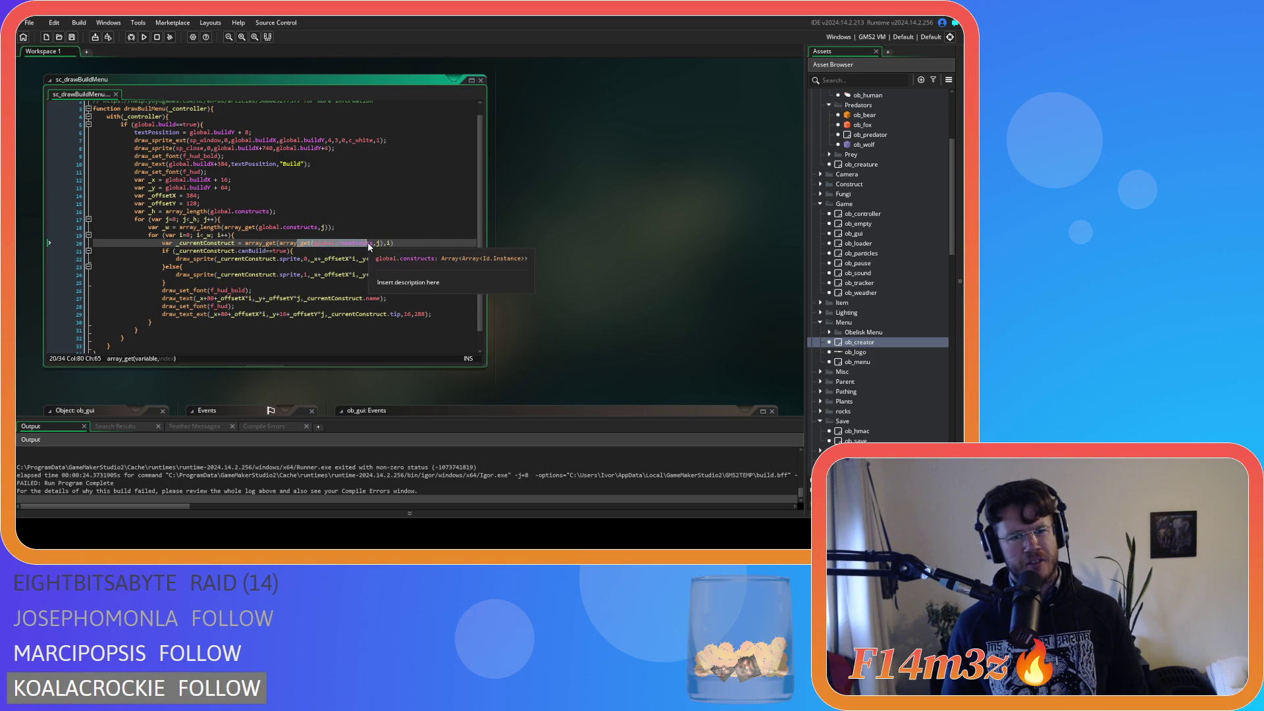
Step: Check the global.constructs reference and end line 20 with a semicolon, then save
{"action": "left_click_drag", "start_coordinate": [370, 243], "coordinate": [324, 245]}
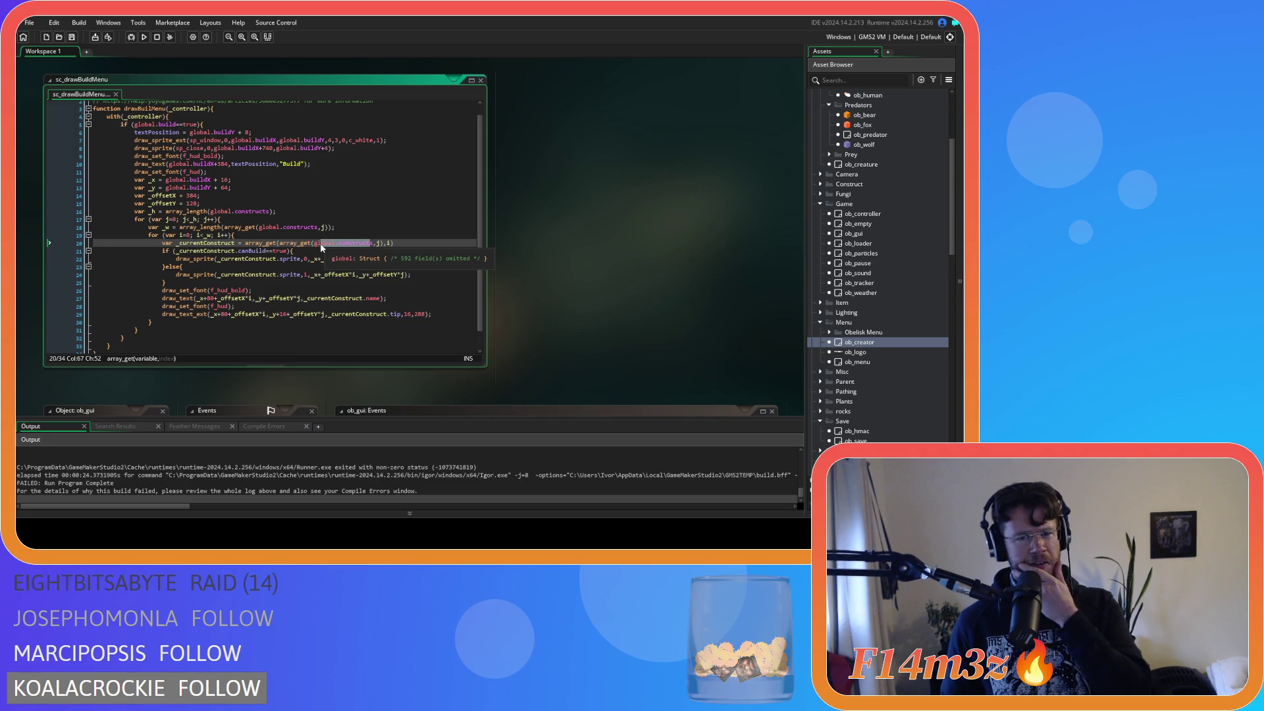
{"action": "left_click", "coordinate": [391, 245]}
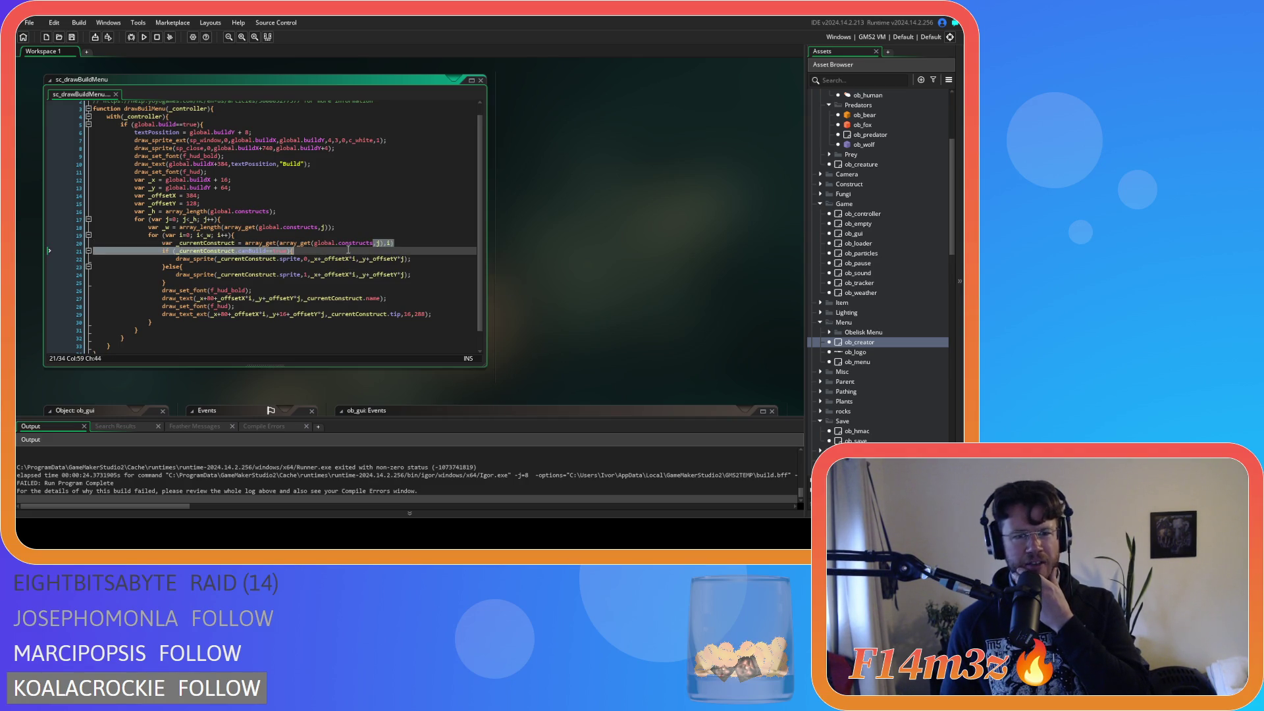
{"action": "left_click_drag", "start_coordinate": [328, 245], "coordinate": [336, 251]}
{"action": "left_click", "coordinate": [402, 243]}
{"action": "type", "text": ";"}
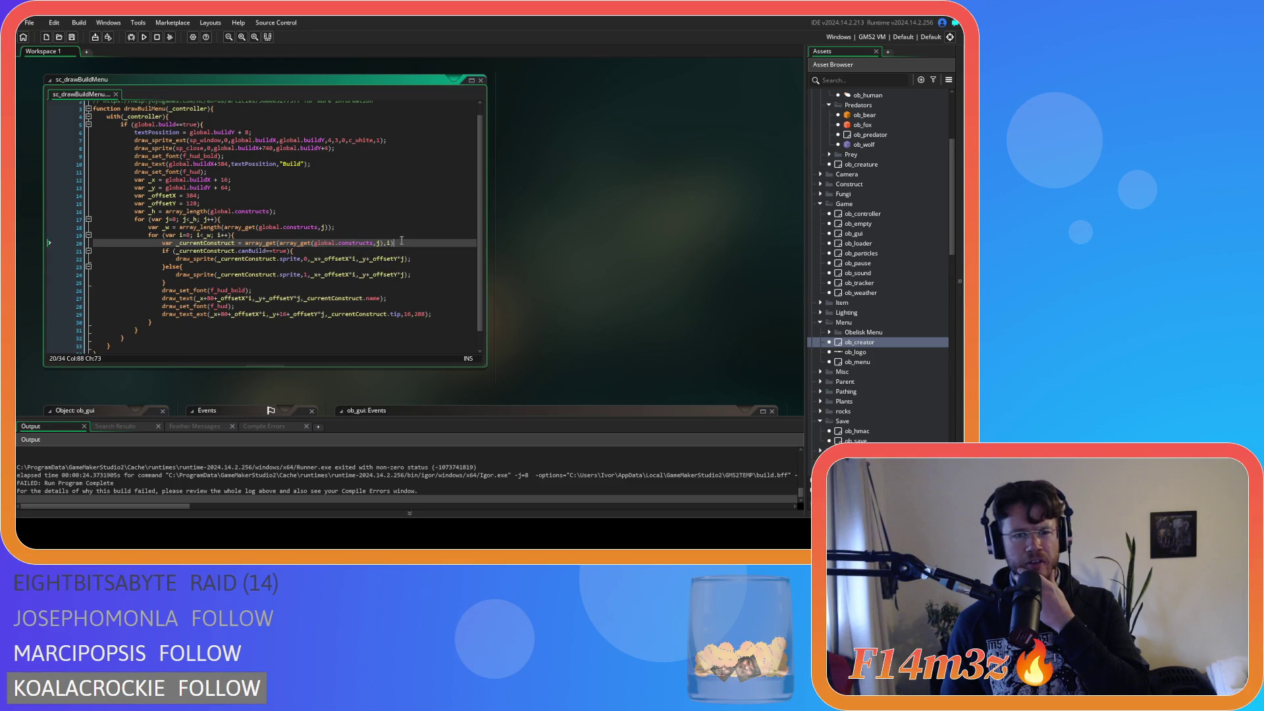
{"action": "key", "text": "ctrl+s"}
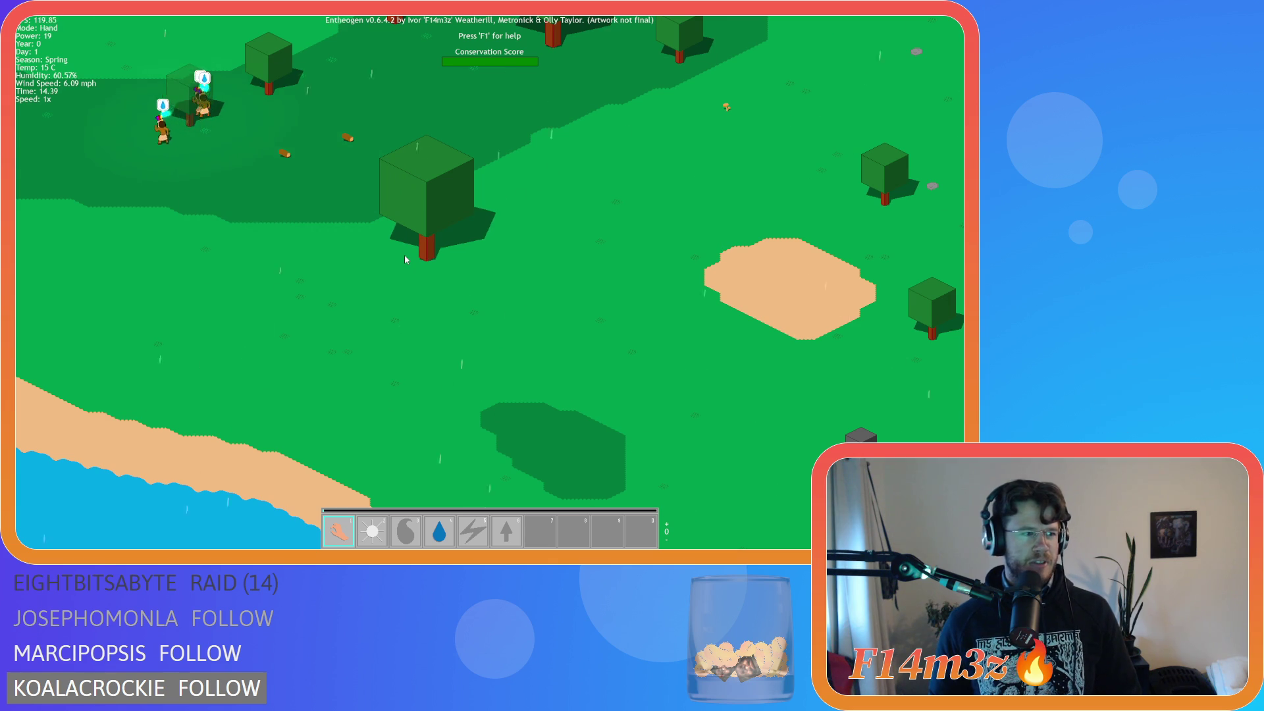
Step: Pan the camera with W and A, then open the Build menu showing Campfire and Drum rows
{"action": "key", "text": "a"}
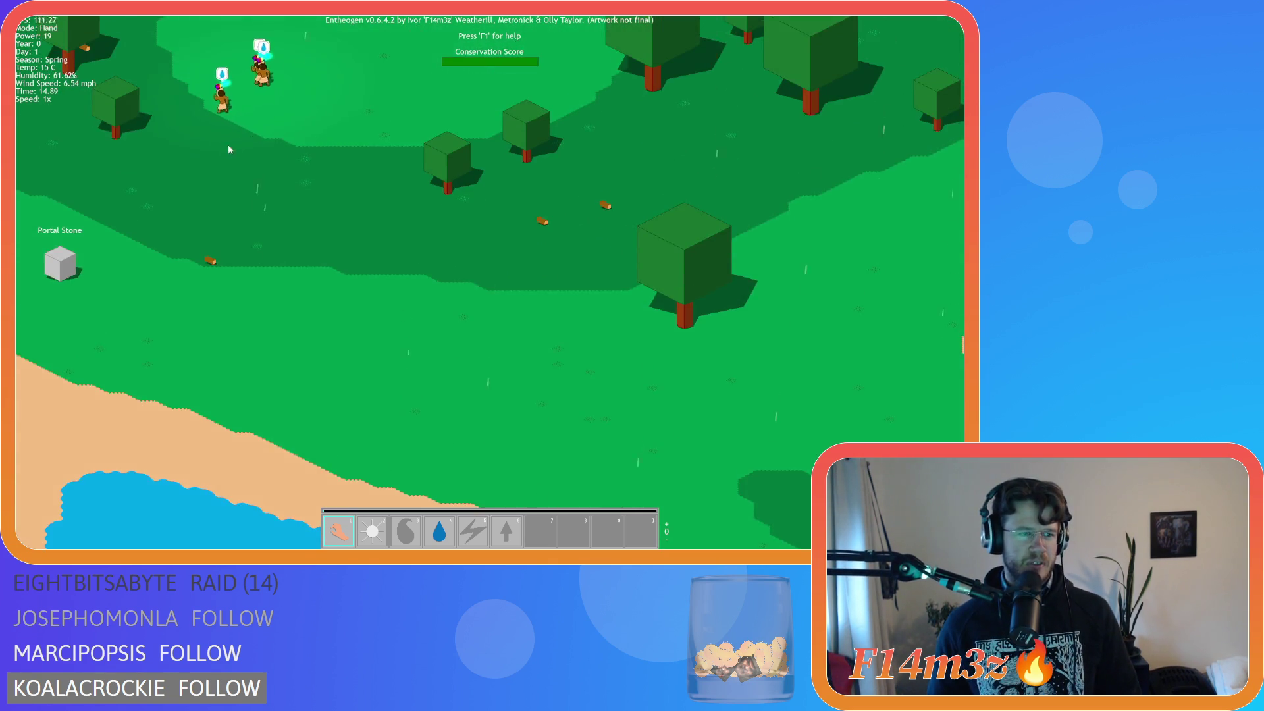
{"action": "key", "text": "w"}
{"action": "key", "text": "a"}
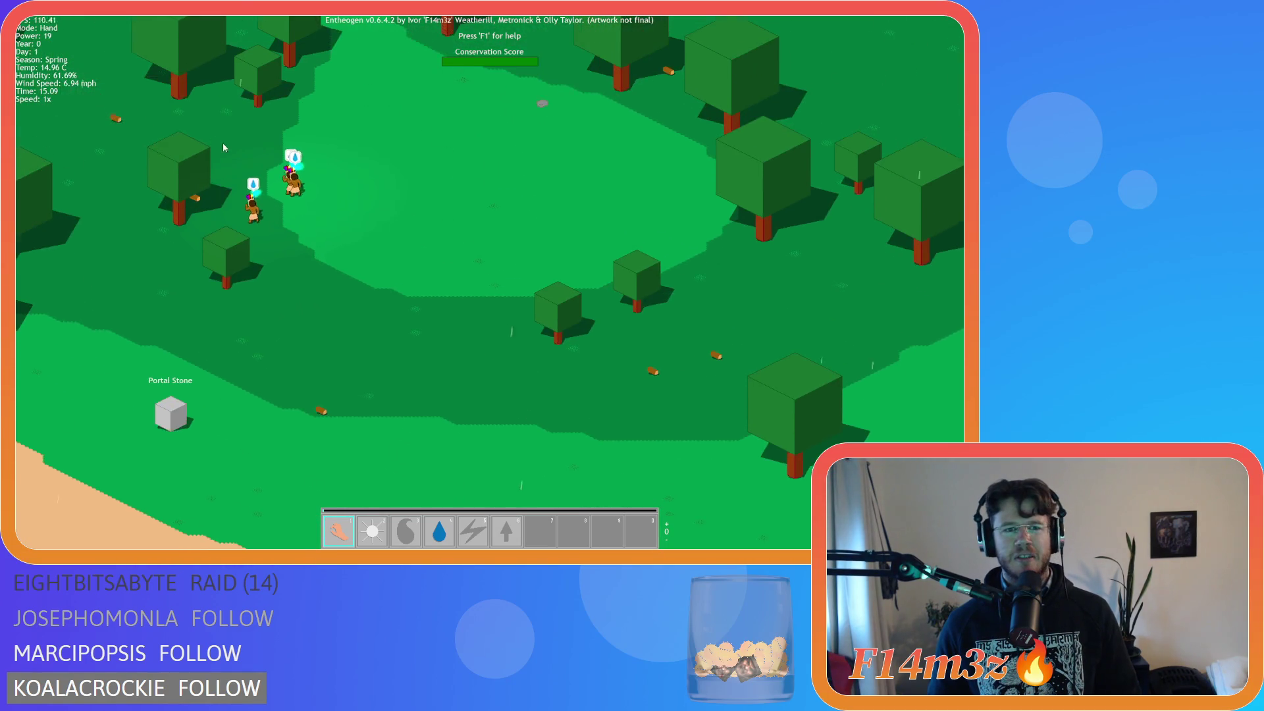
{"action": "key", "text": "w"}
{"action": "key", "text": "a"}
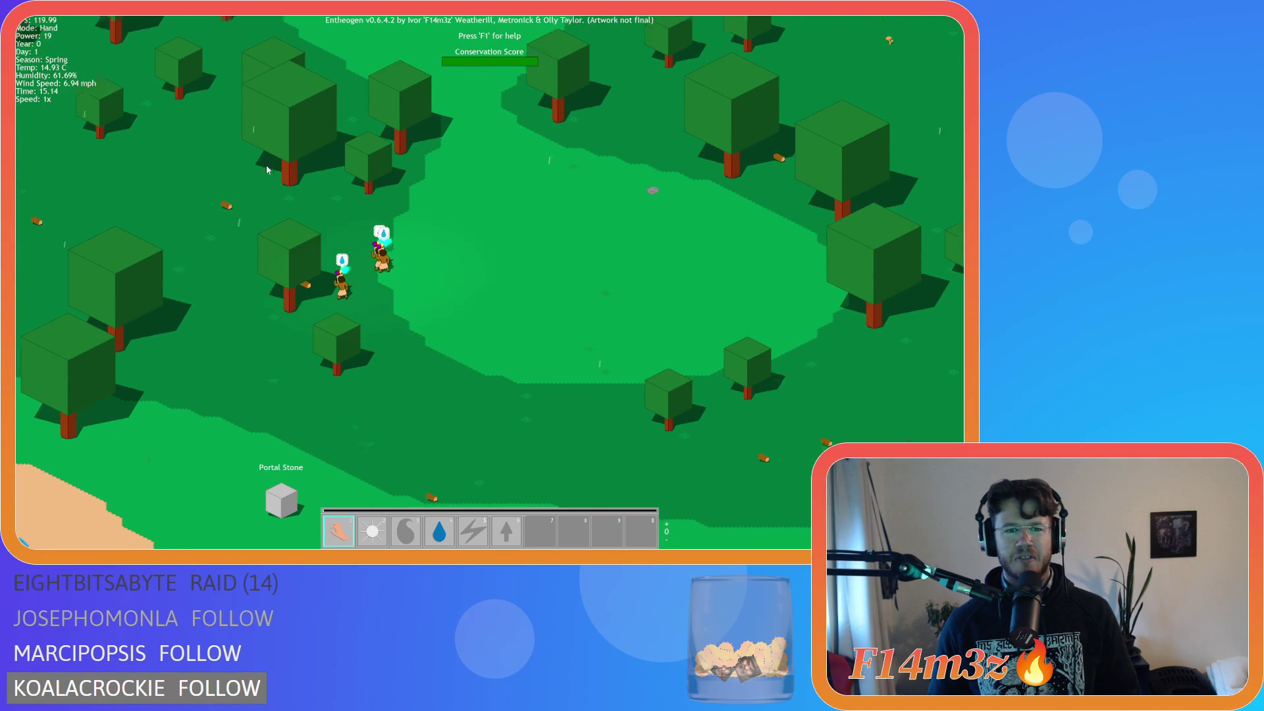
{"action": "key", "text": "a"}
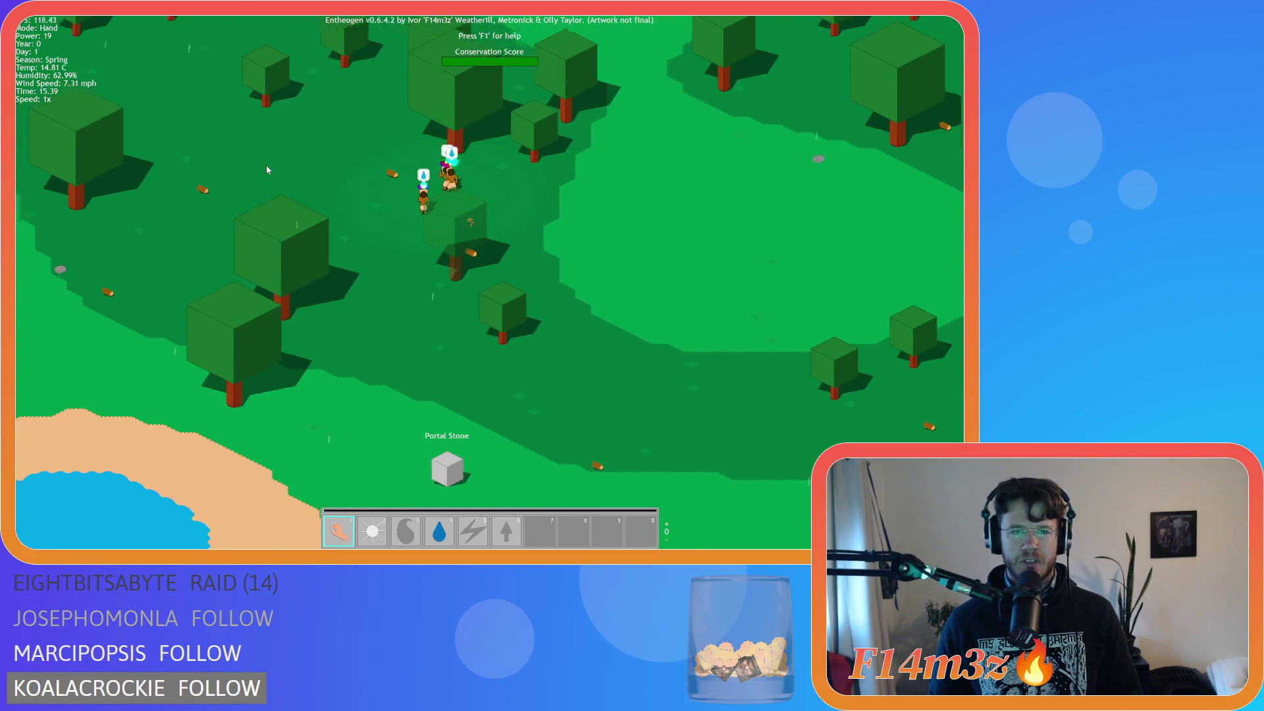
{"action": "key", "text": "w"}
{"action": "key", "text": "a"}
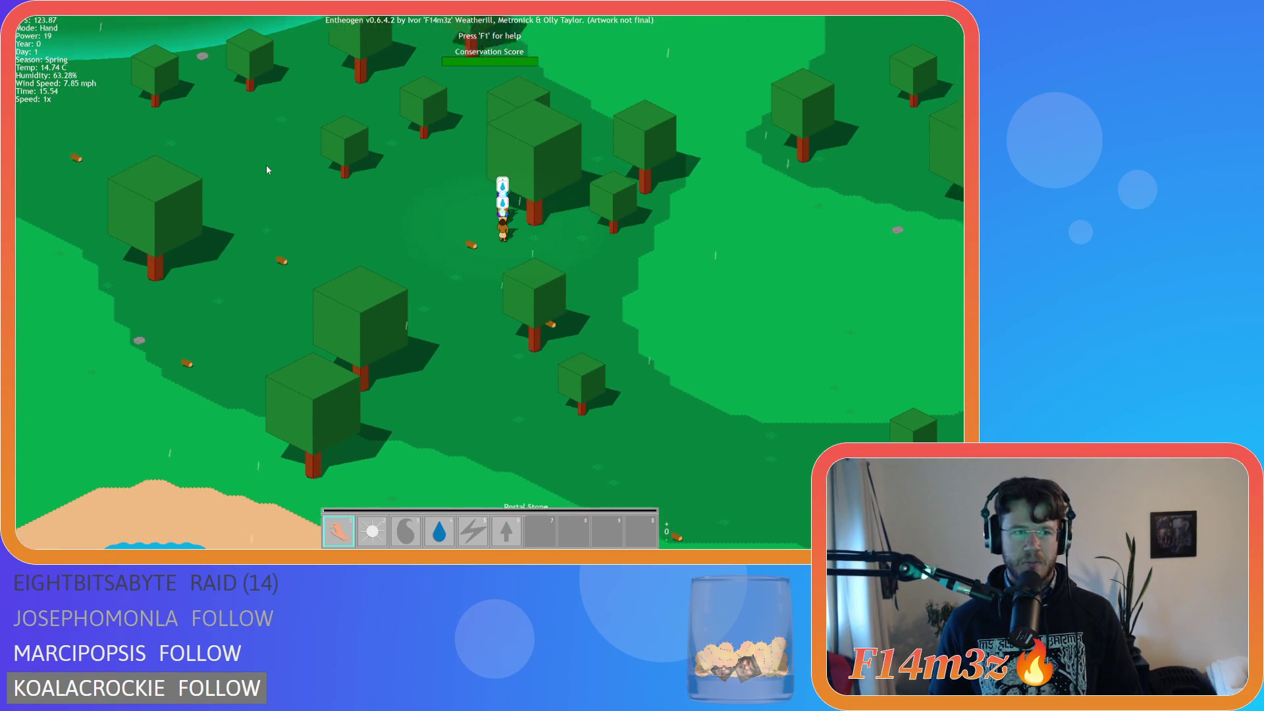
{"action": "key", "text": "w"}
{"action": "key", "text": "a"}
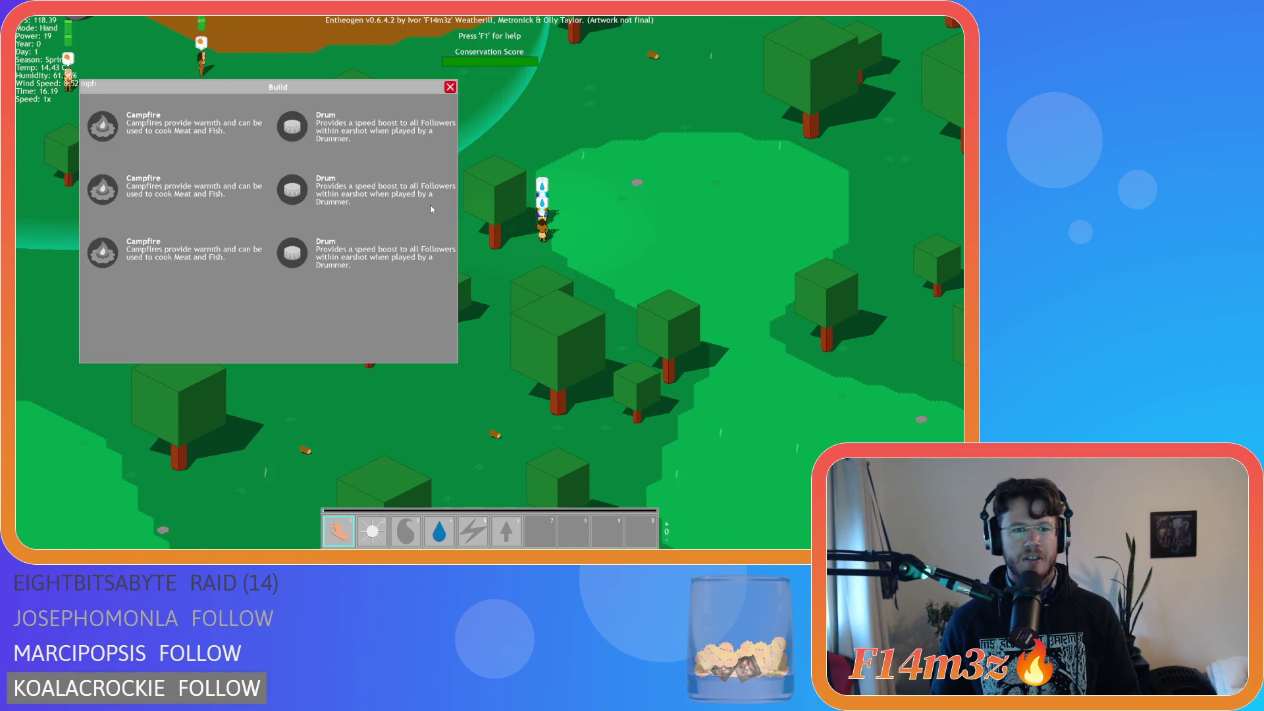
{"action": "key", "text": "b"}
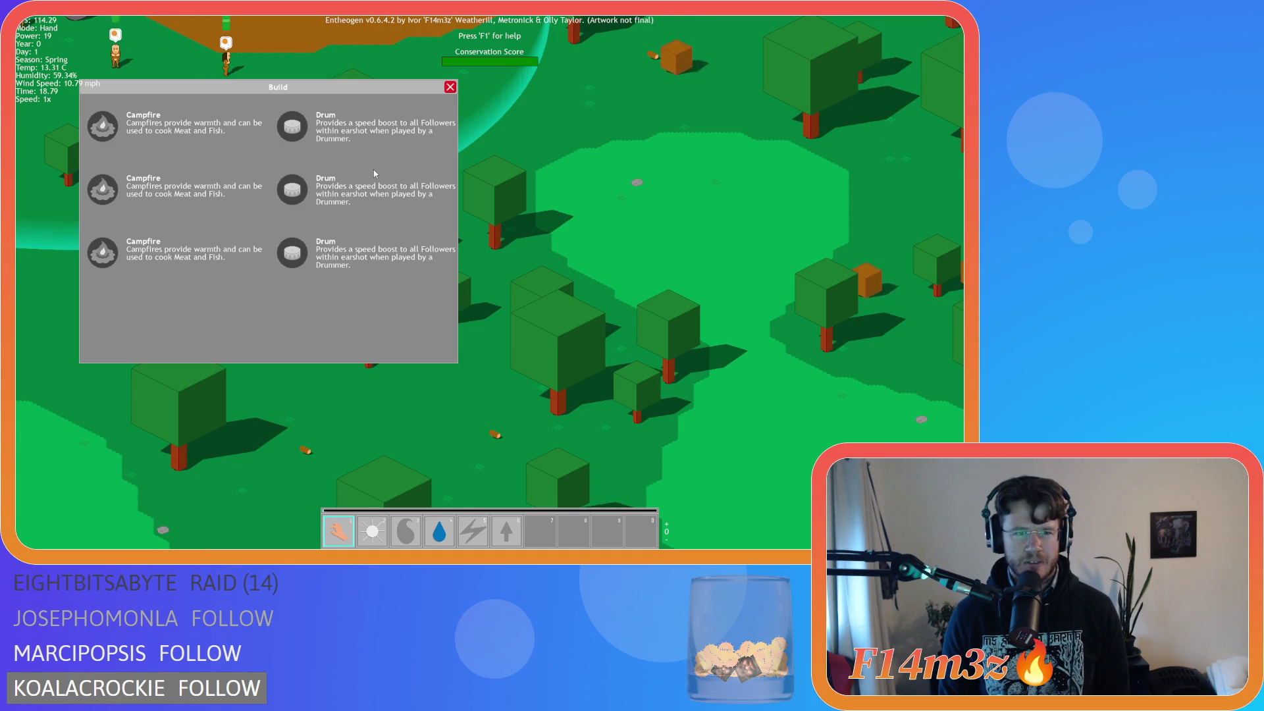
Step: Quit the game and select the inner array_get call on line 20
{"action": "key", "text": "Escape"}
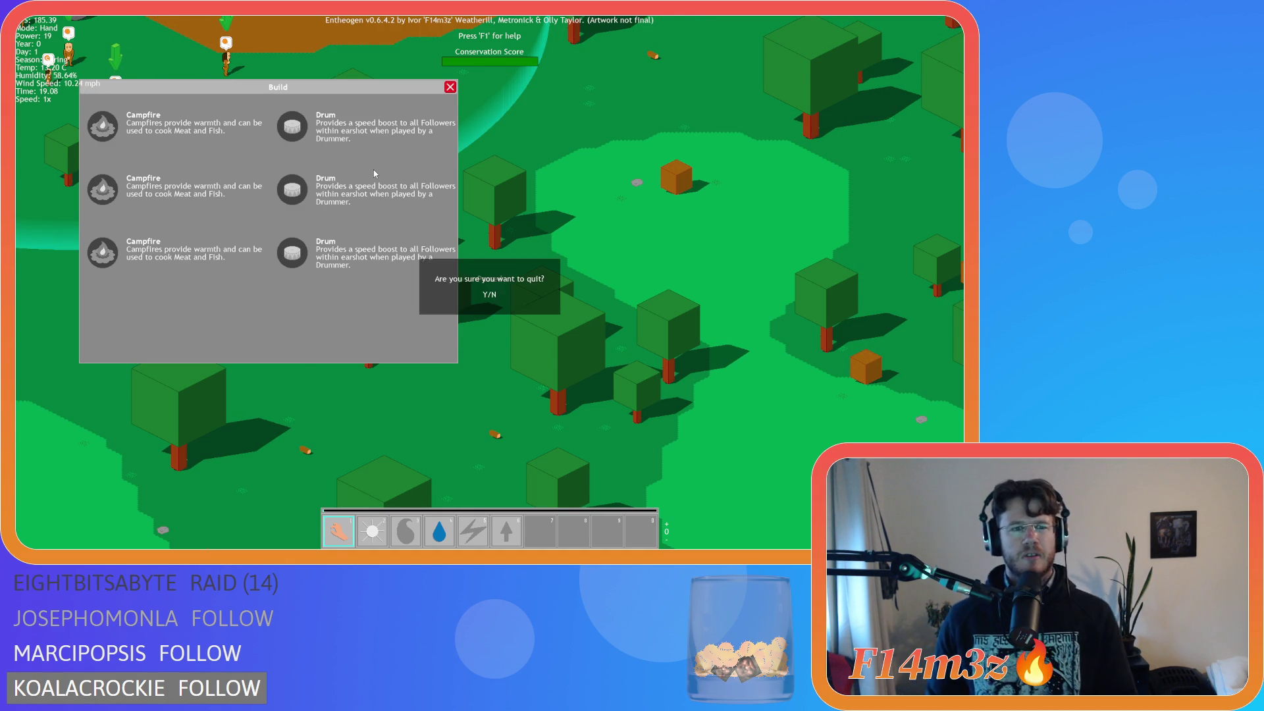
{"action": "key", "text": "Return"}
{"action": "left_click", "coordinate": [388, 243]}
{"action": "left_click_drag", "start_coordinate": [388, 243], "coordinate": [247, 244]}
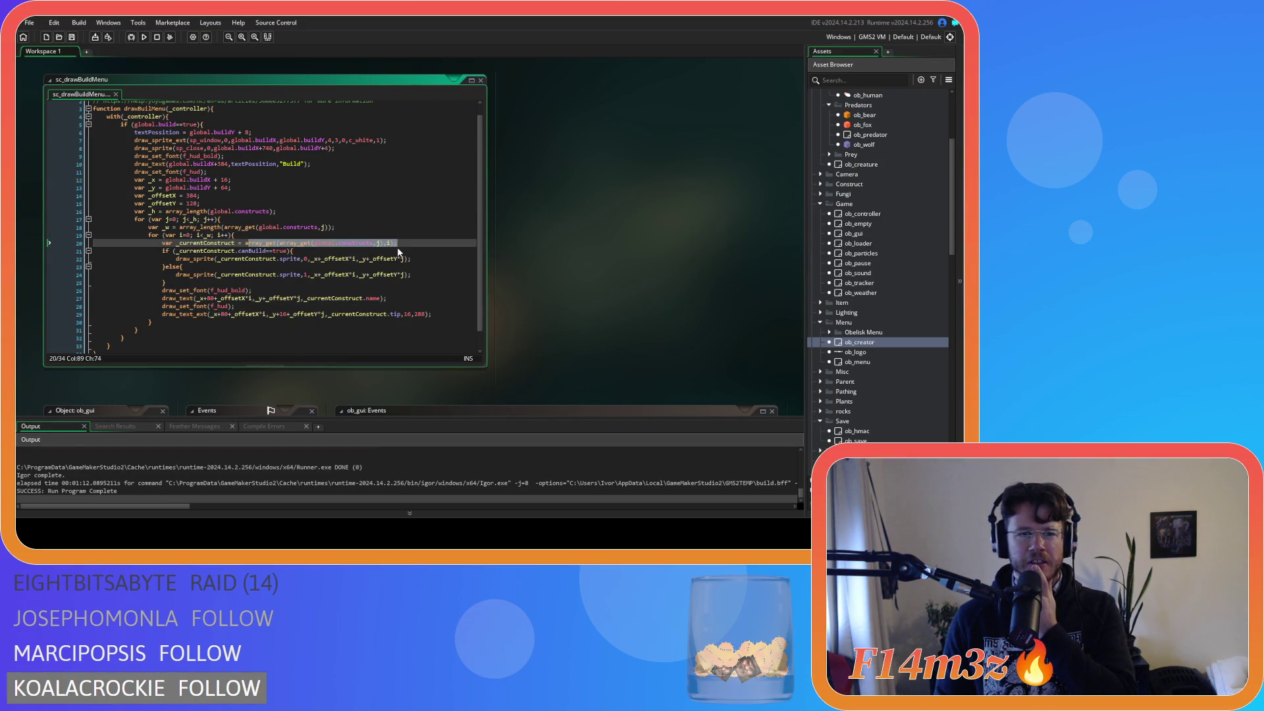
{"action": "left_click", "coordinate": [397, 244]}
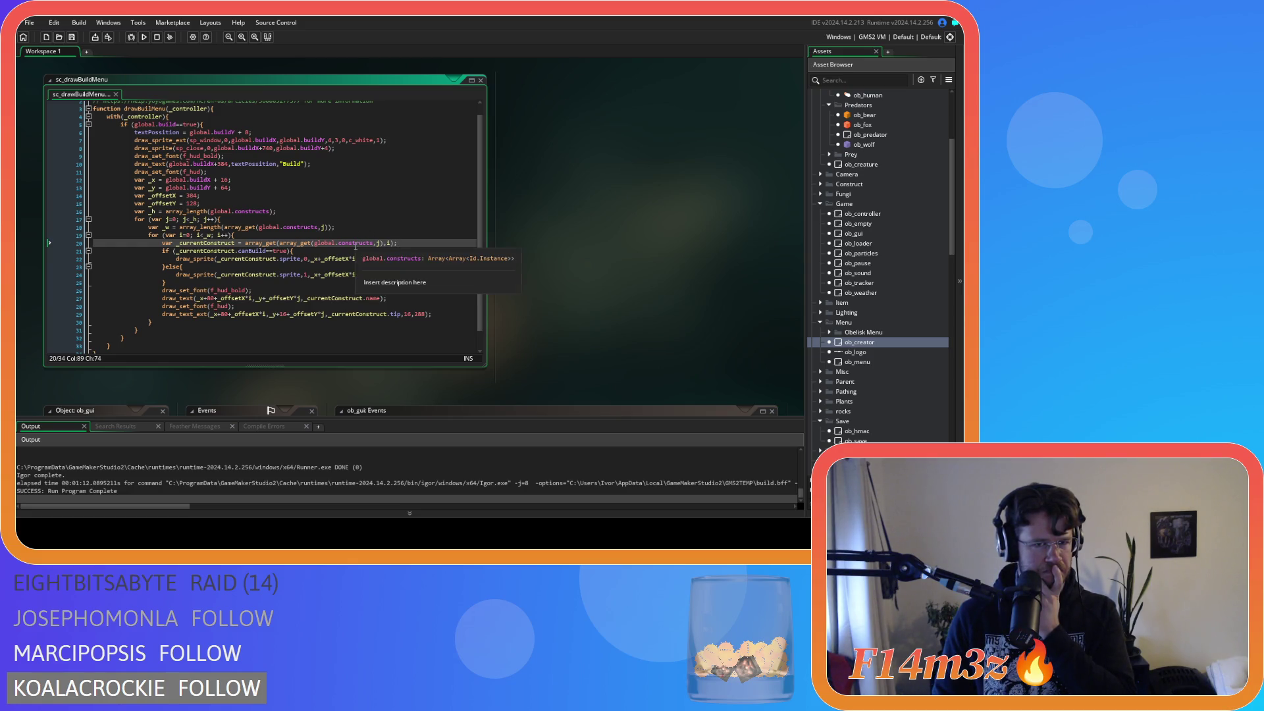
{"action": "left_click", "coordinate": [380, 243]}
{"action": "left_click", "coordinate": [383, 243]}
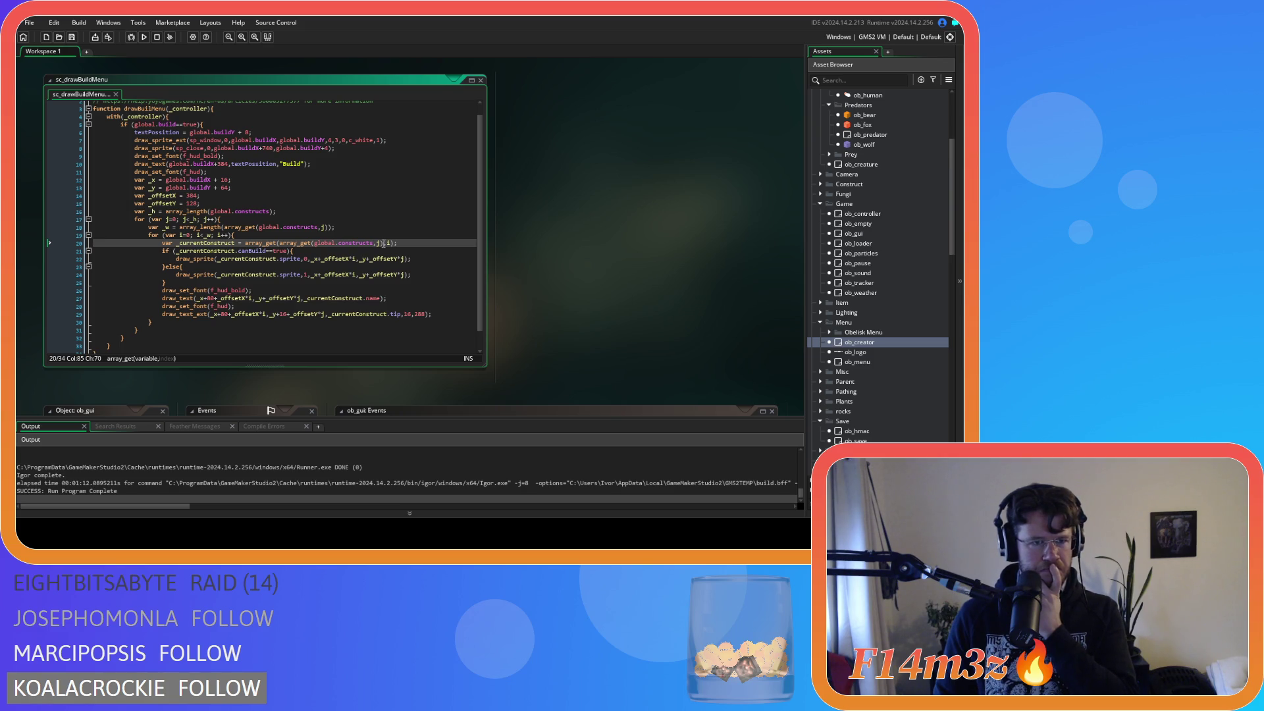
{"action": "left_click", "coordinate": [344, 226]}
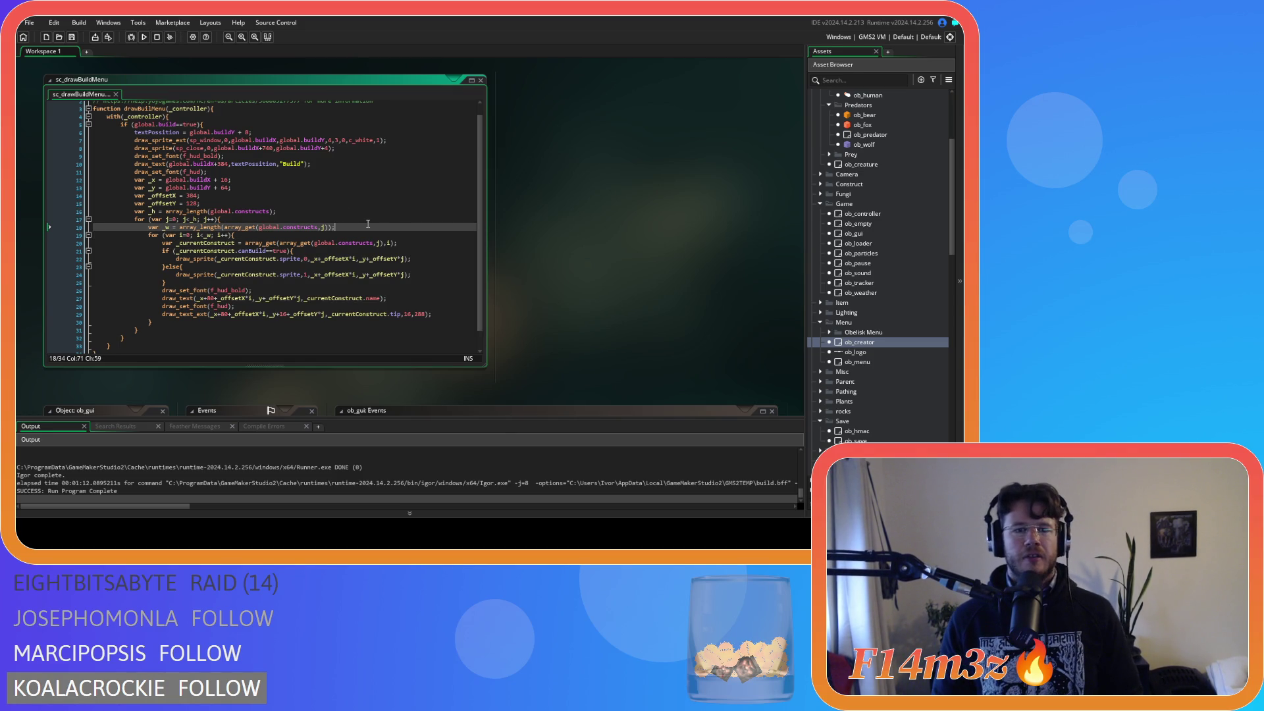
{"action": "left_click", "coordinate": [342, 232]}
{"action": "left_click", "coordinate": [362, 228]}
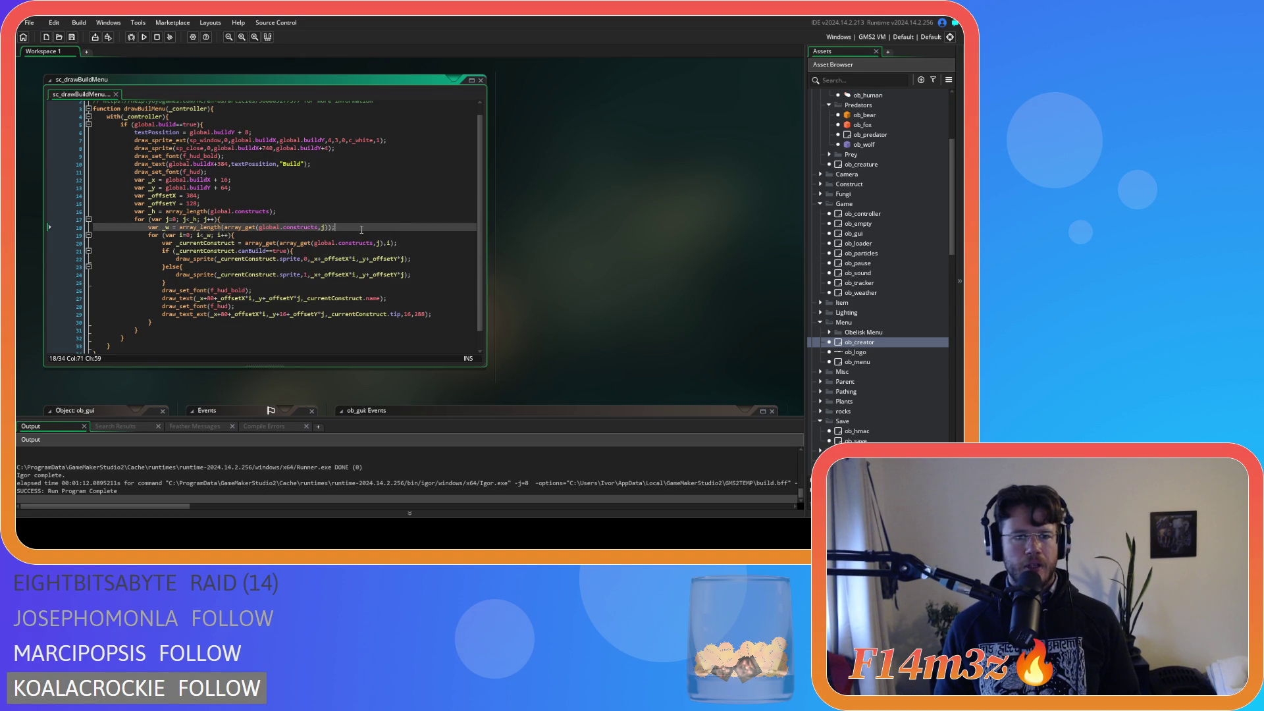
{"action": "left_click", "coordinate": [305, 242]}
{"action": "key", "text": "End"}
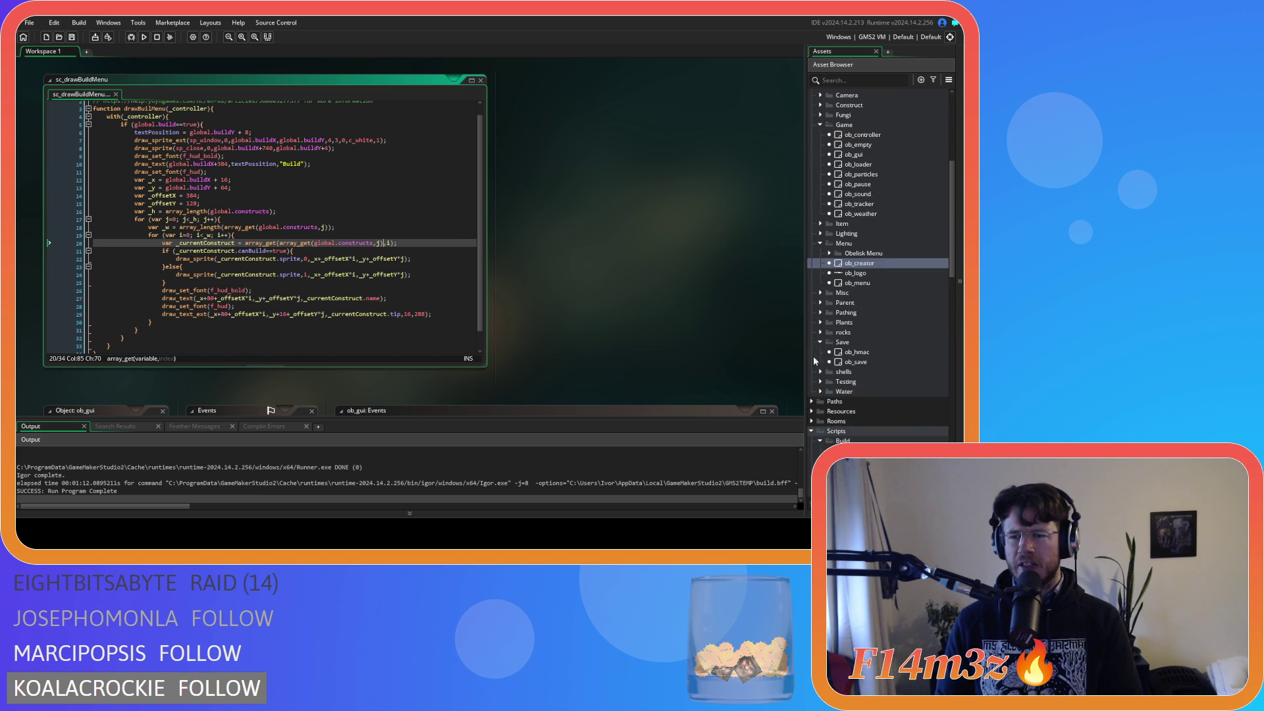
Step: Open the construct build scripts in Scripts > Build, including sc_buildCampfire, sc_buildDrum and sc_buildStore
{"action": "scroll", "coordinate": [858, 370], "scroll_direction": "down", "scroll_amount": 5}
{"action": "double_click", "coordinate": [863, 352]}
{"action": "double_click", "coordinate": [868, 362]}
{"action": "double_click", "coordinate": [869, 371]}
{"action": "double_click", "coordinate": [868, 391]}
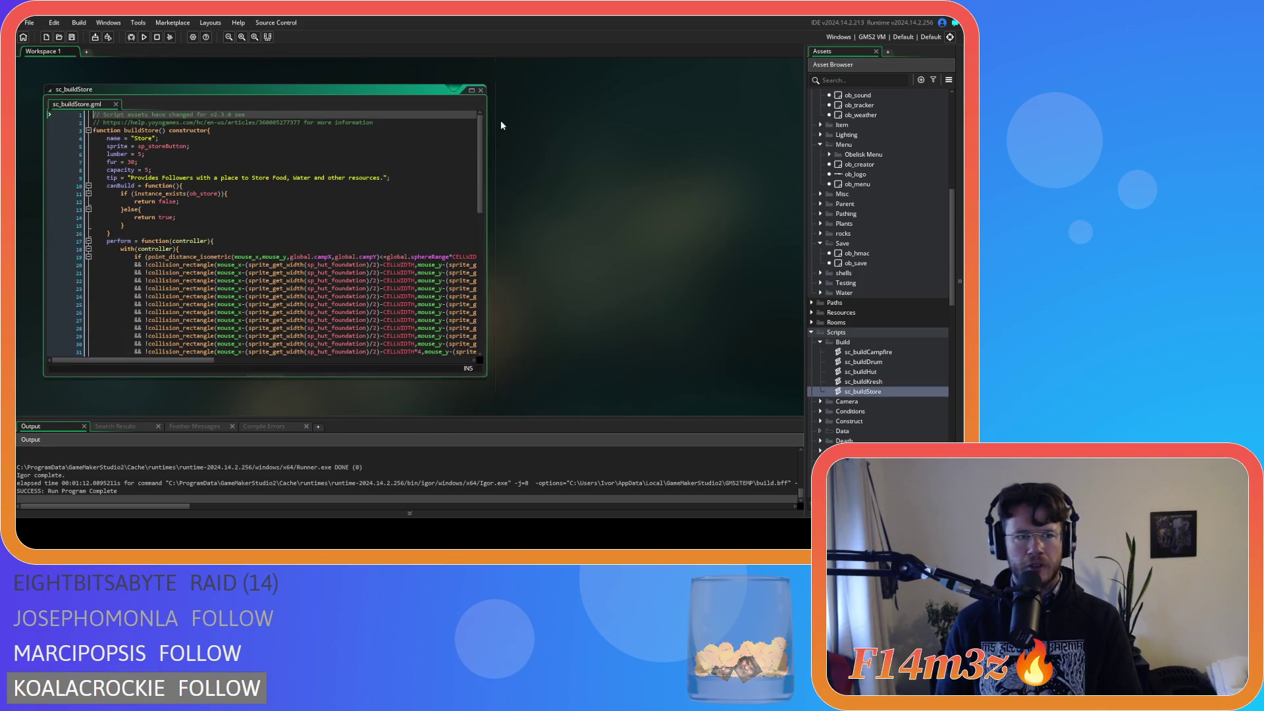
Step: Jump from the array_get line to ob_creator's Create event code
{"action": "scroll", "coordinate": [503, 323], "scroll_direction": "up", "scroll_amount": 4}
{"action": "scroll", "coordinate": [503, 332], "scroll_direction": "down", "scroll_amount": 5}
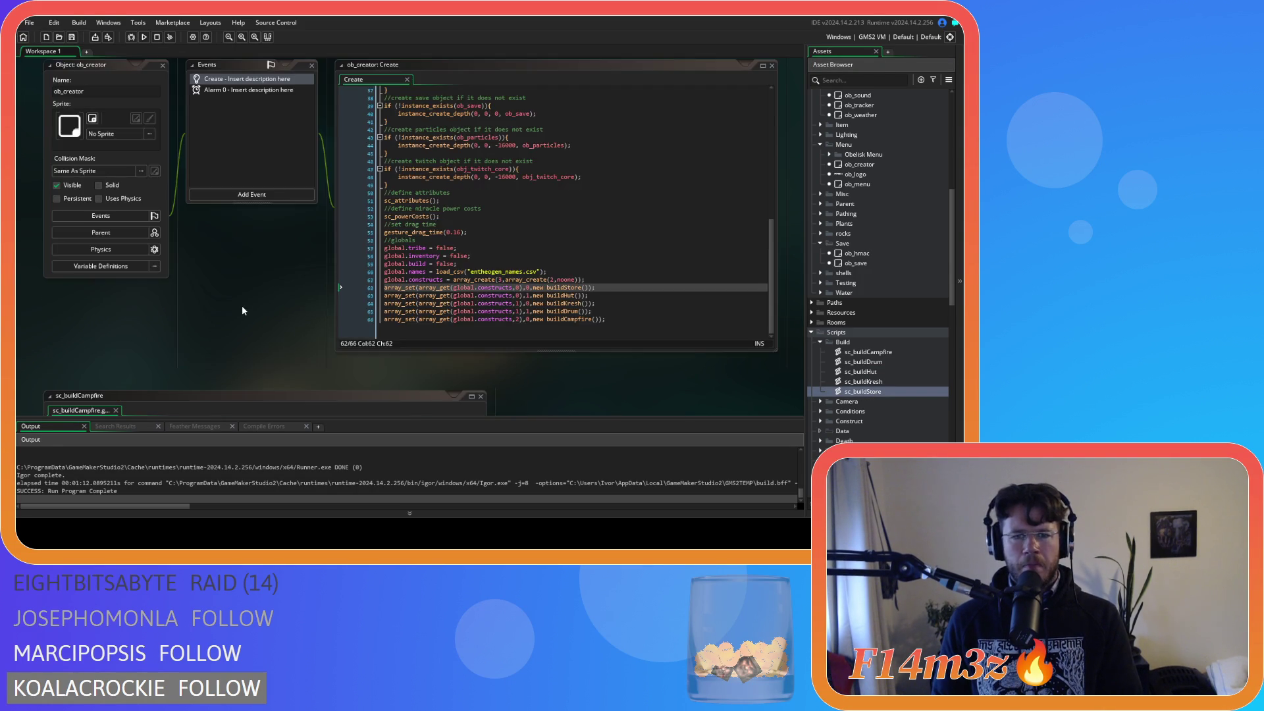
{"action": "scroll", "coordinate": [268, 307], "scroll_direction": "up", "scroll_amount": 2}
{"action": "scroll", "coordinate": [268, 308], "scroll_direction": "up", "scroll_amount": 3}
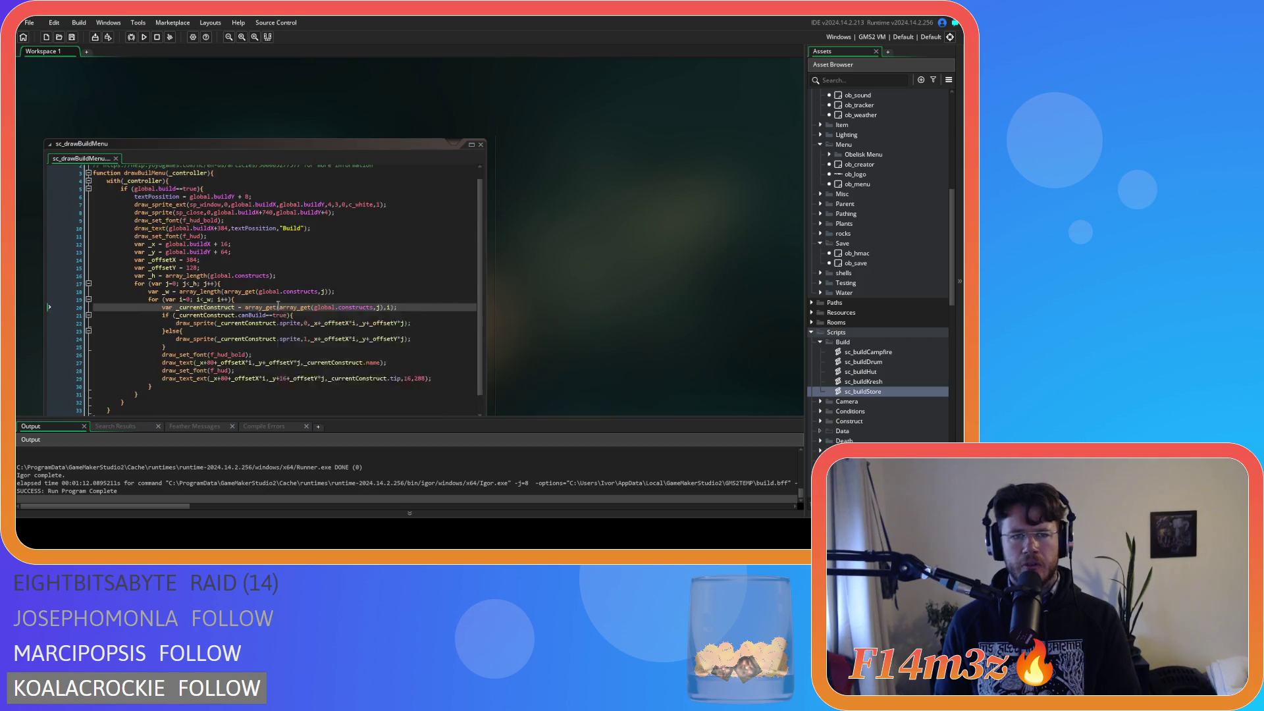
{"action": "scroll", "coordinate": [287, 308], "scroll_direction": "down", "scroll_amount": 1}
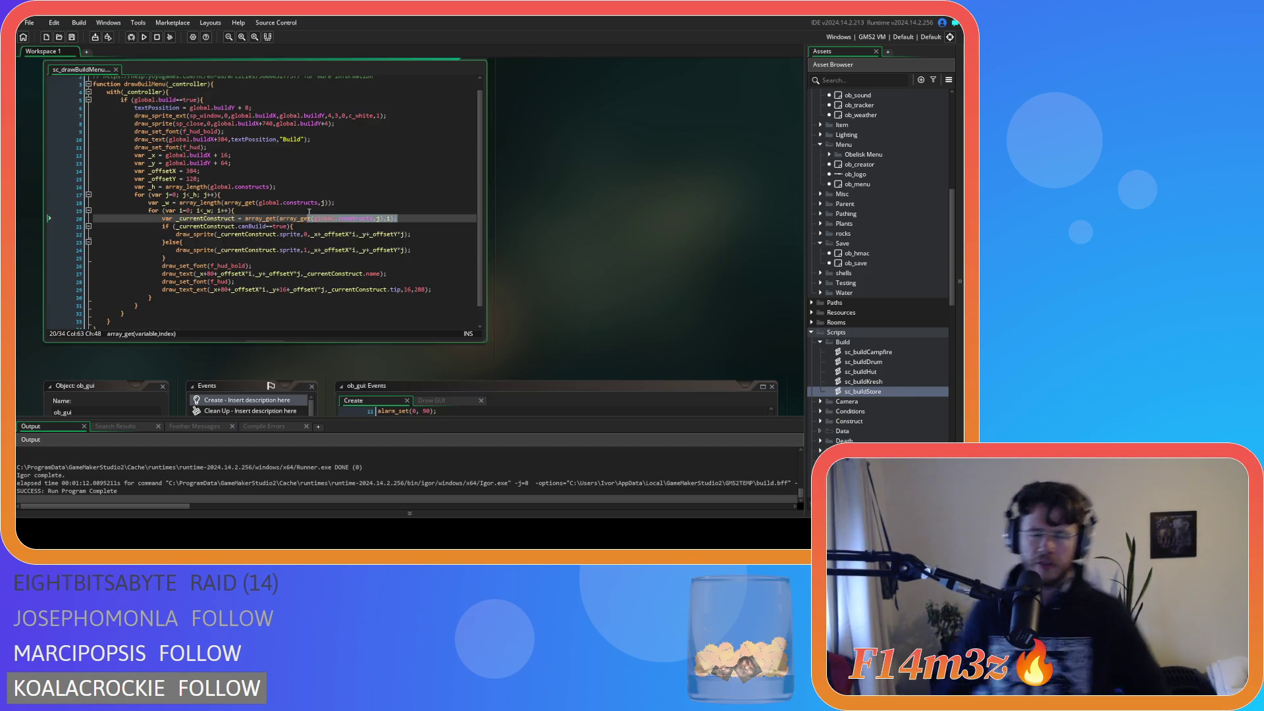
{"action": "left_click", "coordinate": [309, 215], "text": "shift"}
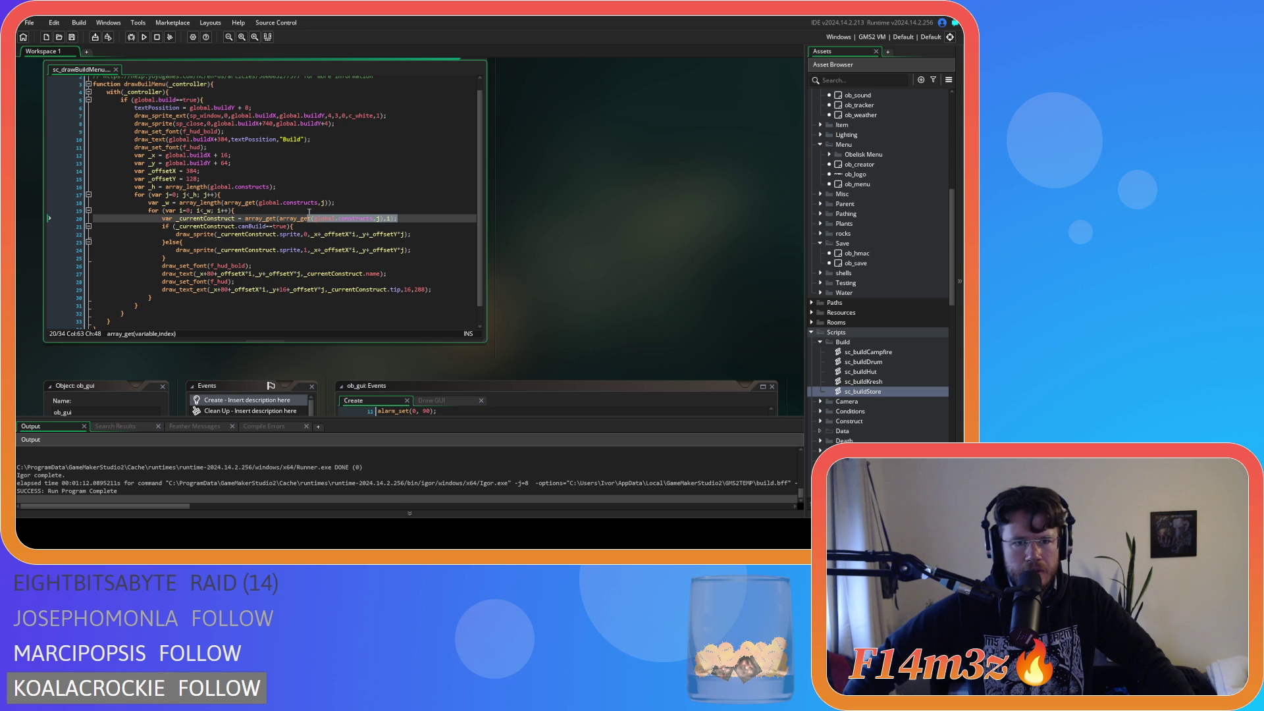
{"action": "middle_click", "coordinate": [309, 214]}
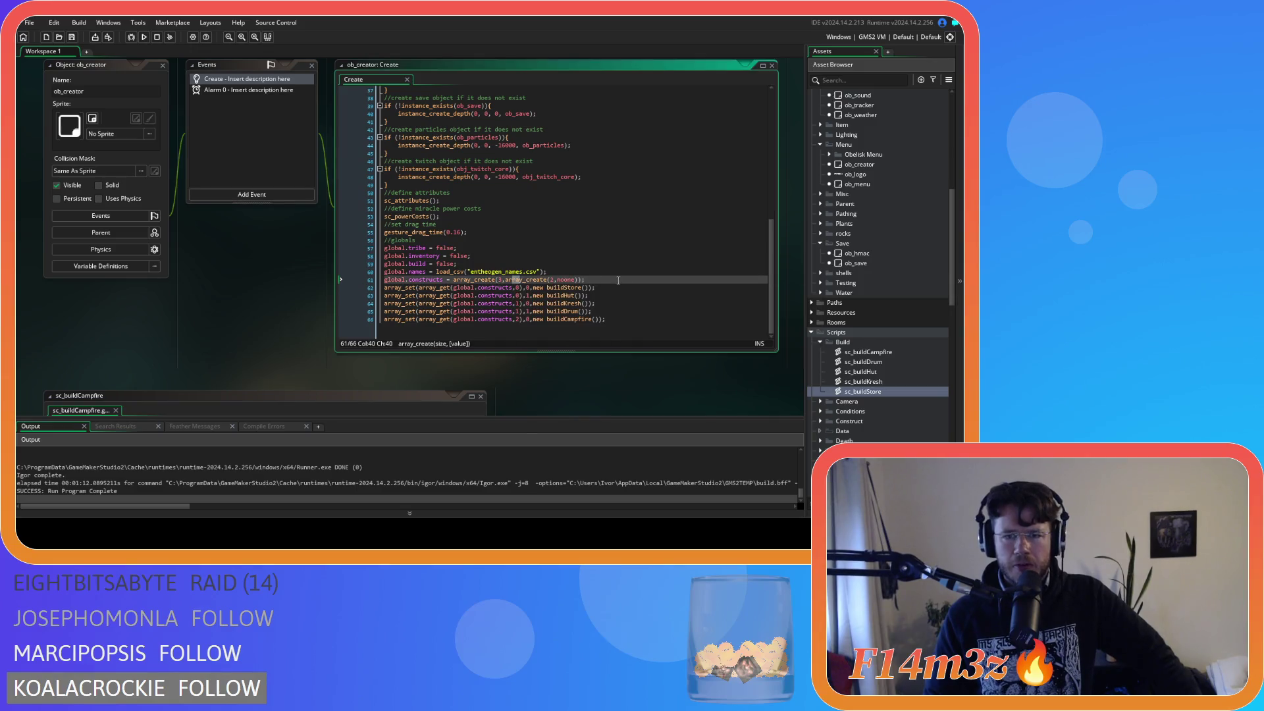
Step: Review the array_set lines filling global.constructs across lines 57–66 of ob_creator's Create event
{"action": "left_click", "coordinate": [604, 285]}
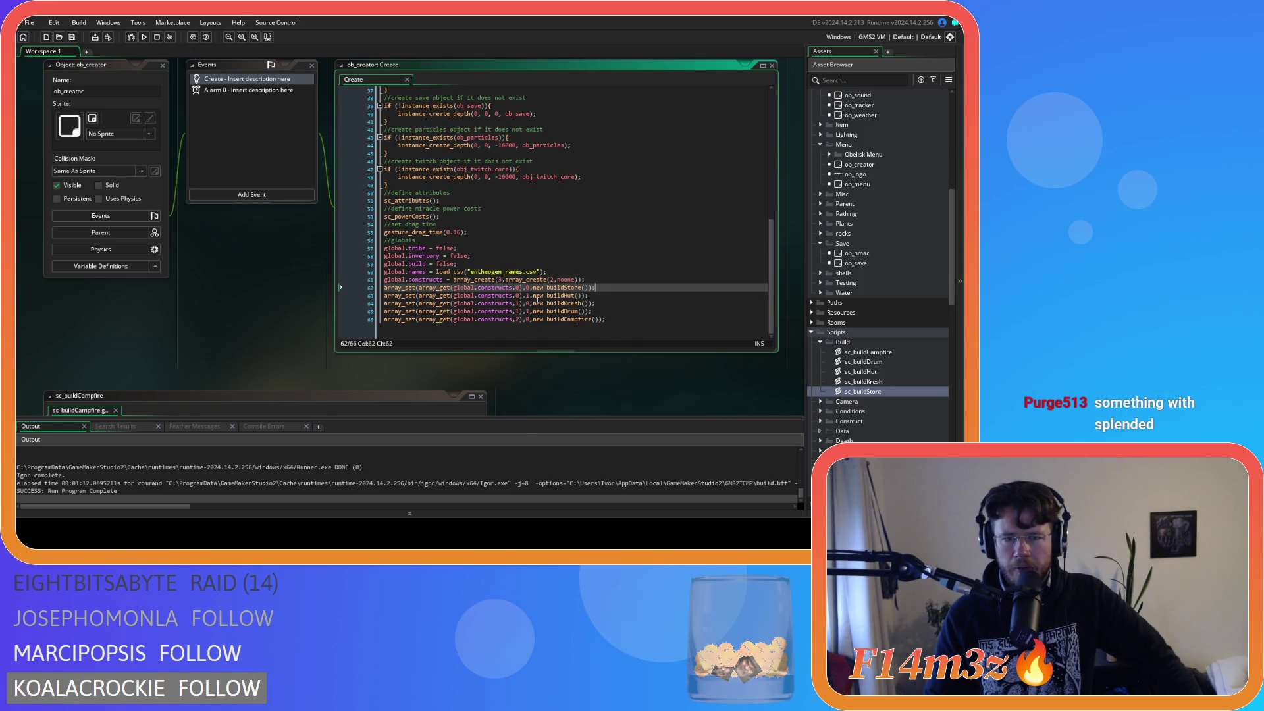
{"action": "mouse_move", "coordinate": [446, 291]}
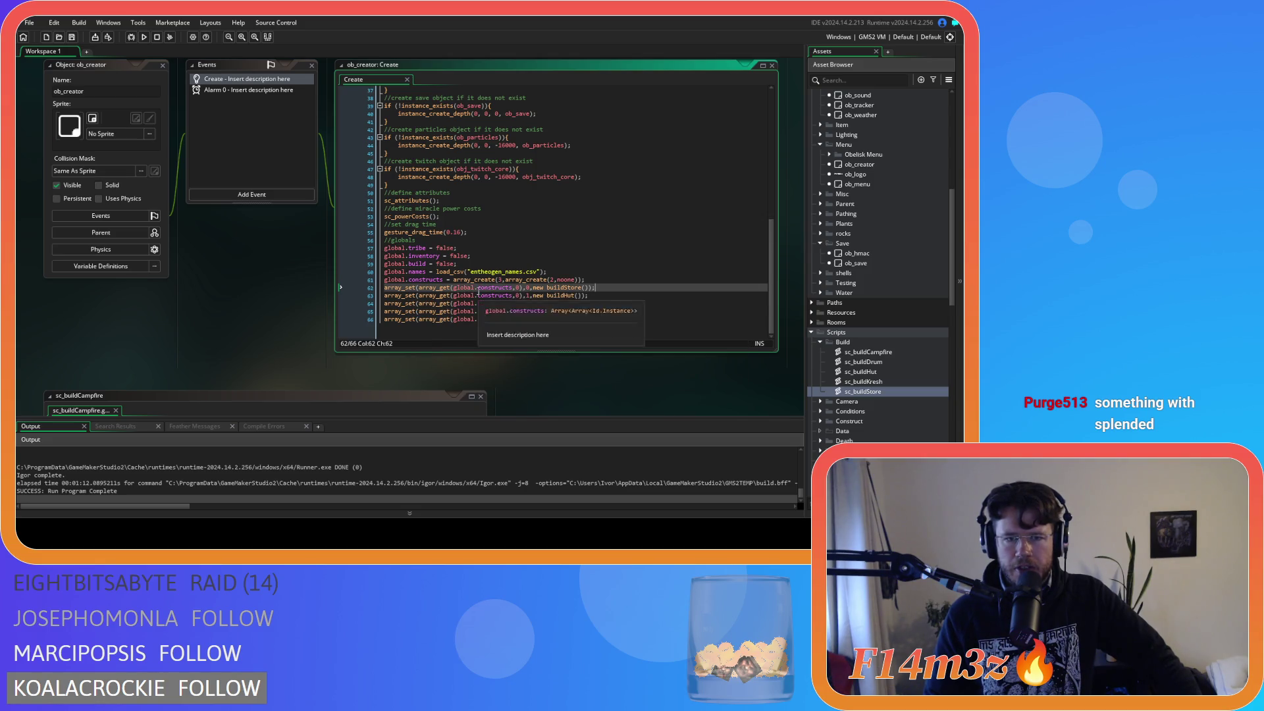
{"action": "double_click", "coordinate": [518, 288]}
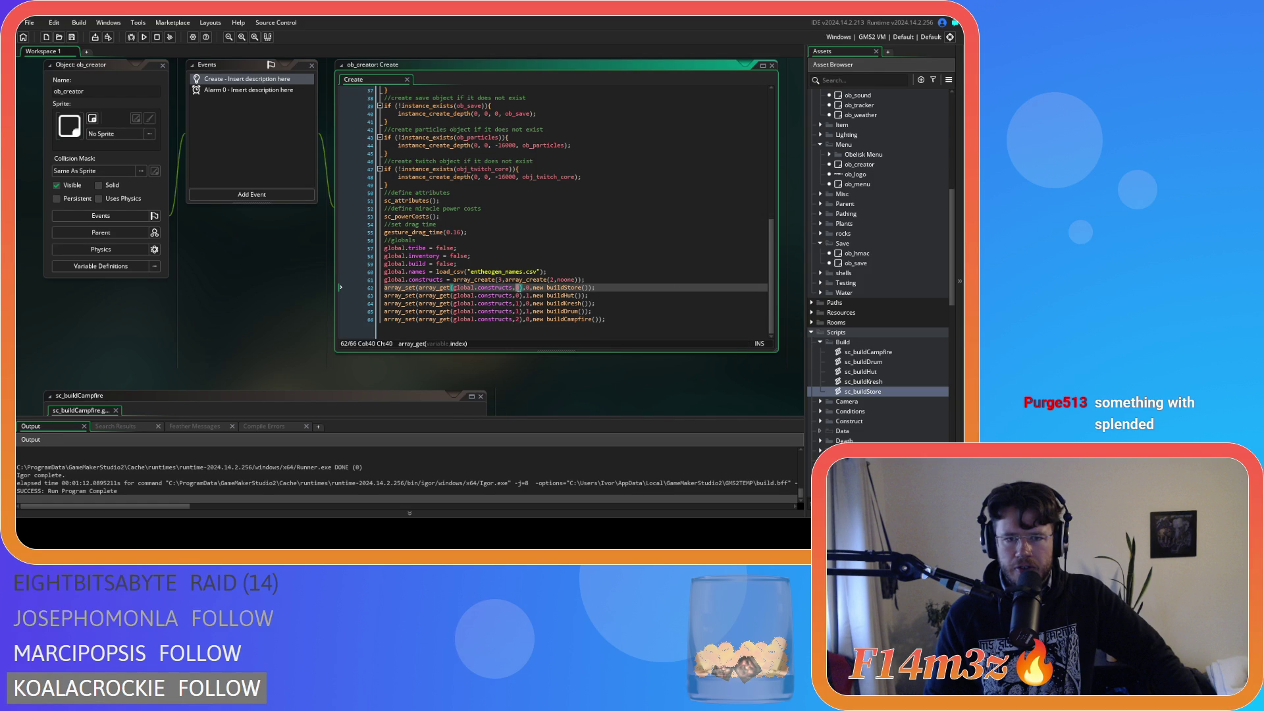
{"action": "left_click", "coordinate": [516, 288]}
{"action": "left_click", "coordinate": [528, 296]}
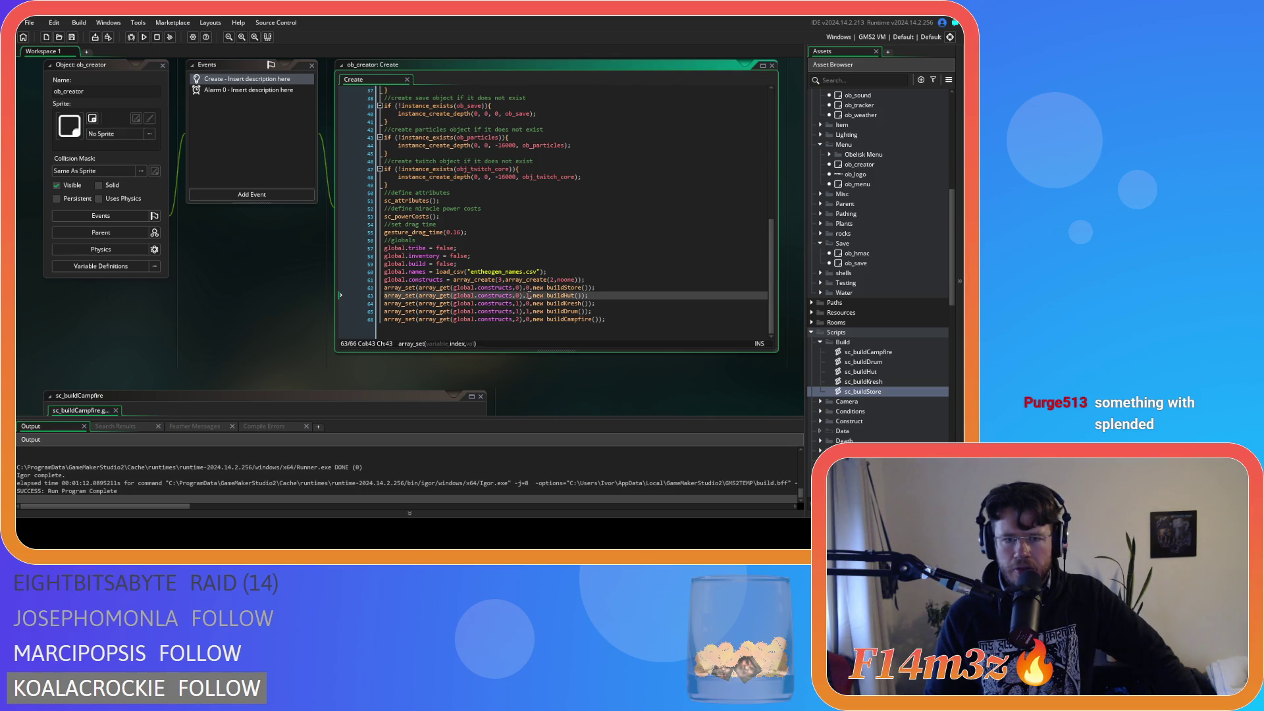
{"action": "left_click", "coordinate": [527, 304]}
{"action": "left_click", "coordinate": [592, 320]}
{"action": "left_click", "coordinate": [595, 288]}
{"action": "left_click", "coordinate": [459, 248]}
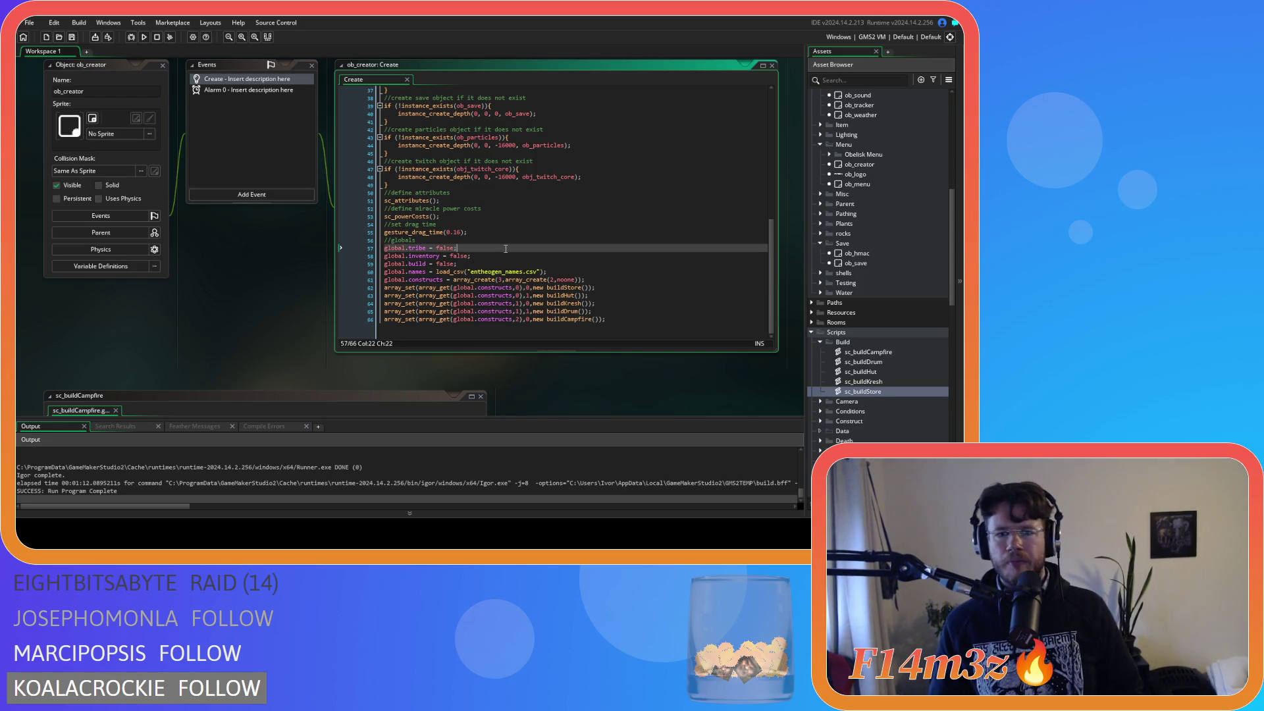
Step: Return to the sc_drawBuildMenu script with the caret at the end of line 20
{"action": "scroll", "coordinate": [267, 242], "scroll_direction": "up", "scroll_amount": 3}
{"action": "scroll", "coordinate": [318, 229], "scroll_direction": "up", "scroll_amount": 5}
{"action": "left_click", "coordinate": [258, 255]}
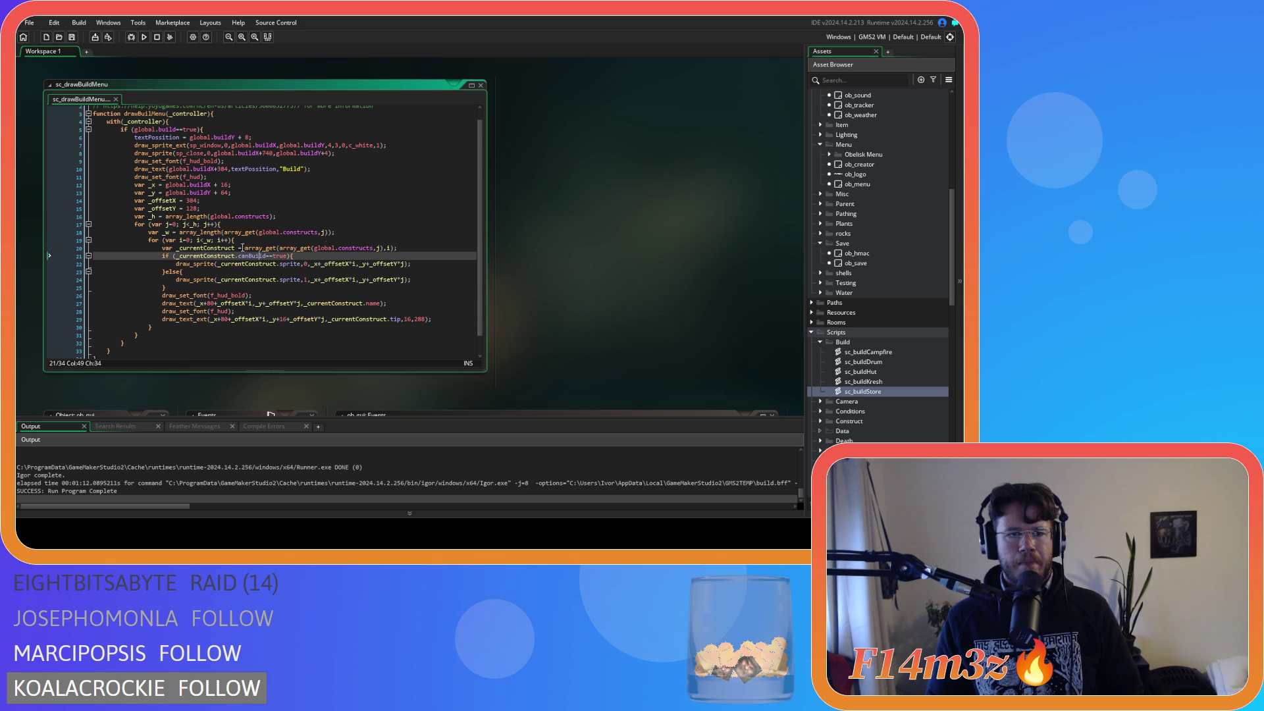
{"action": "left_click", "coordinate": [428, 248]}
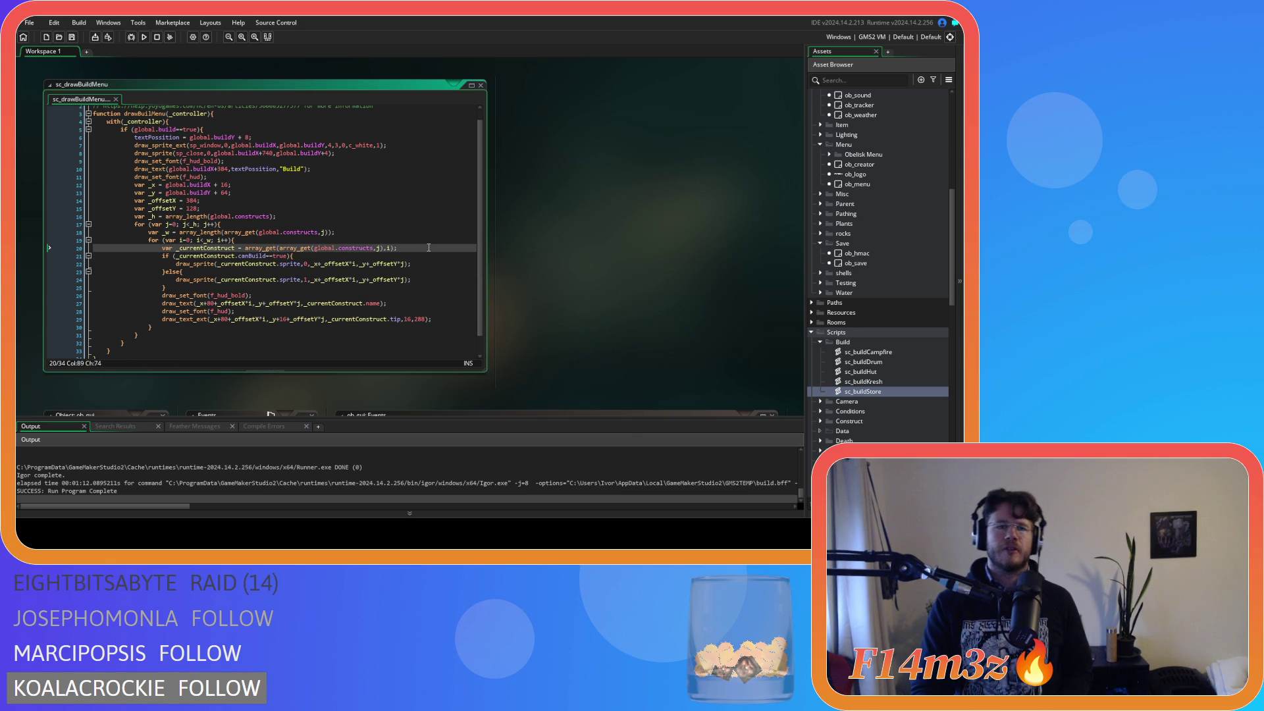
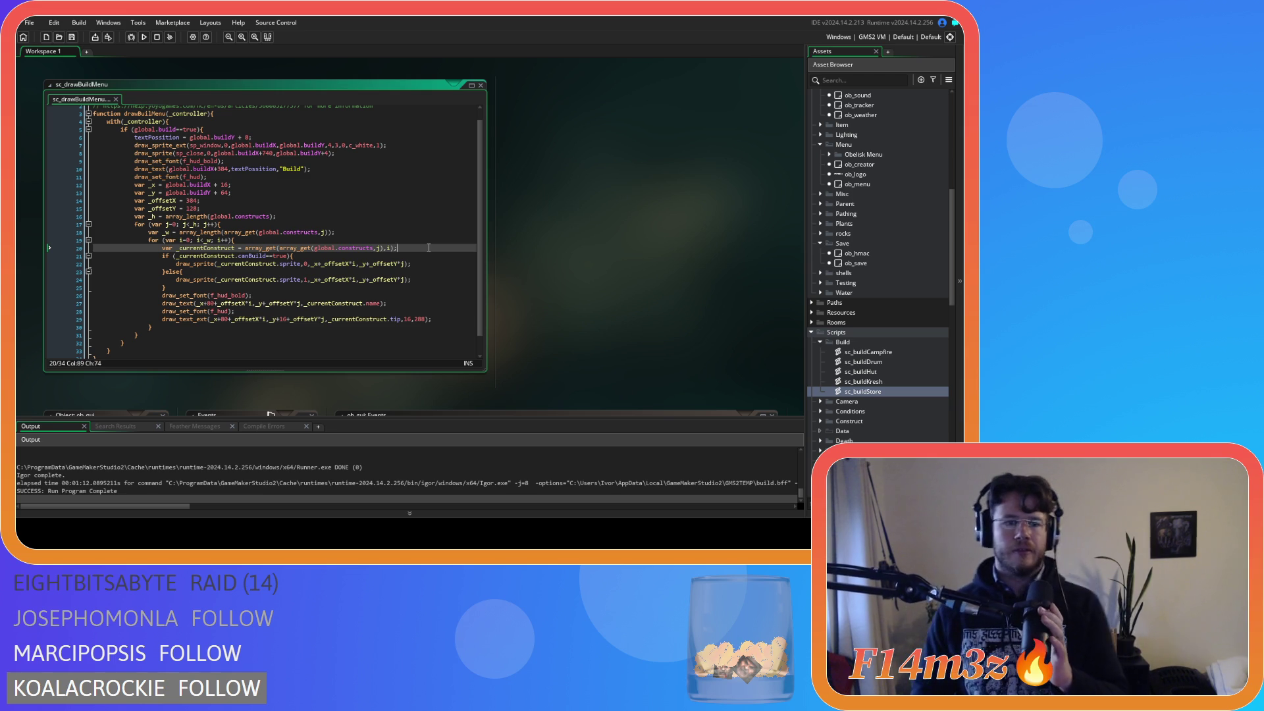
Step: Review the construct count, the line 20 lookup and the canBuild check in sc_drawBuildMenu
{"action": "left_click", "coordinate": [326, 210]}
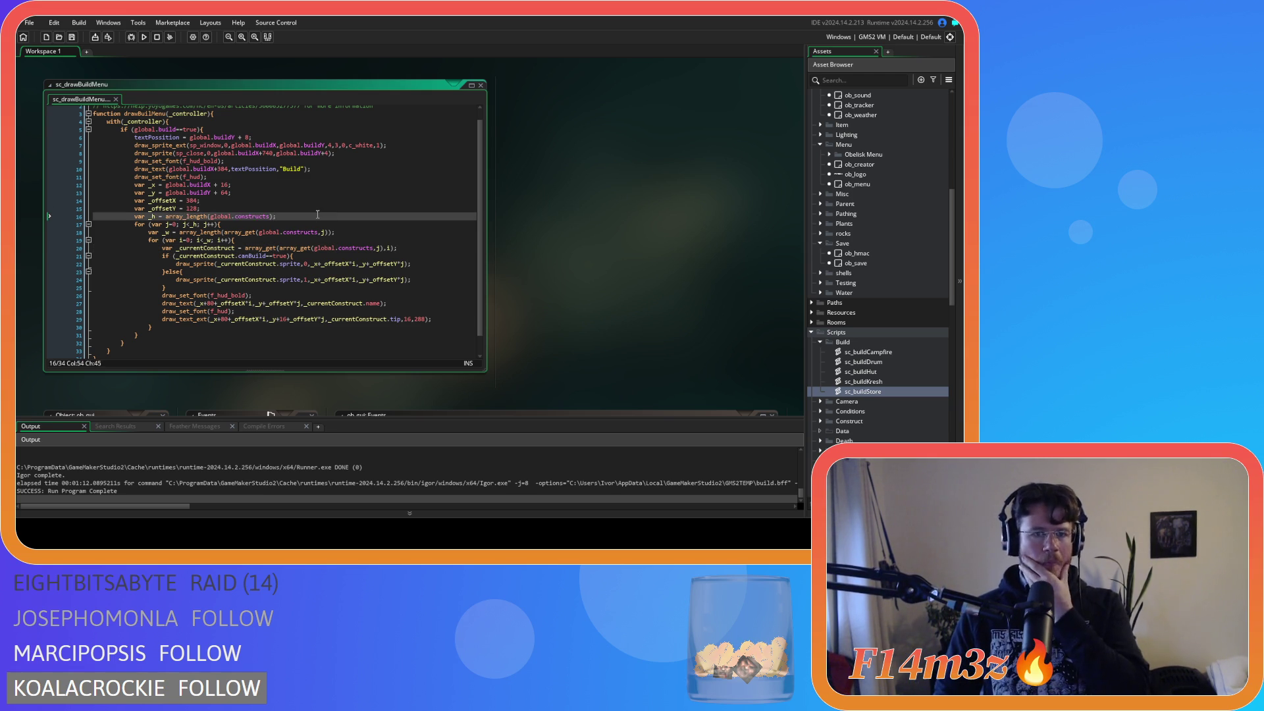
{"action": "left_click", "coordinate": [293, 250]}
{"action": "key", "text": "Down"}
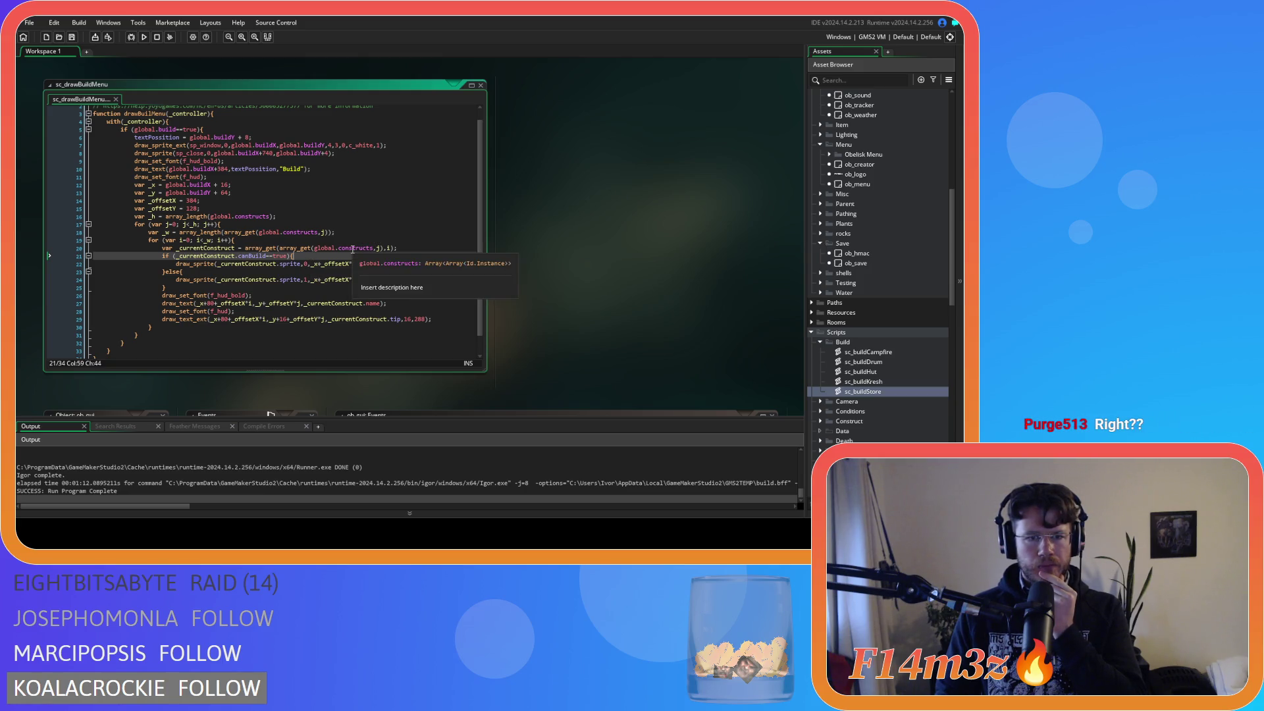
{"action": "left_click", "coordinate": [352, 249]}
{"action": "mouse_move", "coordinate": [320, 249]}
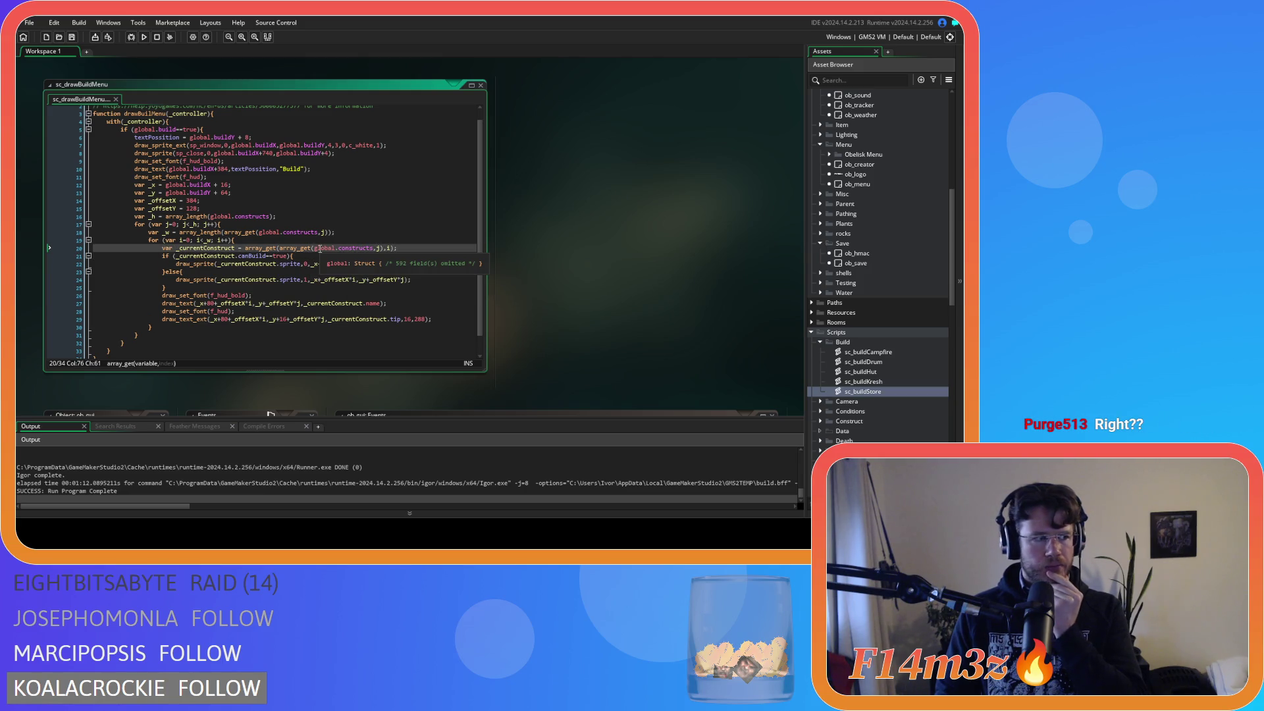
{"action": "left_click", "coordinate": [381, 249]}
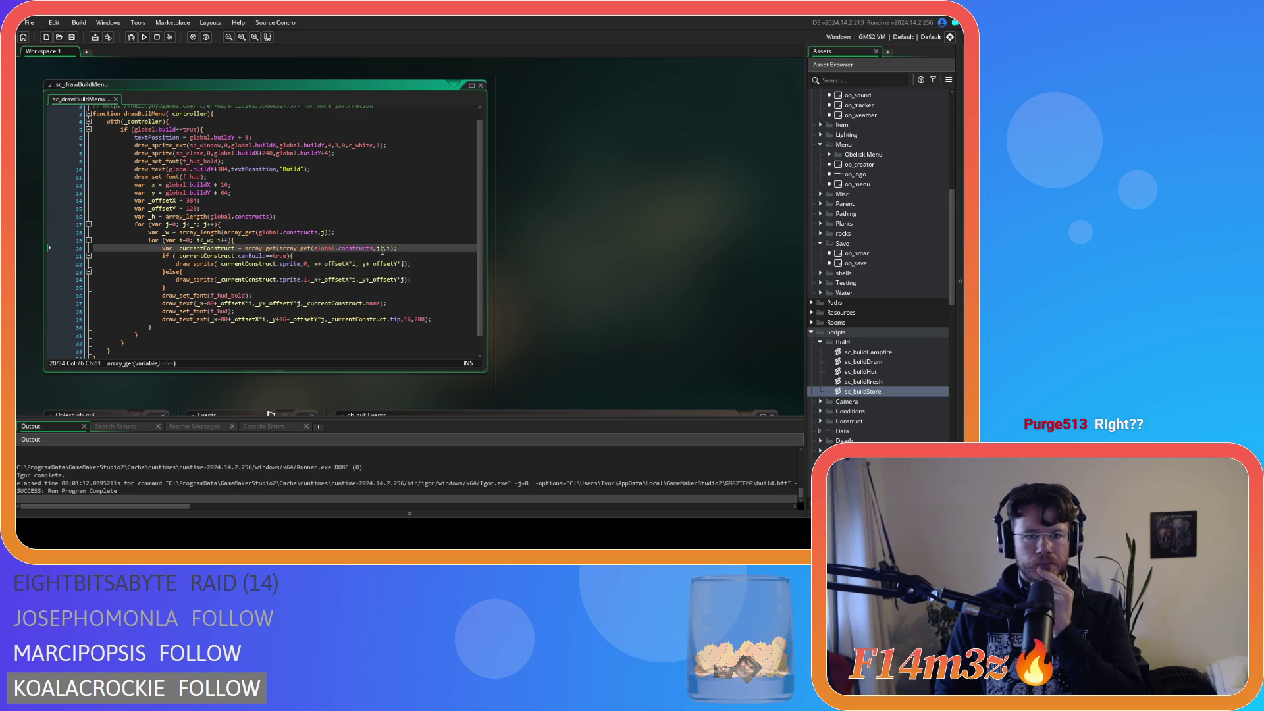
{"action": "mouse_move", "coordinate": [362, 263]}
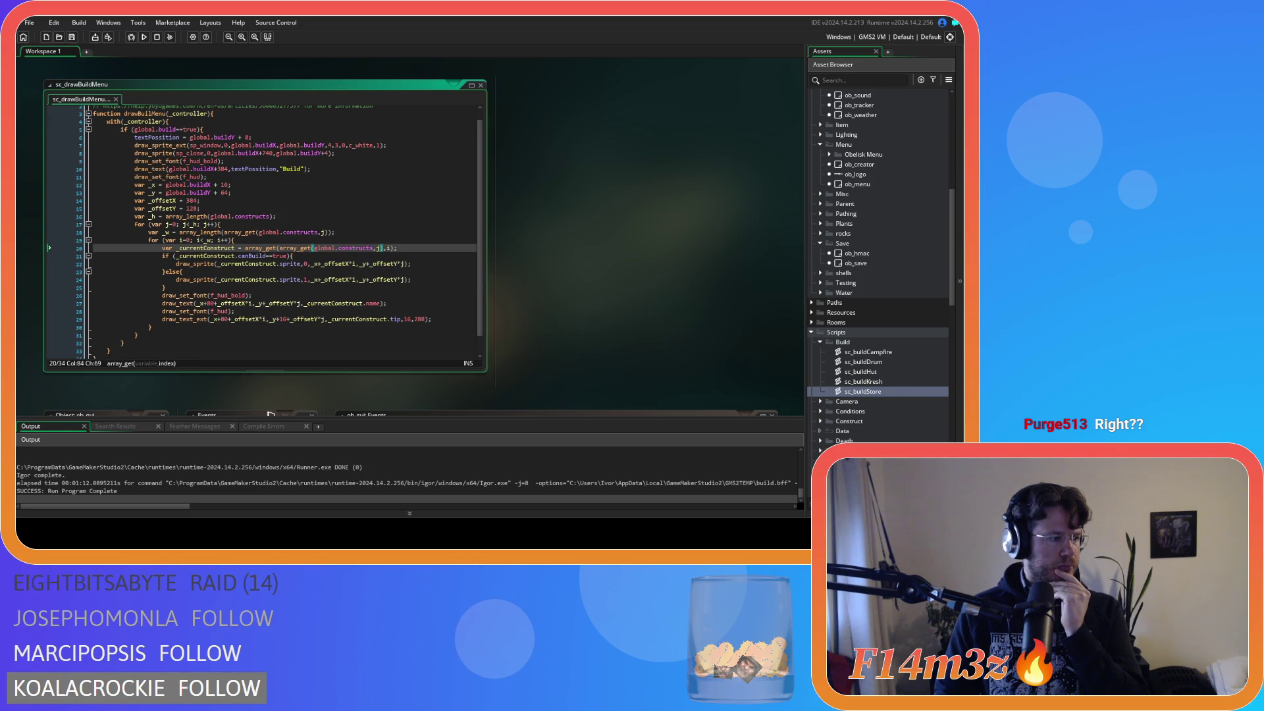
Step: Inspect the draw call's sprite argument and else branch, then select line 20's array_get lookup
{"action": "left_click", "coordinate": [297, 263]}
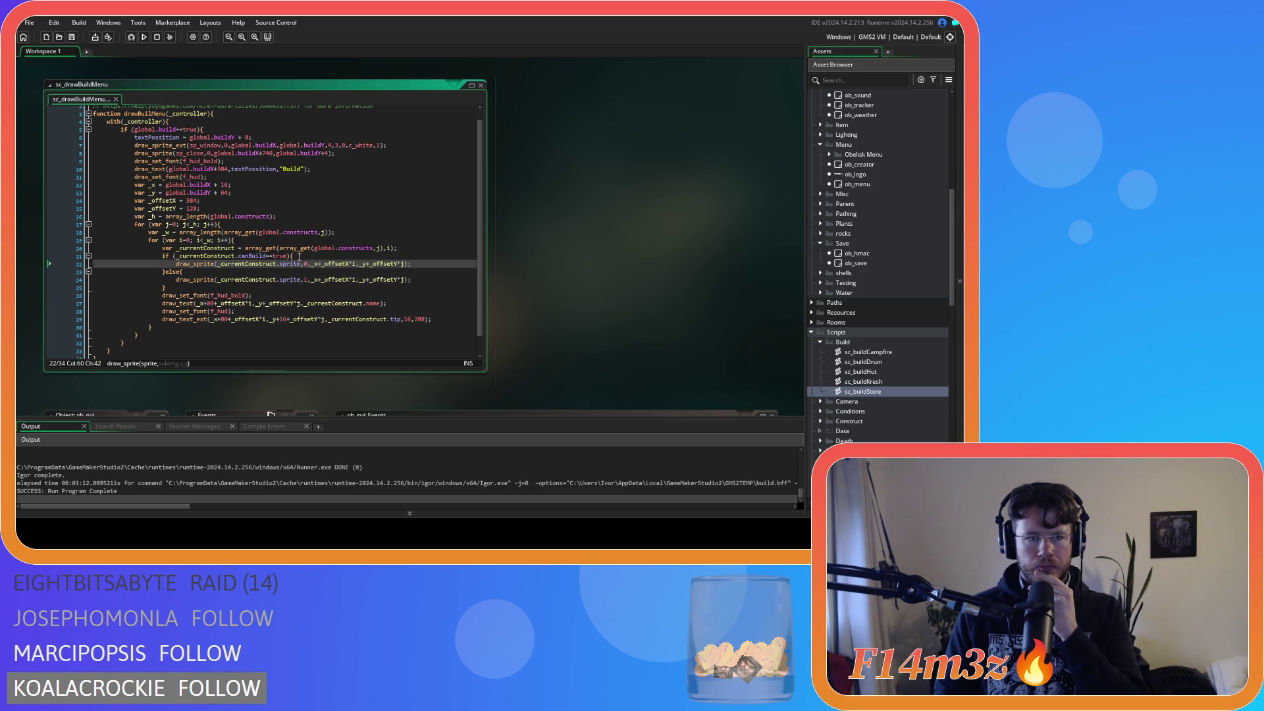
{"action": "left_click", "coordinate": [300, 256]}
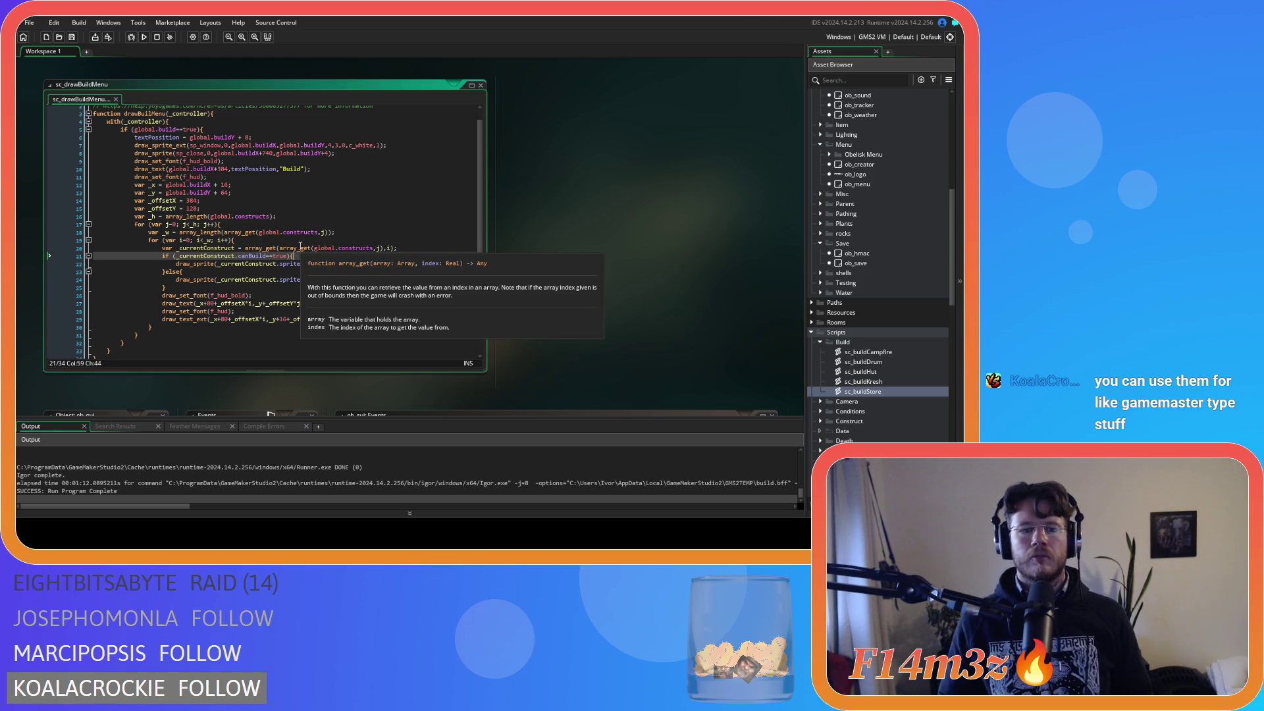
{"action": "left_click", "coordinate": [315, 272]}
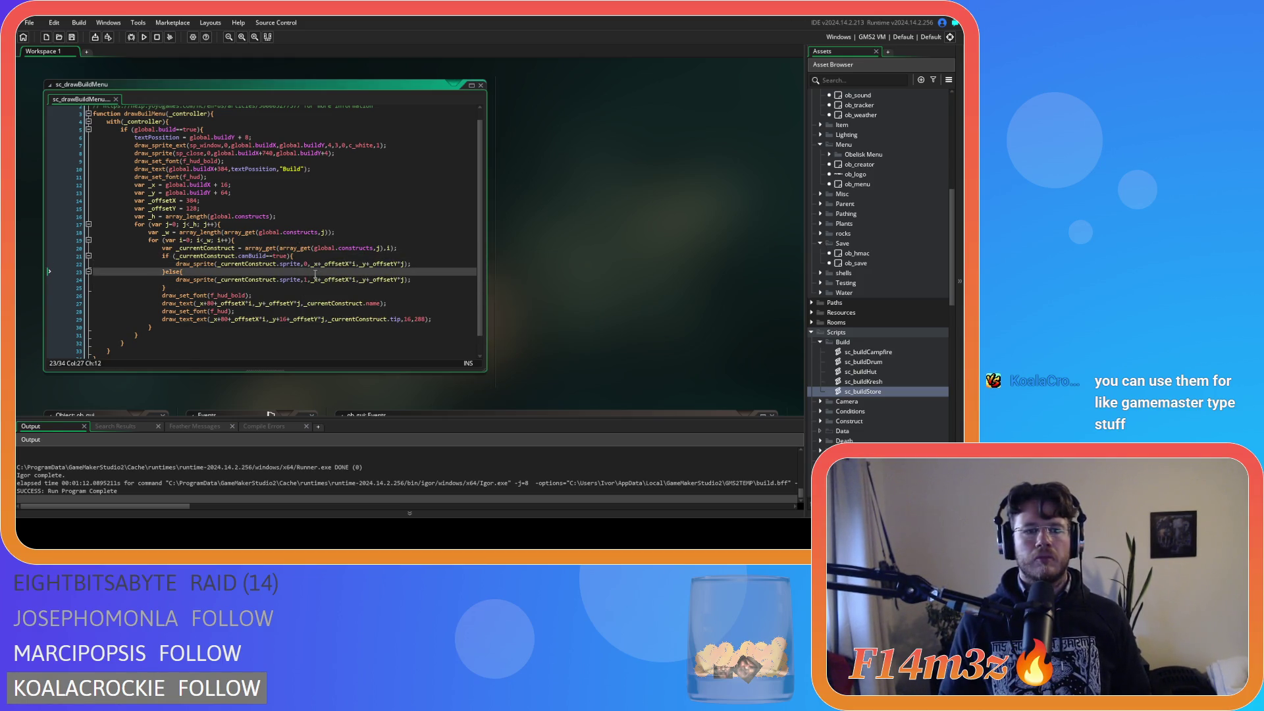
{"action": "left_click", "coordinate": [337, 248]}
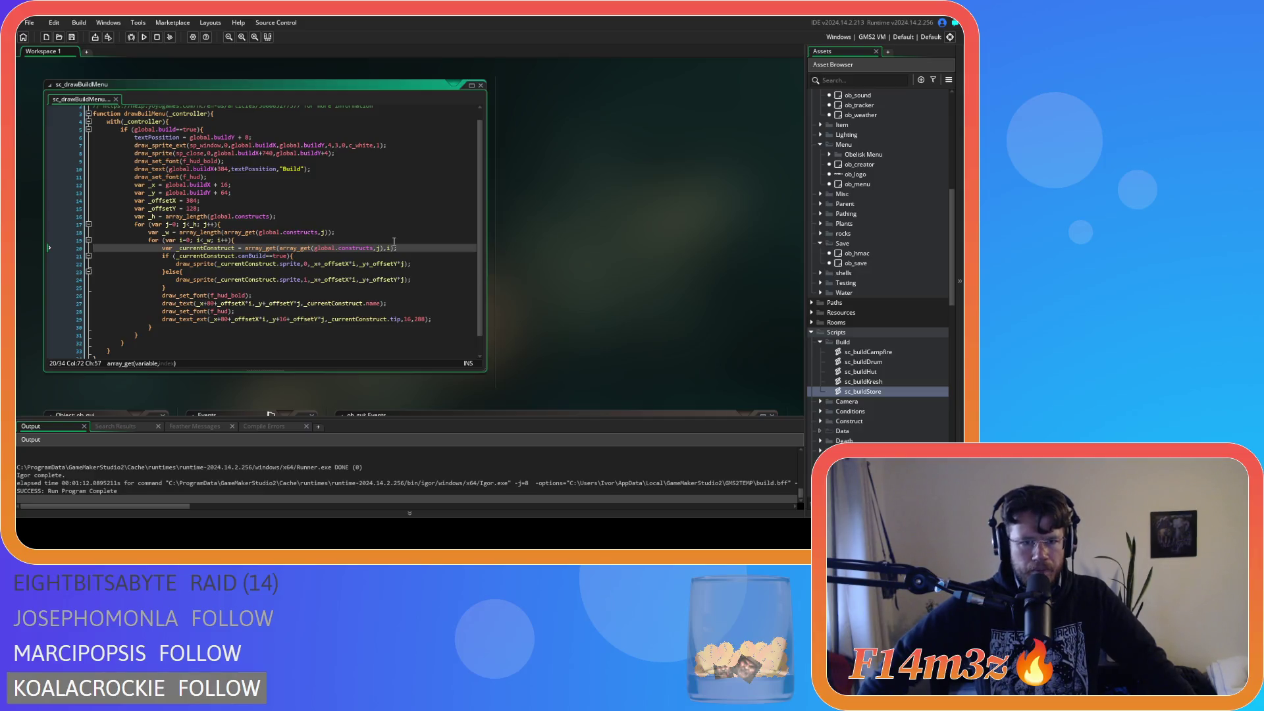
{"action": "left_click_drag", "start_coordinate": [394, 248], "coordinate": [242, 248]}
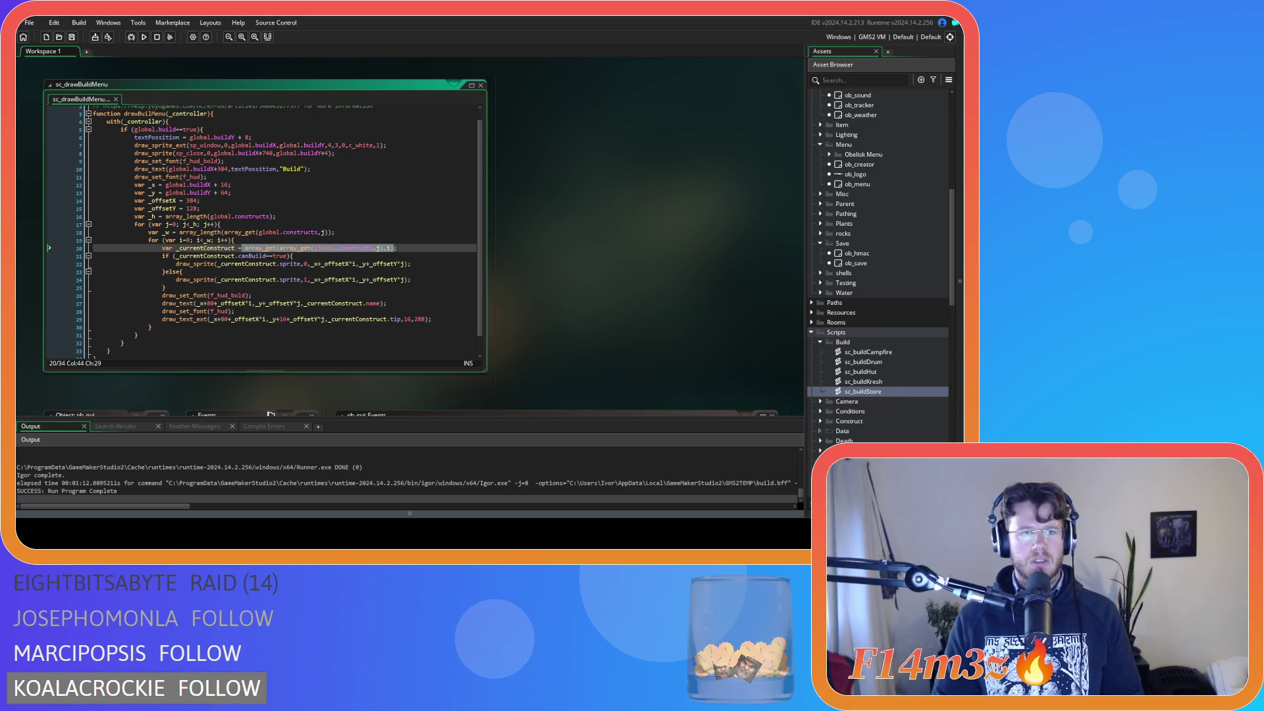
{"action": "left_click", "coordinate": [346, 249]}
Step: Replace the nested array_get lookup with global.constructs[j,i], save, and run the game
{"action": "left_click_drag", "start_coordinate": [394, 249], "coordinate": [245, 249]}
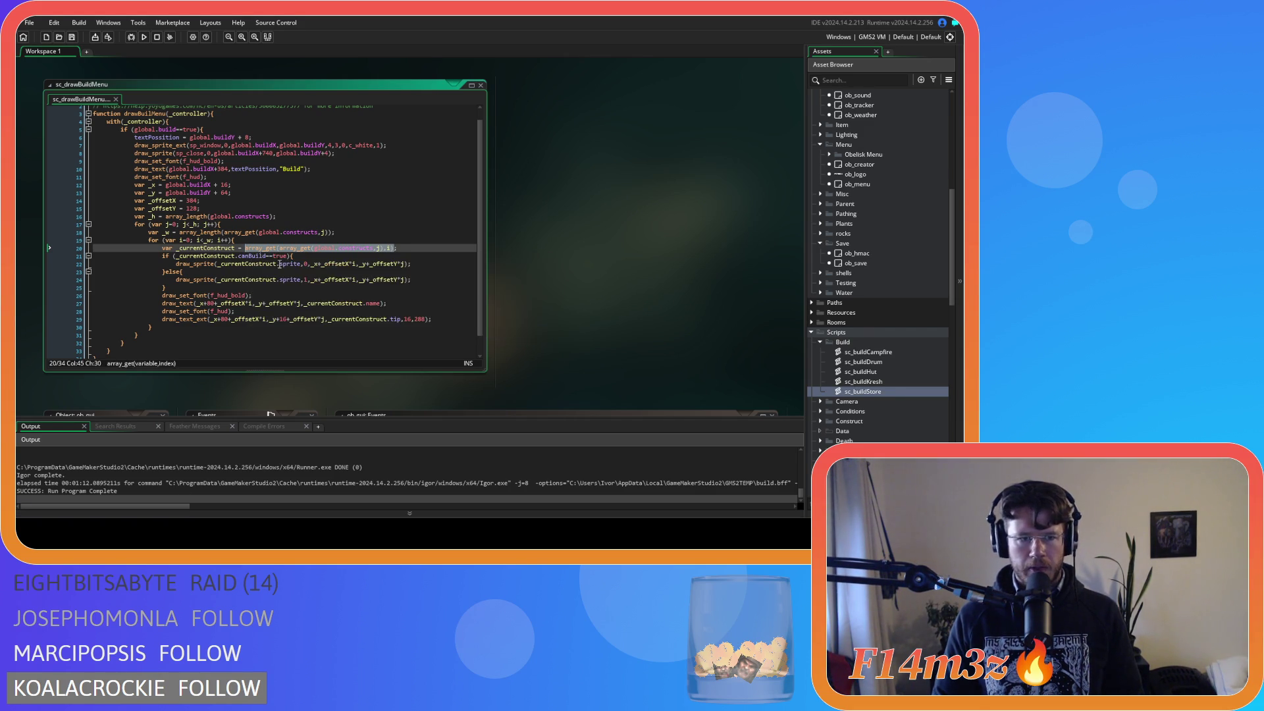
{"action": "type", "text": "ar"}
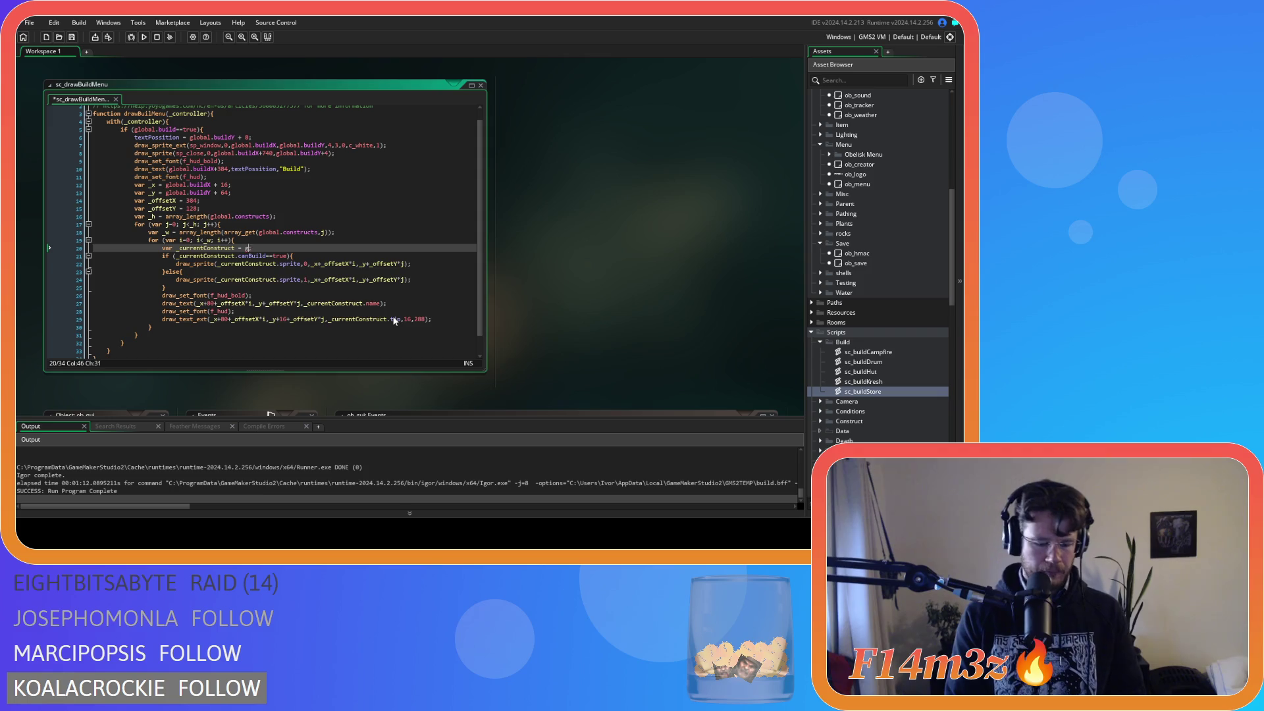
{"action": "key", "text": "BackSpace"}
{"action": "key", "text": "BackSpace"}
{"action": "type", "text": "global.constructs"}
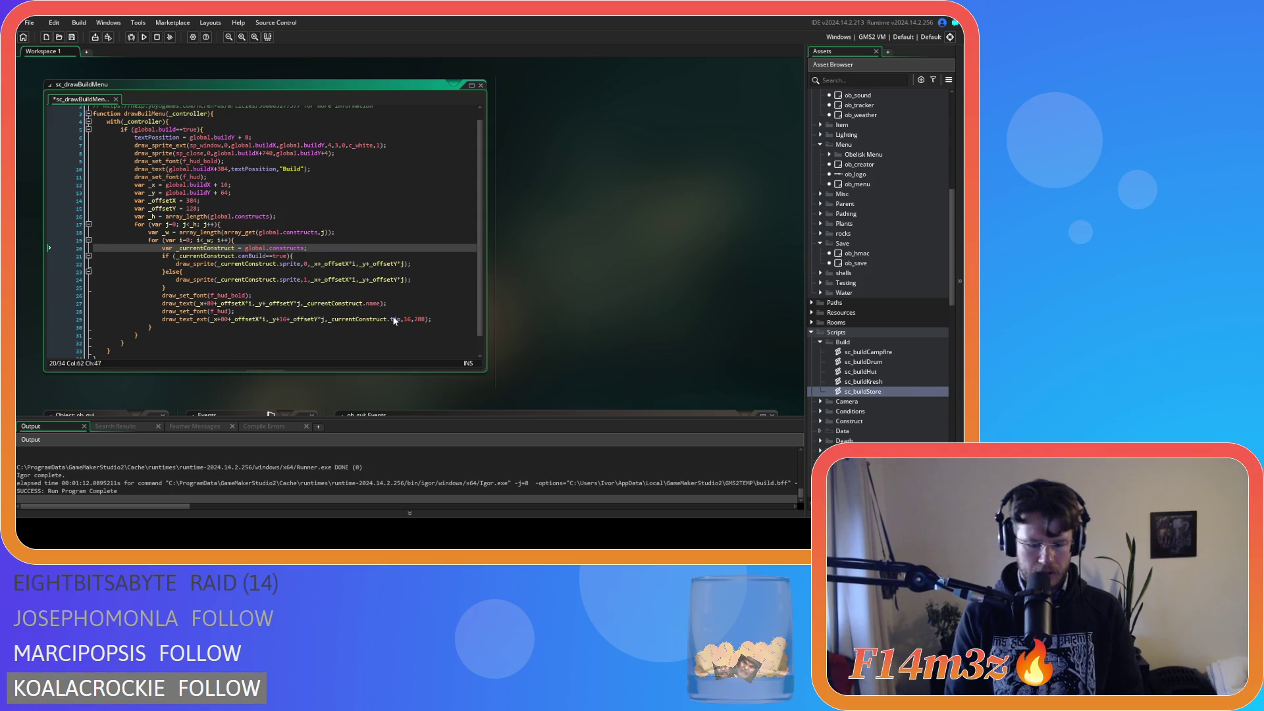
{"action": "type", "text": "["}
{"action": "type", "text": "j,"}
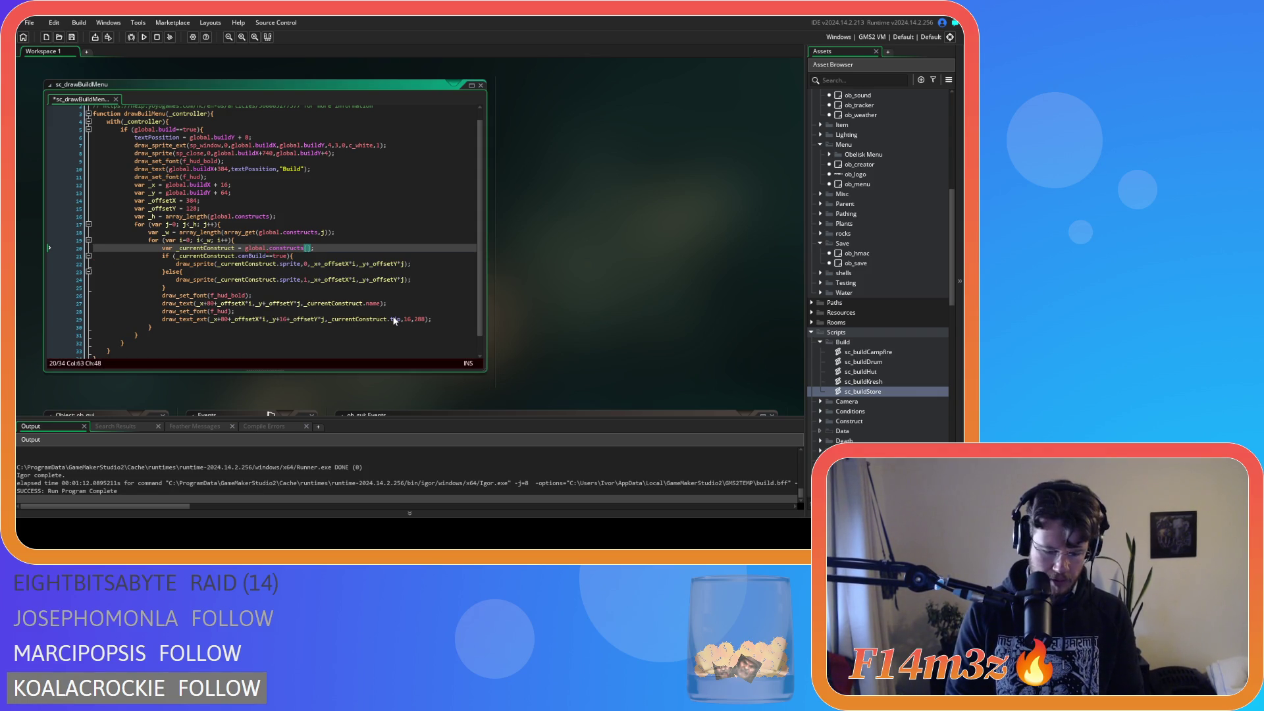
{"action": "type", "text": "i"}
{"action": "key", "text": "End"}
{"action": "key", "text": "ctrl+s"}
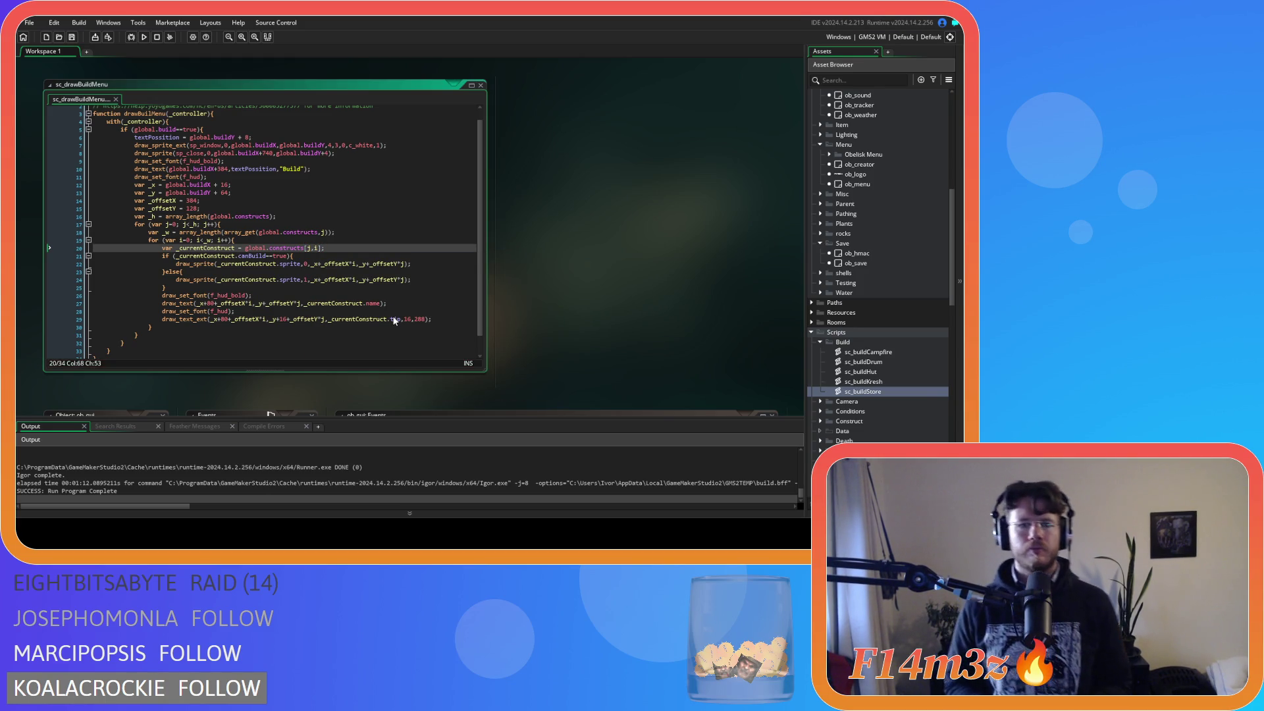
{"action": "key", "text": "F5"}
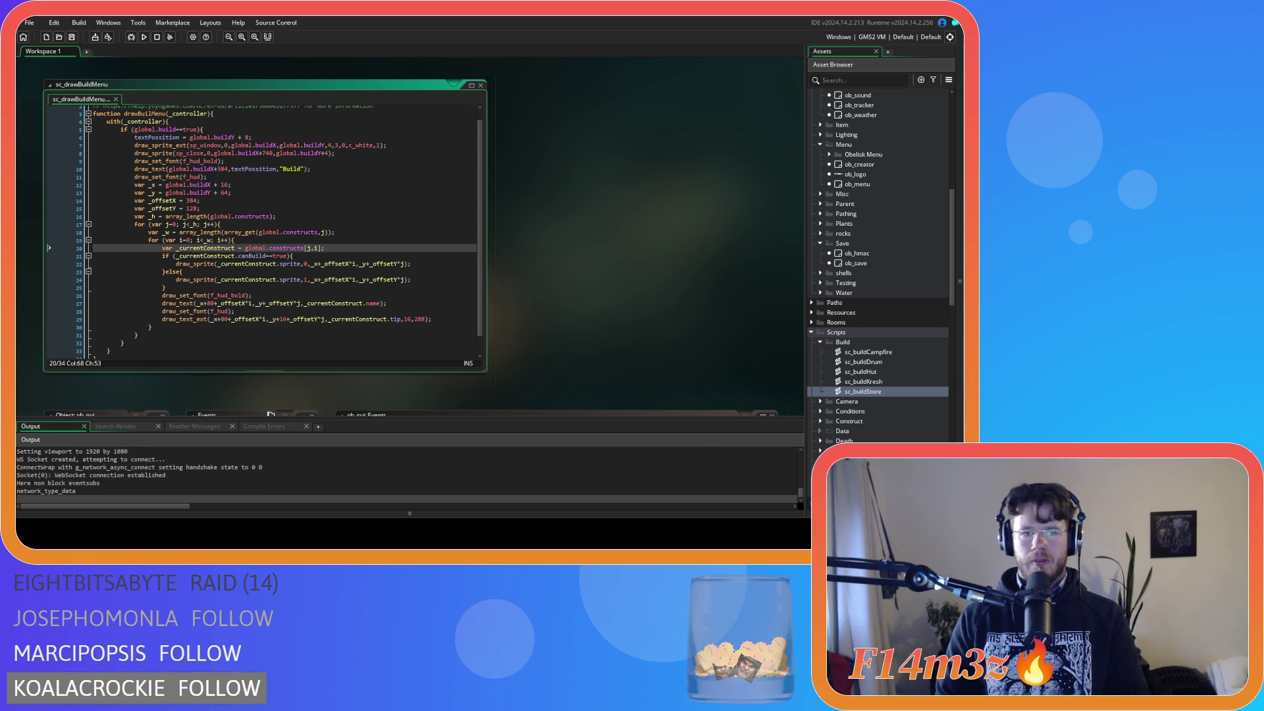
{"action": "key", "text": "alt+Tab"}
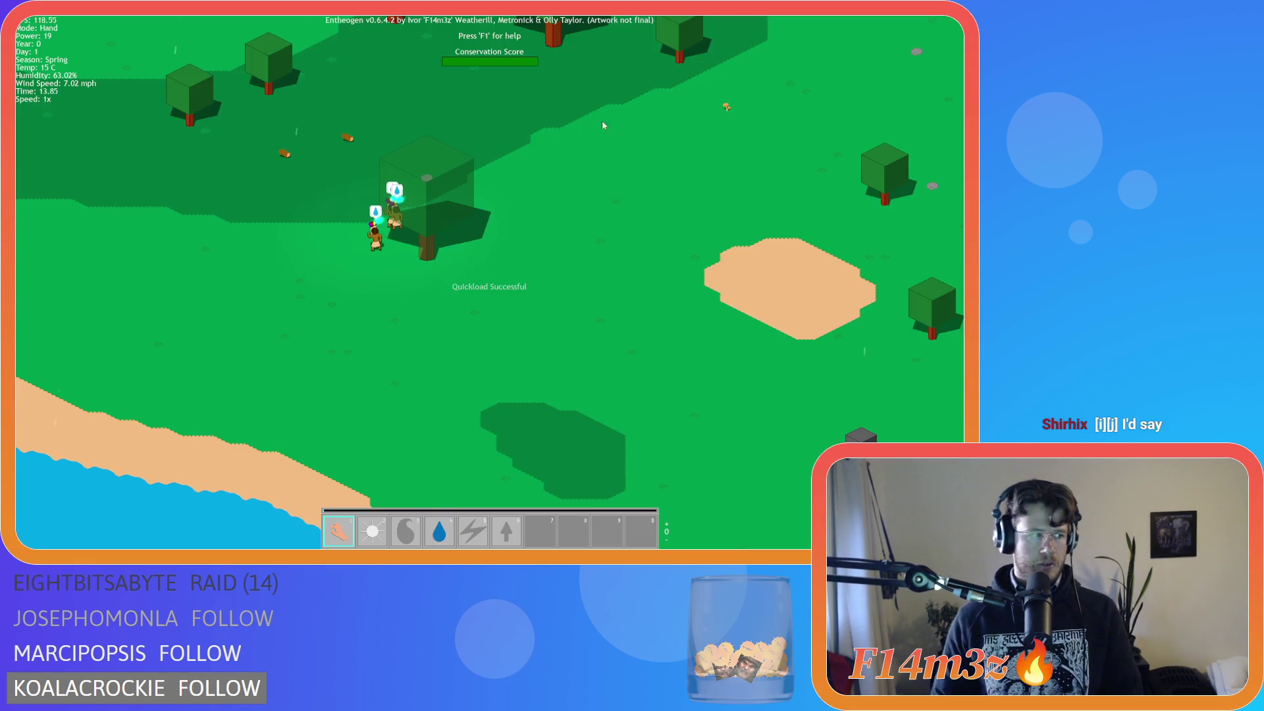
{"action": "key", "text": "b"}
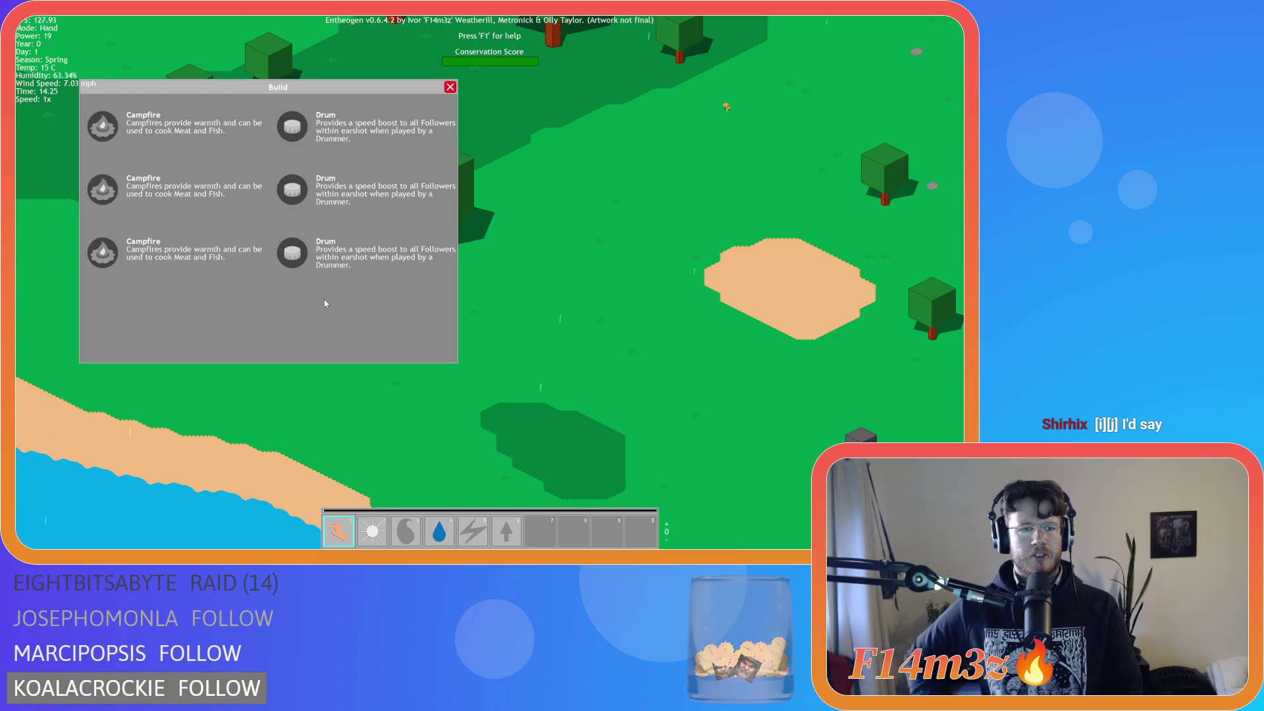
{"action": "key", "text": "b"}
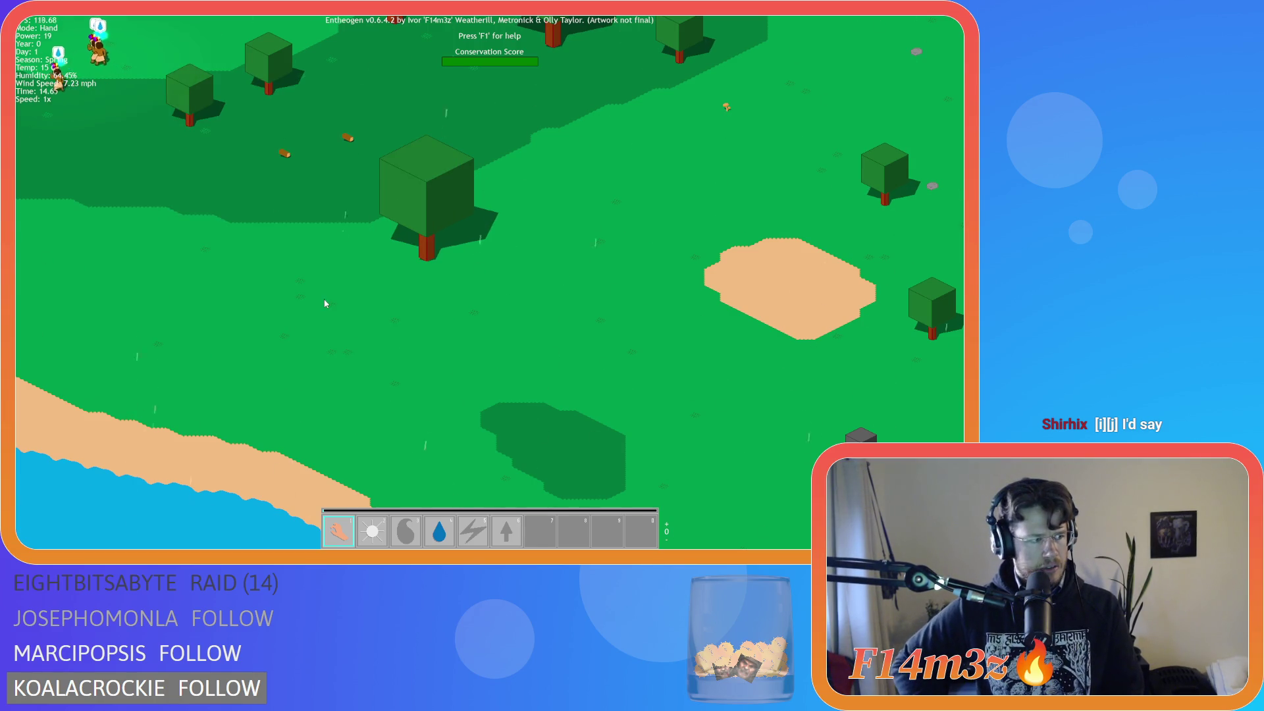
{"action": "key", "text": "Escape"}
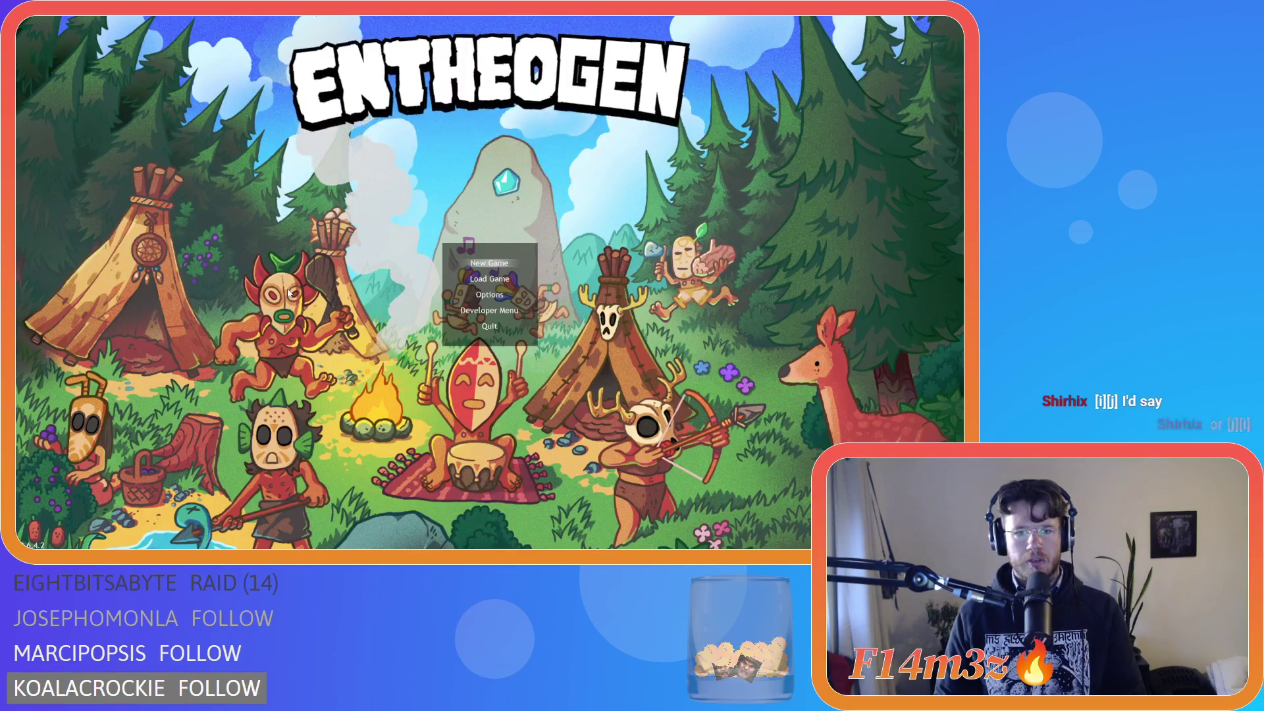
{"action": "left_click", "coordinate": [330, 263]}
{"action": "left_click", "coordinate": [347, 251]}
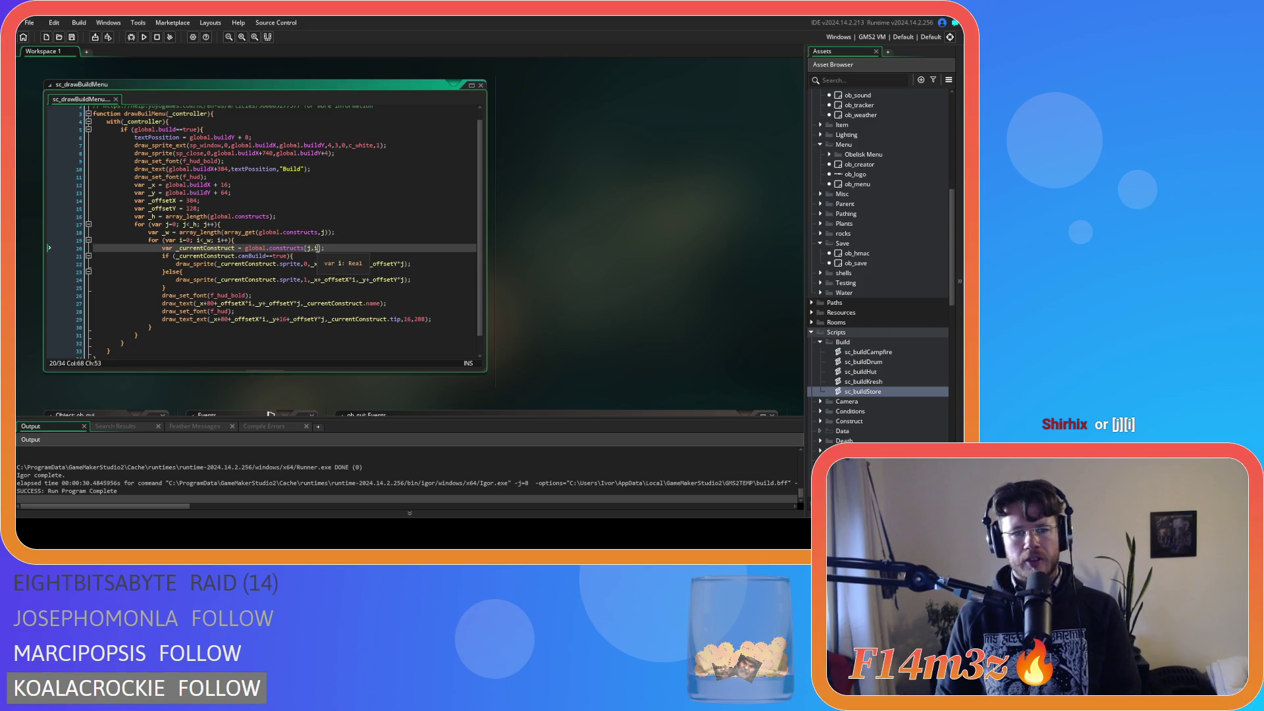
{"action": "left_click", "coordinate": [314, 248]}
Step: Change line 20's index to global.constructs[j][i] and save the script
{"action": "key", "text": "BackSpace"}
{"action": "type", "text": "]["}
{"action": "left_click", "coordinate": [353, 248]}
{"action": "key", "text": "ctrl+s"}
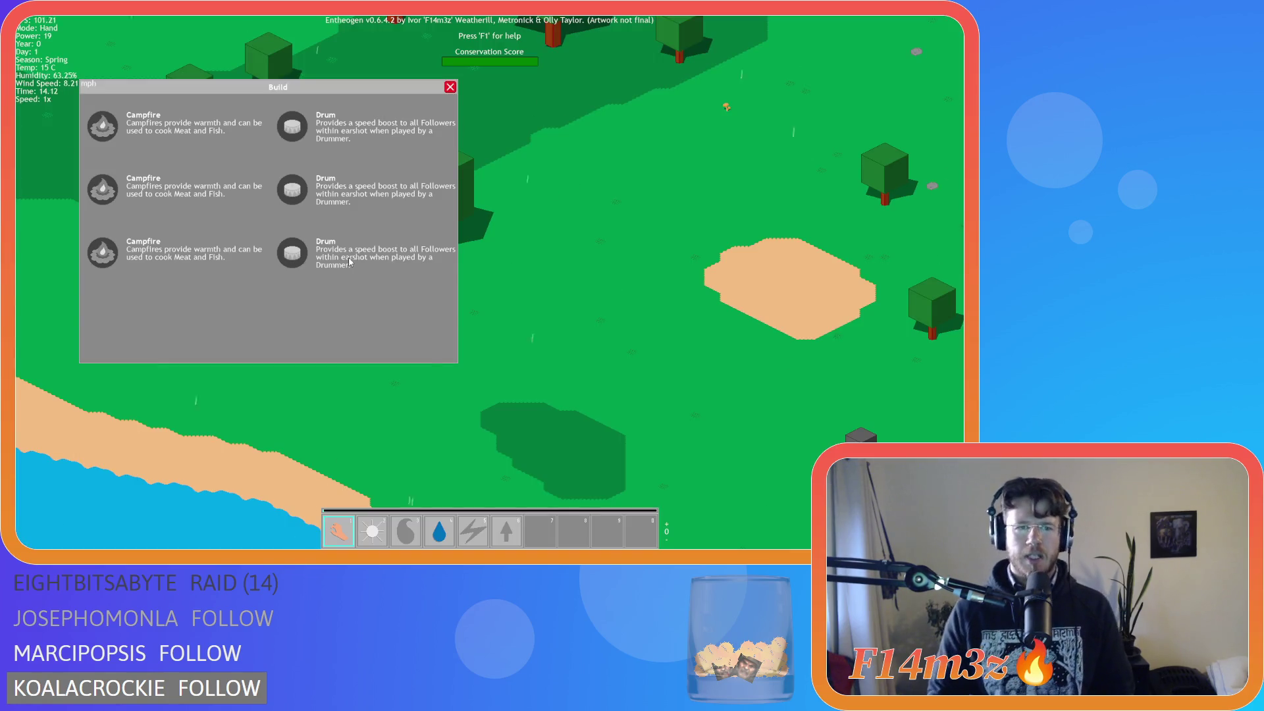
Step: Pan the game map to check the build menu, then quit the game
{"action": "key", "text": "s"}
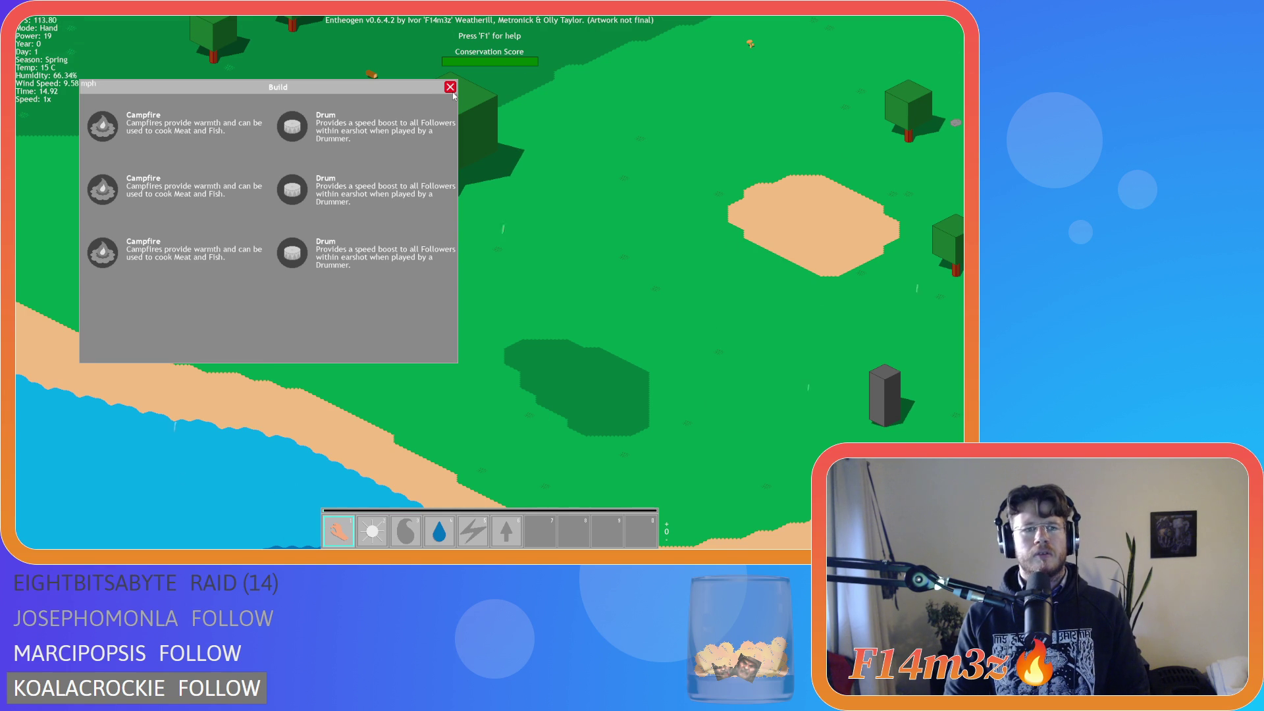
{"action": "key", "text": "Escape"}
{"action": "key", "text": "y"}
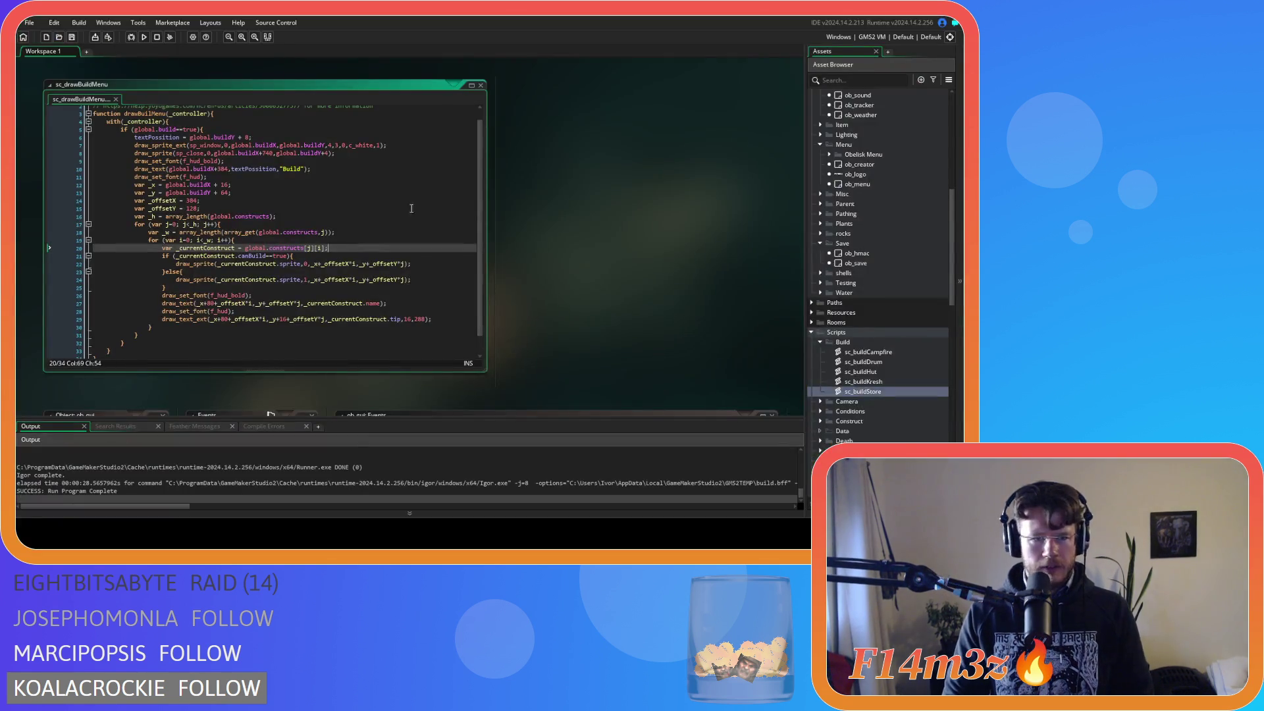
{"action": "left_click", "coordinate": [391, 257]}
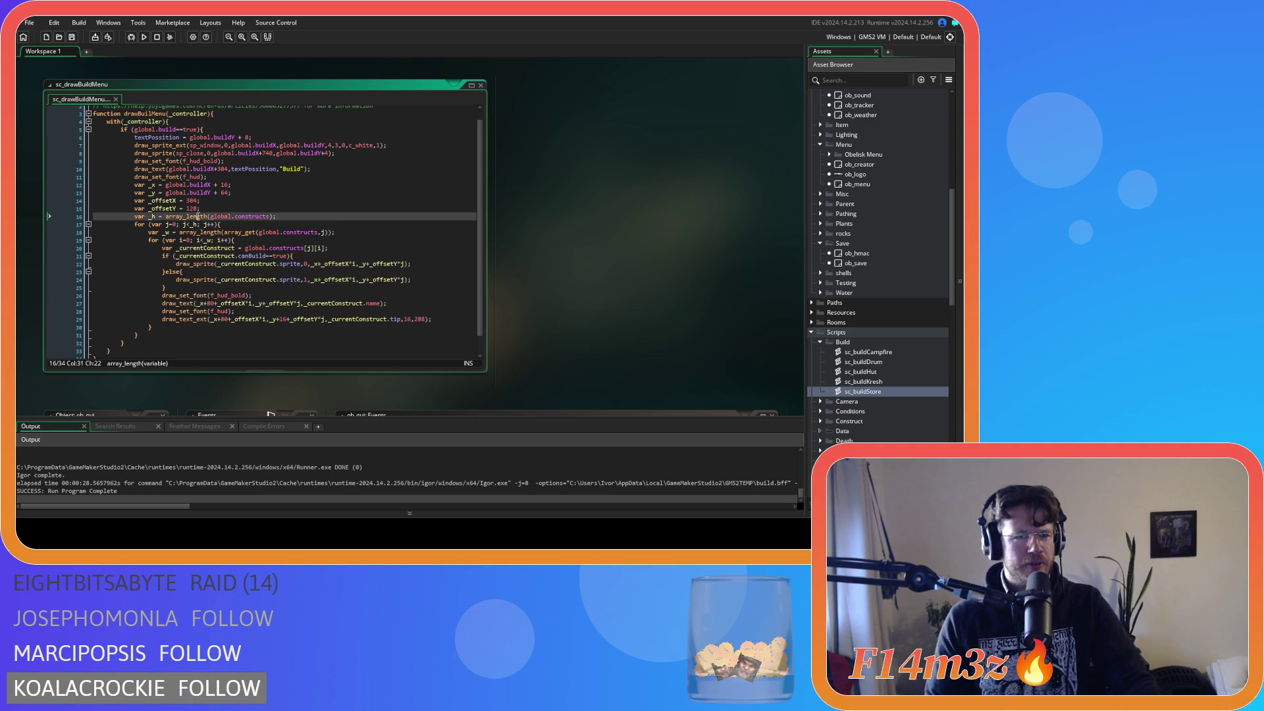
{"action": "left_click", "coordinate": [197, 217]}
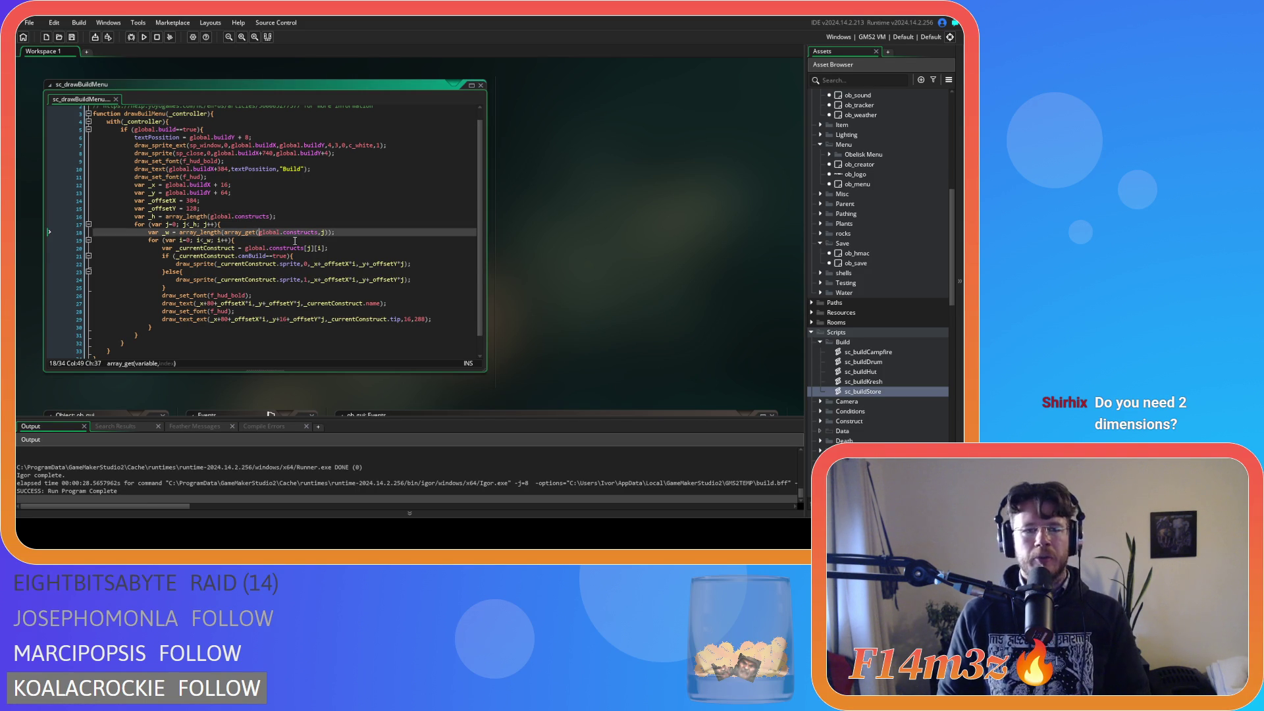
{"action": "left_click", "coordinate": [359, 247]}
Step: Inspect the array_get call on line 18 and the nearby array_length calls
{"action": "left_click", "coordinate": [235, 233]}
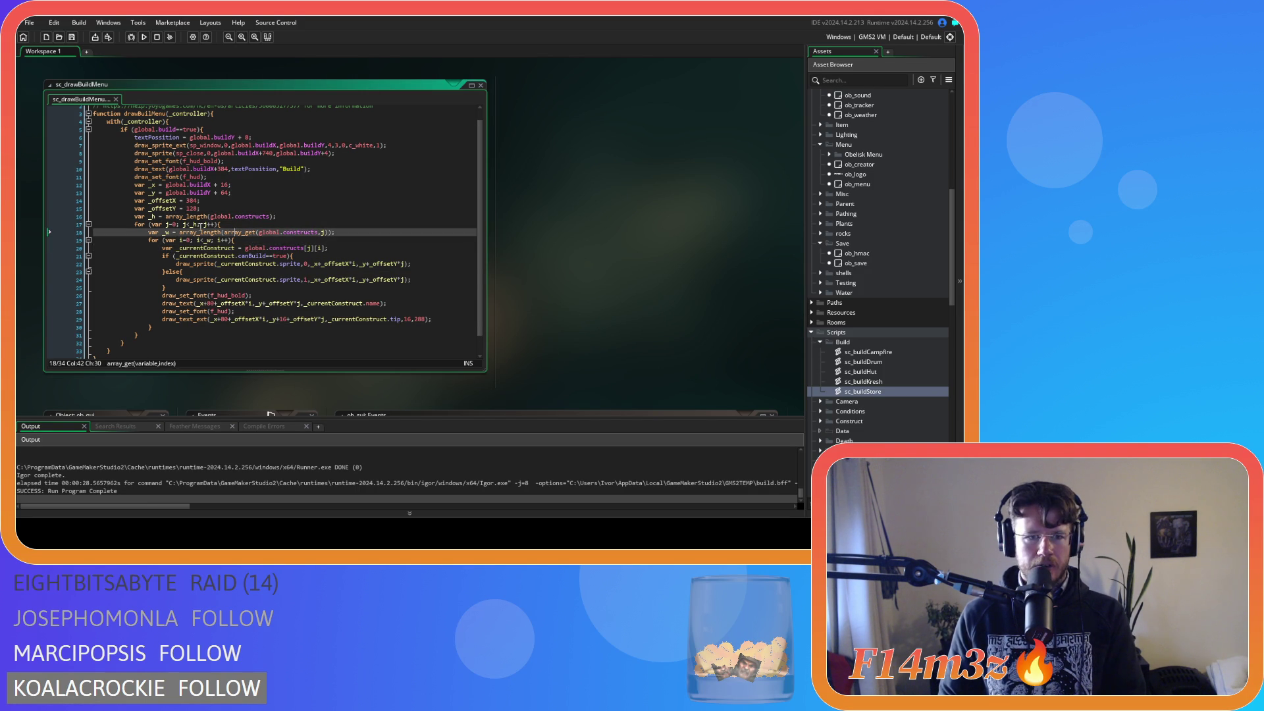
{"action": "left_click", "coordinate": [329, 232]}
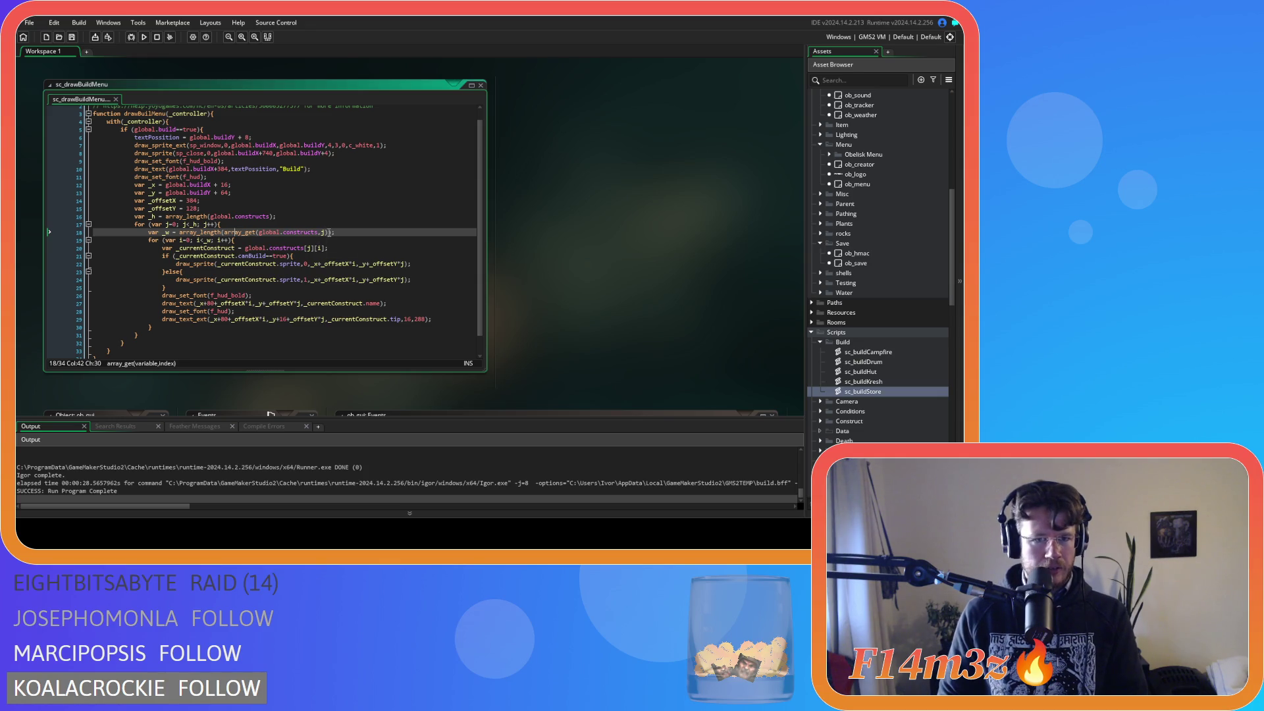
{"action": "left_click_drag", "start_coordinate": [329, 232], "coordinate": [224, 239]}
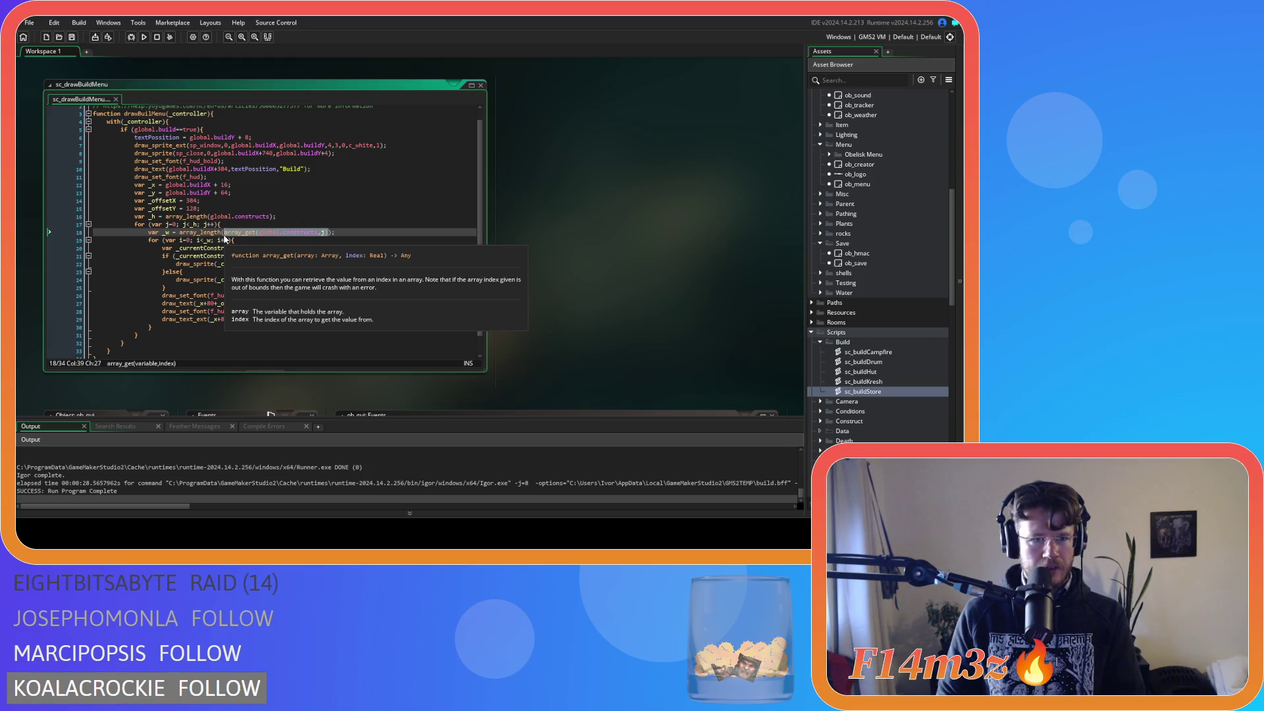
{"action": "left_click", "coordinate": [204, 216]}
{"action": "left_click", "coordinate": [245, 240]}
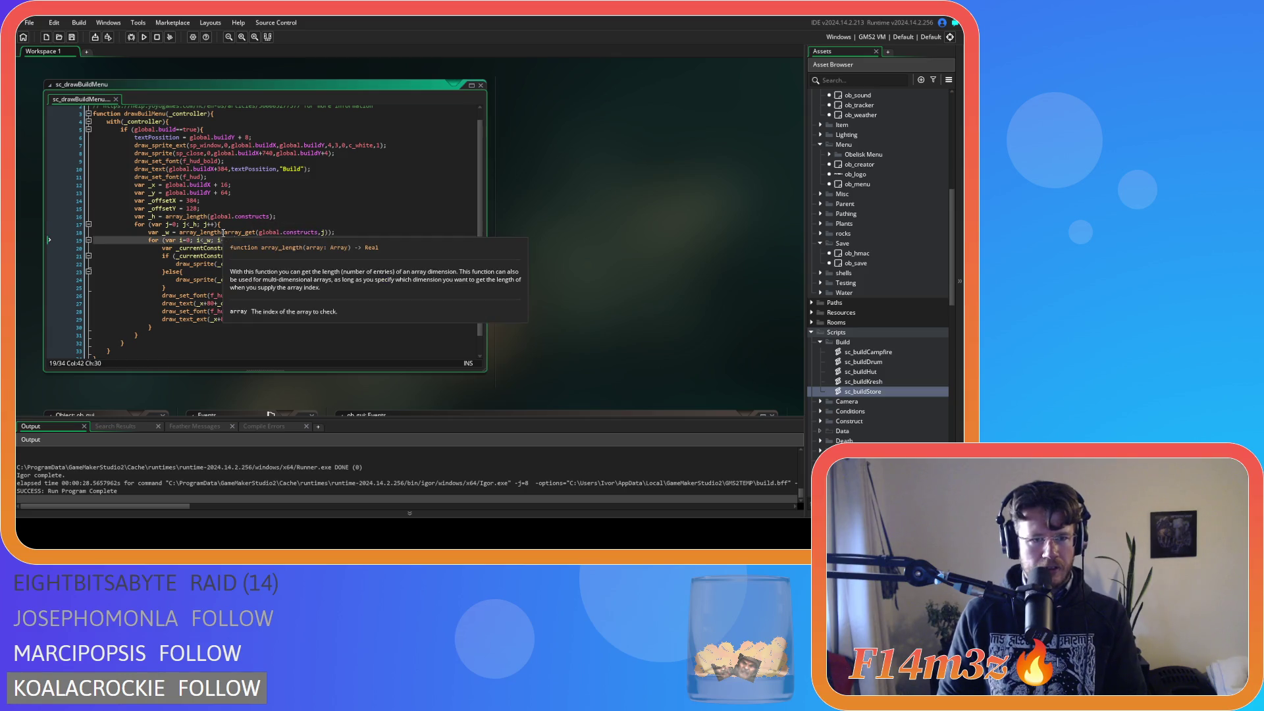
{"action": "left_click", "coordinate": [222, 233]}
Step: Strip the array_get wrapper from line 18, converting it to bracket indexing on global.constructs
{"action": "key", "text": "BackSpace"}
{"action": "key", "text": "Delete"}
{"action": "key", "text": "Delete"}
{"action": "key", "text": "Delete"}
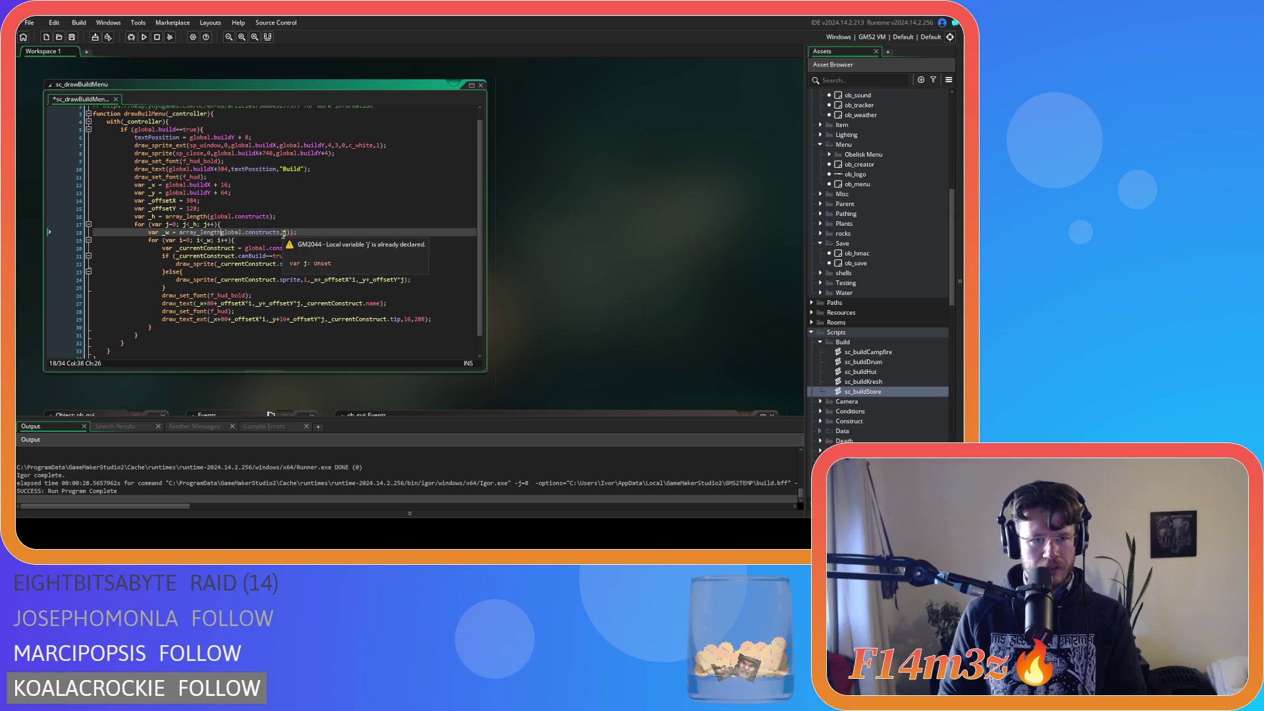
{"action": "type", "text": "("}
{"action": "left_click", "coordinate": [284, 233]}
{"action": "key", "text": "BackSpace"}
{"action": "type", "text": "["}
{"action": "key", "text": "Right"}
{"action": "key", "text": "Delete"}
{"action": "type", "text": "]"}
Step: Retype the index so line 18 reads array_length(global.constructs[j])
{"action": "key", "text": "BackSpace"}
{"action": "key", "text": "BackSpace"}
{"action": "key", "text": "BackSpace"}
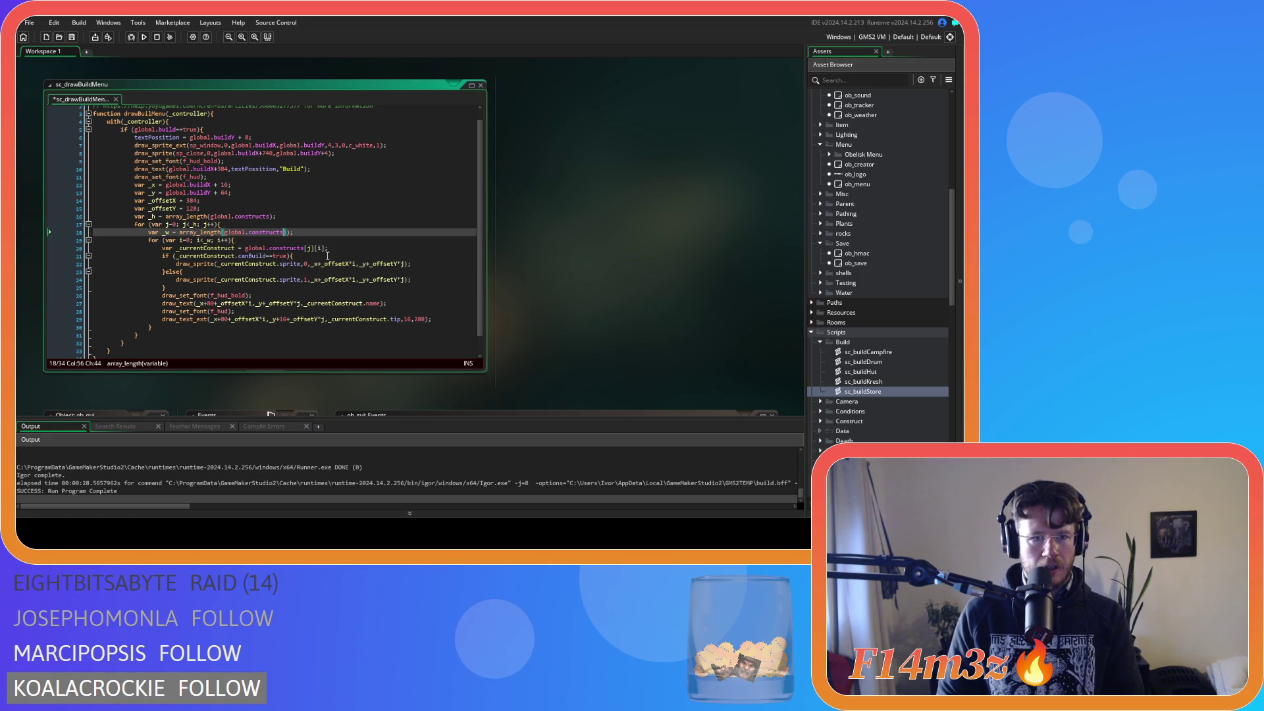
{"action": "type", "text": "[]"}
{"action": "key", "text": "Left"}
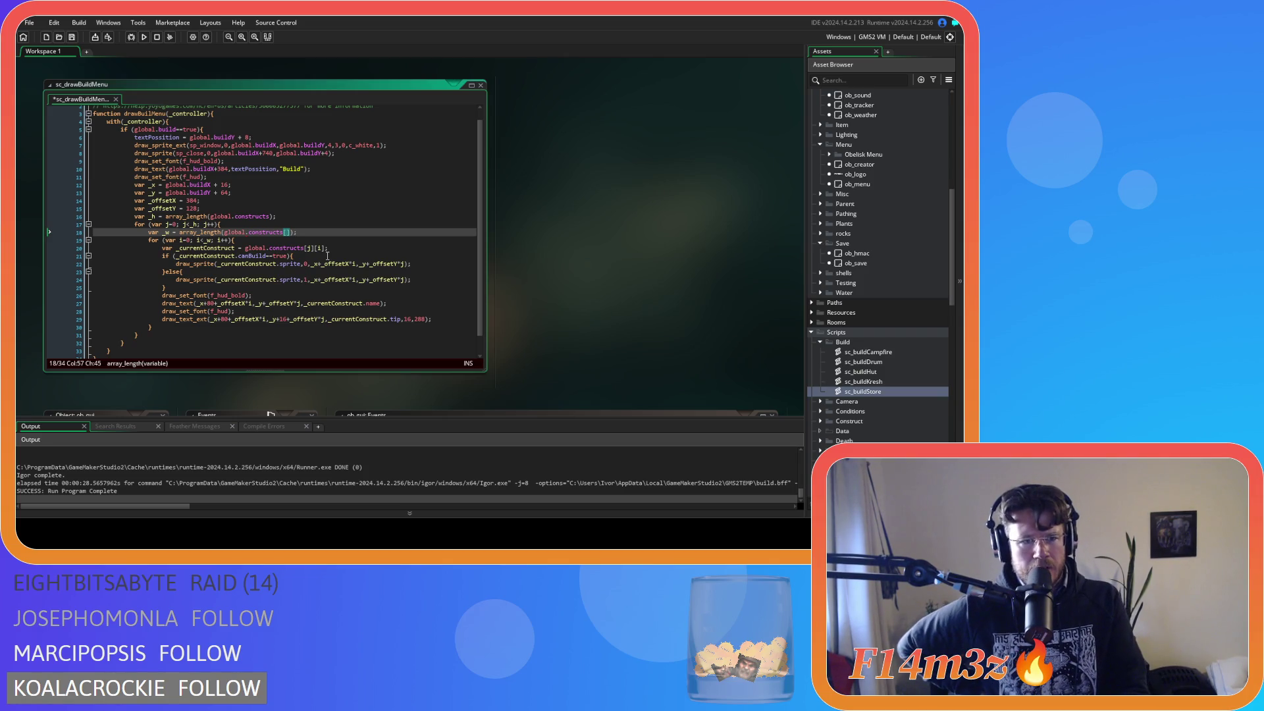
{"action": "type", "text": "j"}
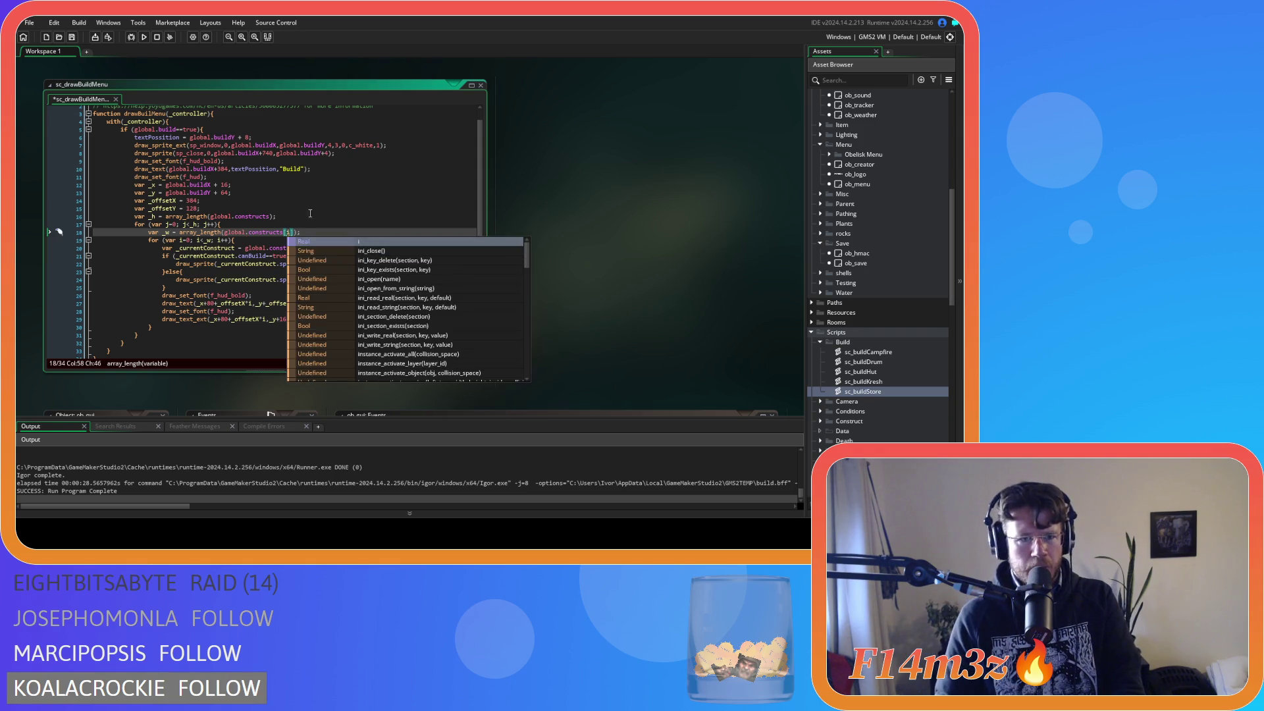
{"action": "left_click", "coordinate": [313, 225]}
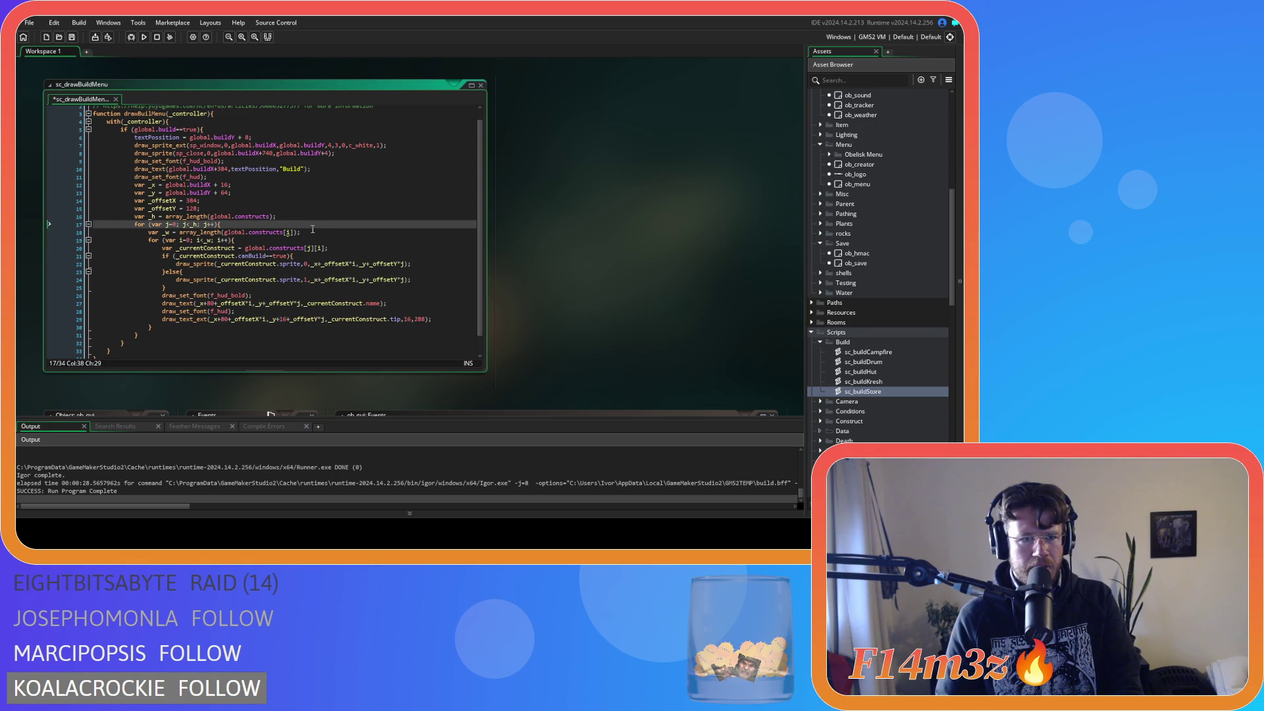
{"action": "left_click", "coordinate": [309, 232]}
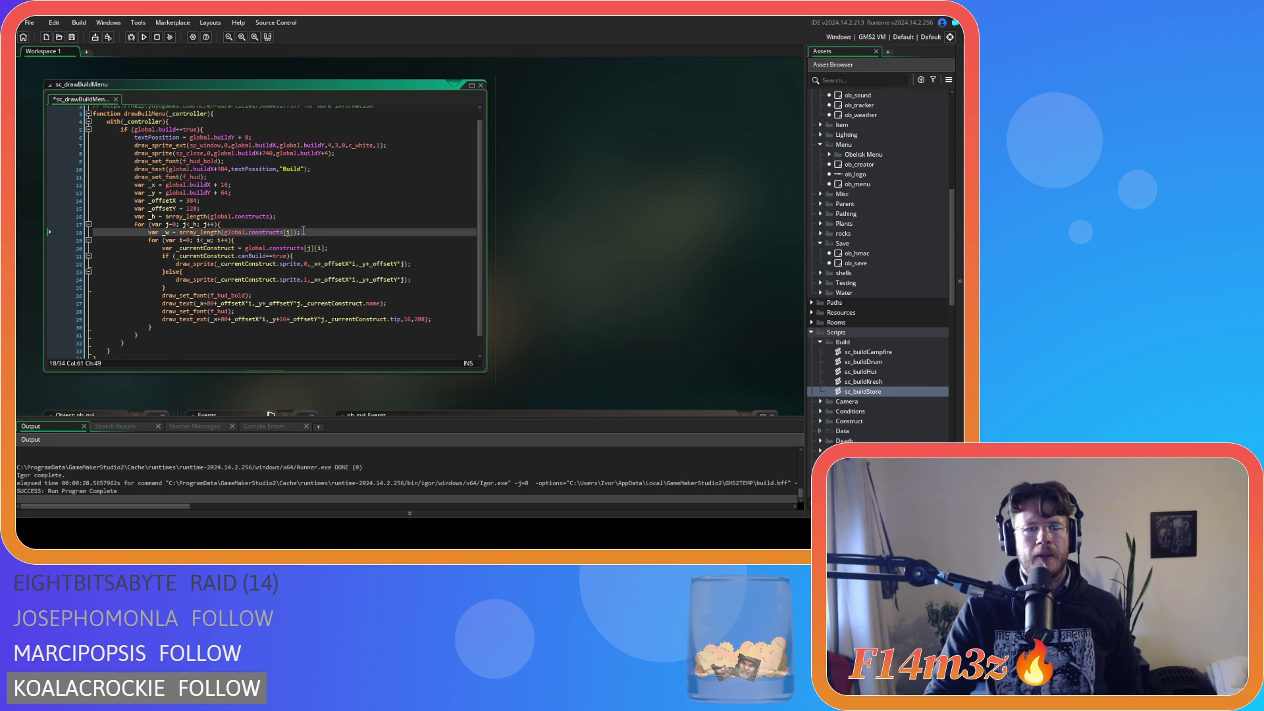
Step: Keep line 18's index as [j] after trying i, then build and run the game
{"action": "left_click", "coordinate": [290, 232]}
{"action": "key", "text": "Left"}
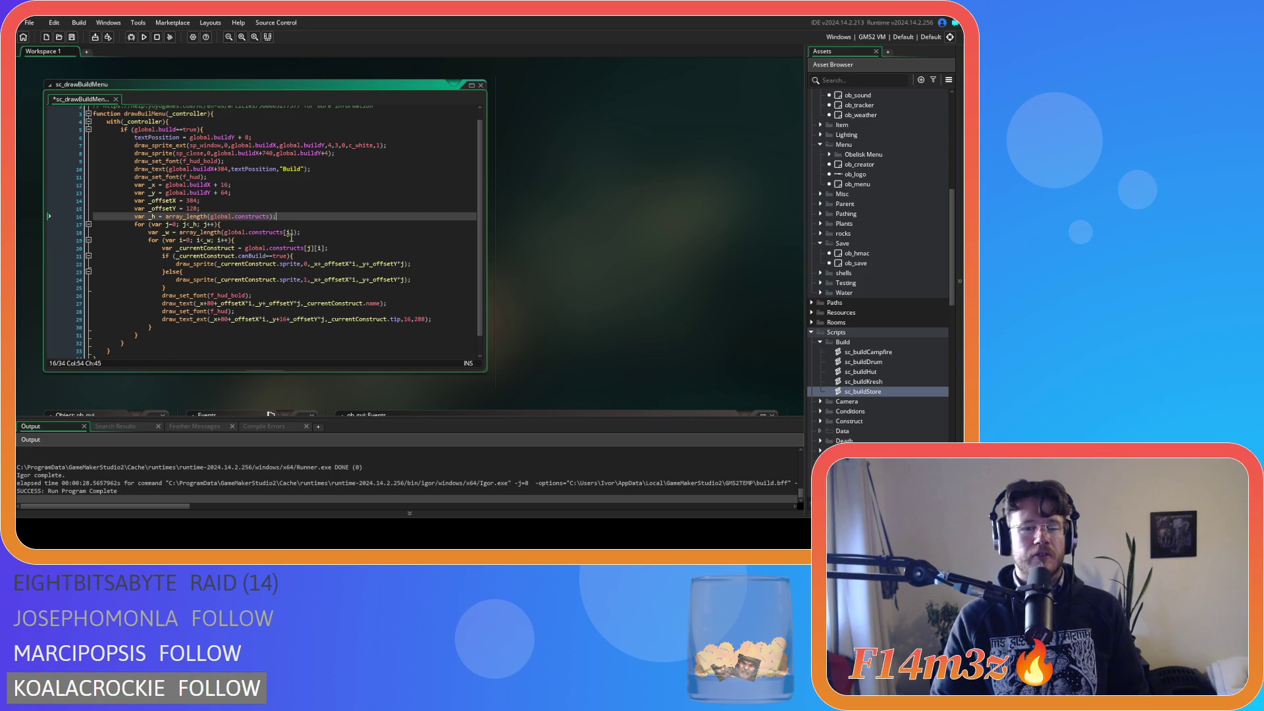
{"action": "type", "text": "i"}
{"action": "key", "text": "BackSpace"}
{"action": "type", "text": "j"}
{"action": "left_click", "coordinate": [310, 232]}
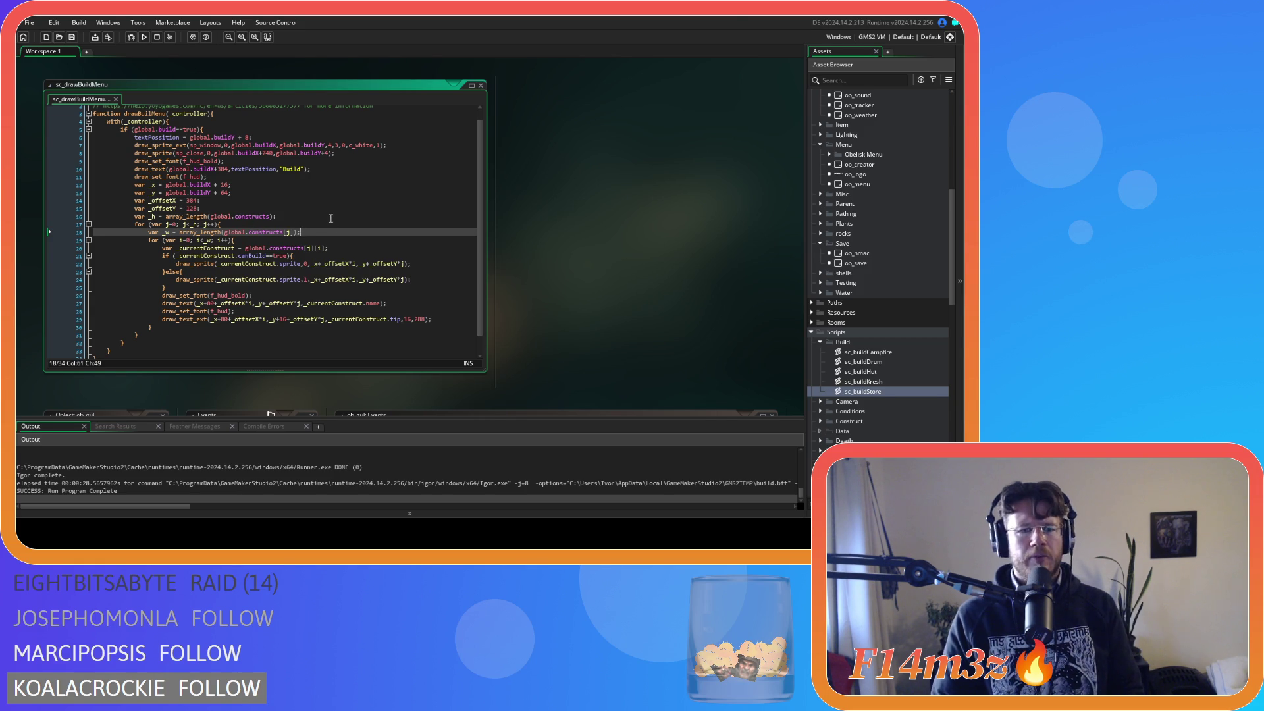
{"action": "key", "text": "F5"}
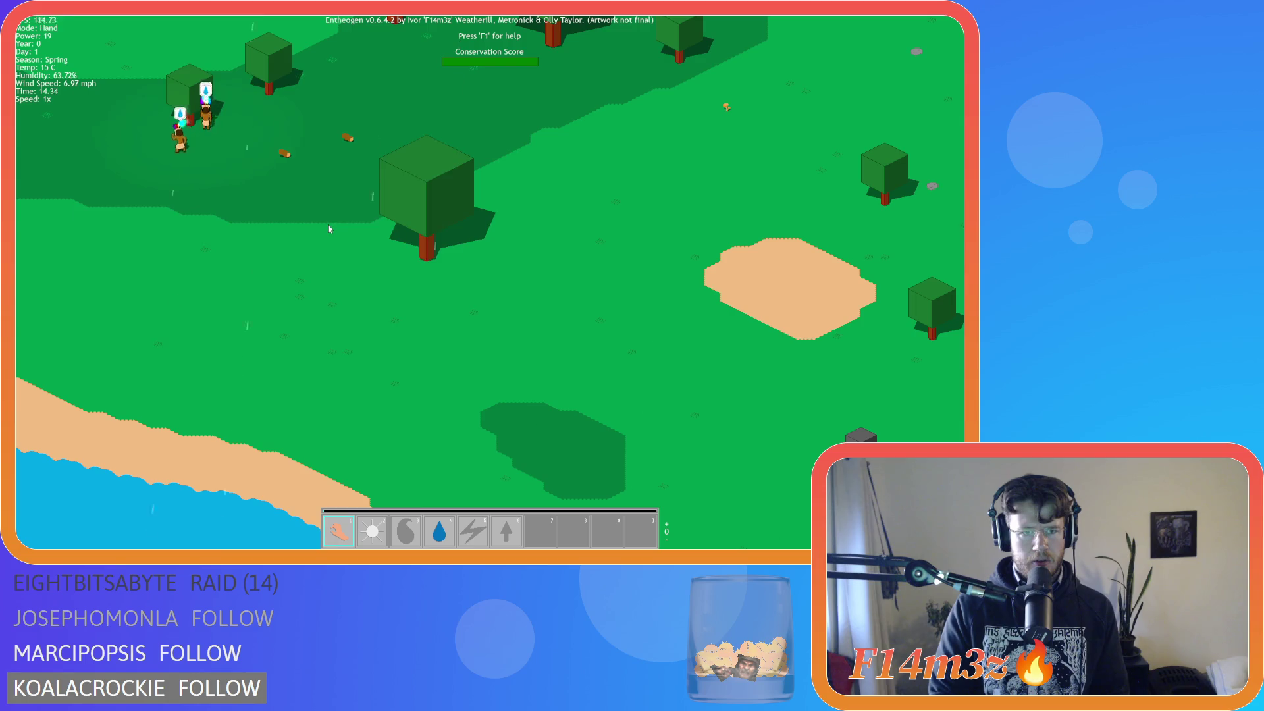
Step: Quit the running Entheogen game with Escape to return to sc_drawBuildMenu
{"action": "key", "text": "Escape"}
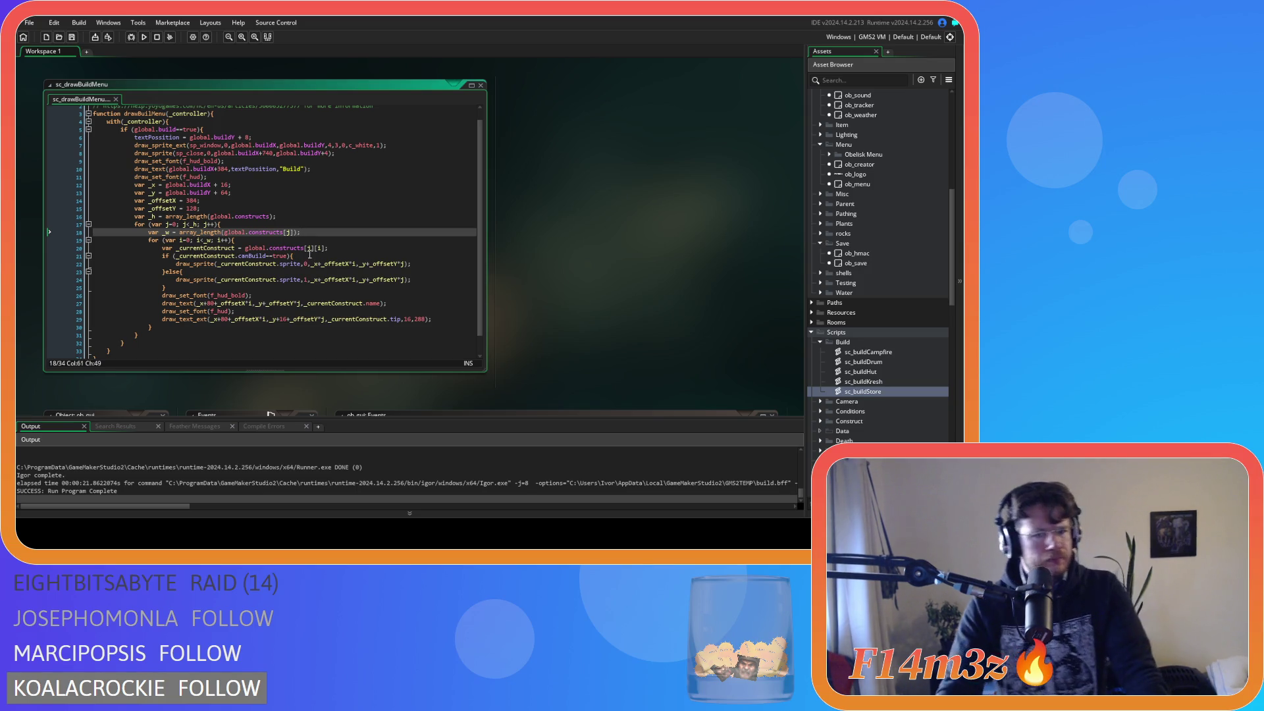
{"action": "left_click", "coordinate": [331, 247]}
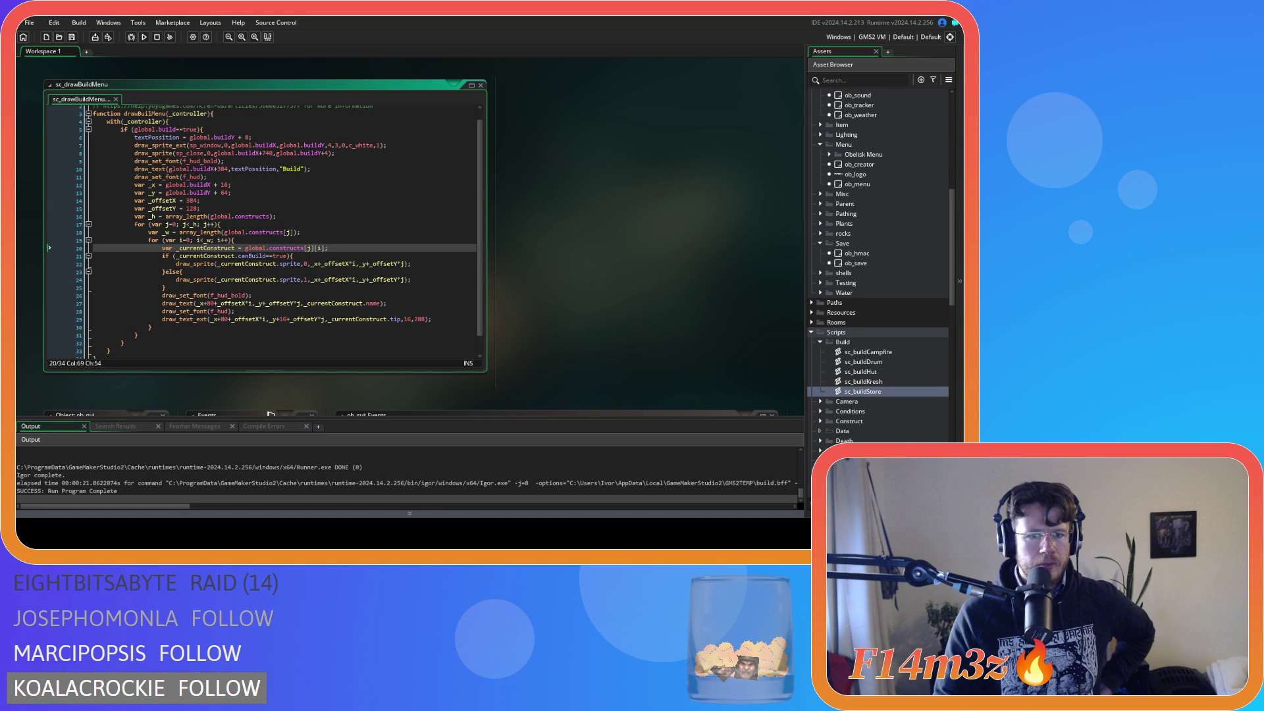
Step: Remove the [j] index so line 20 reads global.constructs[i], and save
{"action": "left_click", "coordinate": [313, 248]}
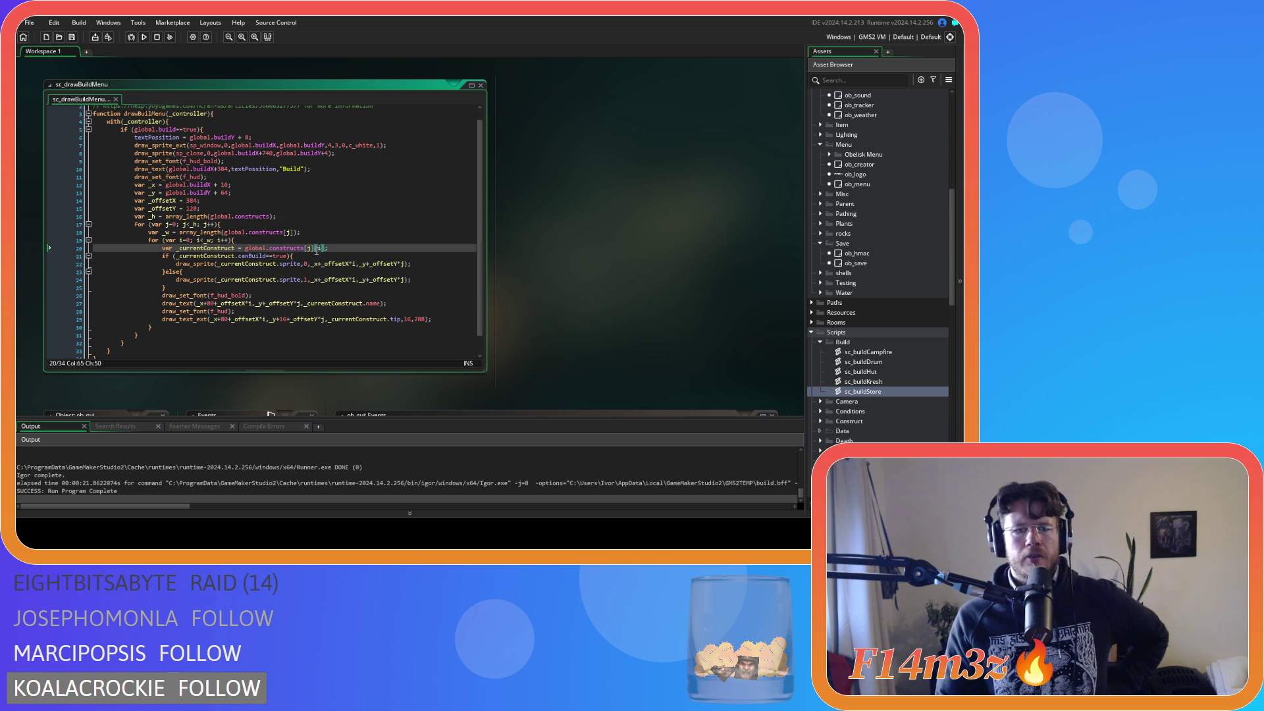
{"action": "left_click", "coordinate": [306, 249]}
{"action": "key", "text": "Delete"}
{"action": "key", "text": "Delete"}
{"action": "key", "text": "Delete"}
{"action": "left_click", "coordinate": [330, 247]}
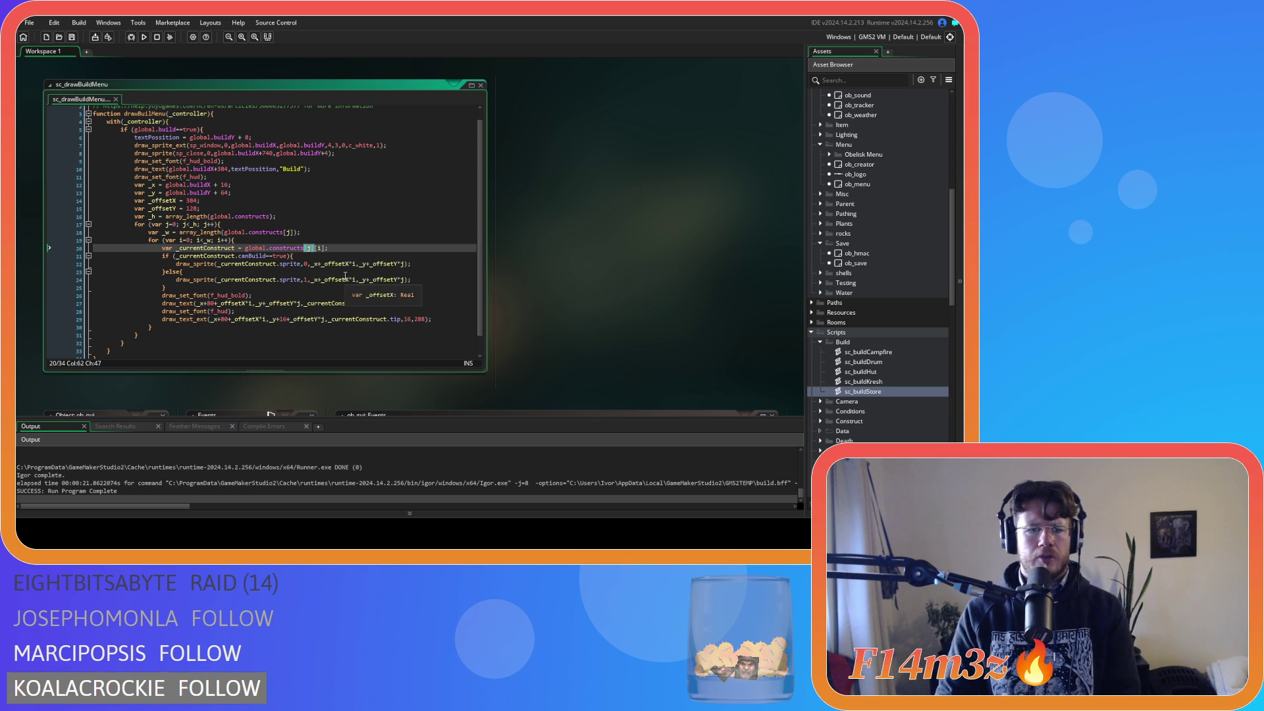
{"action": "key", "text": "ctrl+s"}
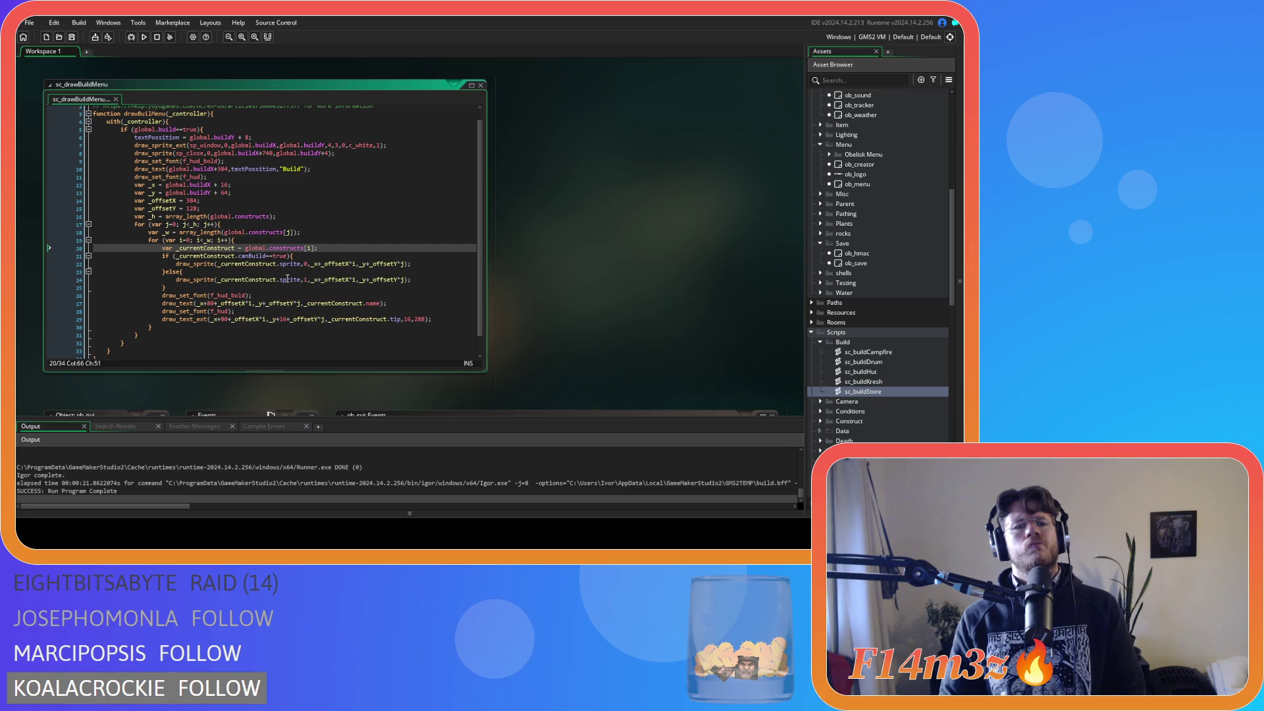
Step: Review lines 18, 21 and 20, then rerun the game, which errors at line 21
{"action": "left_click", "coordinate": [284, 234]}
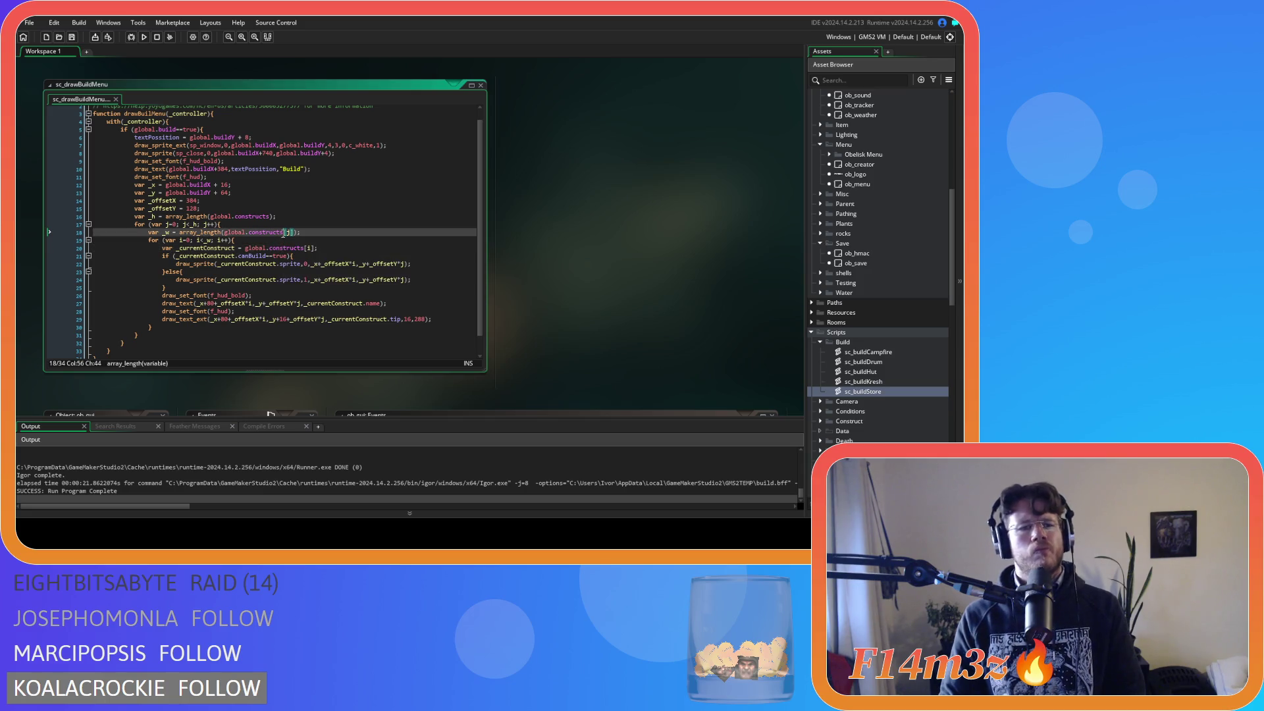
{"action": "left_click_drag", "start_coordinate": [285, 234], "coordinate": [294, 234]}
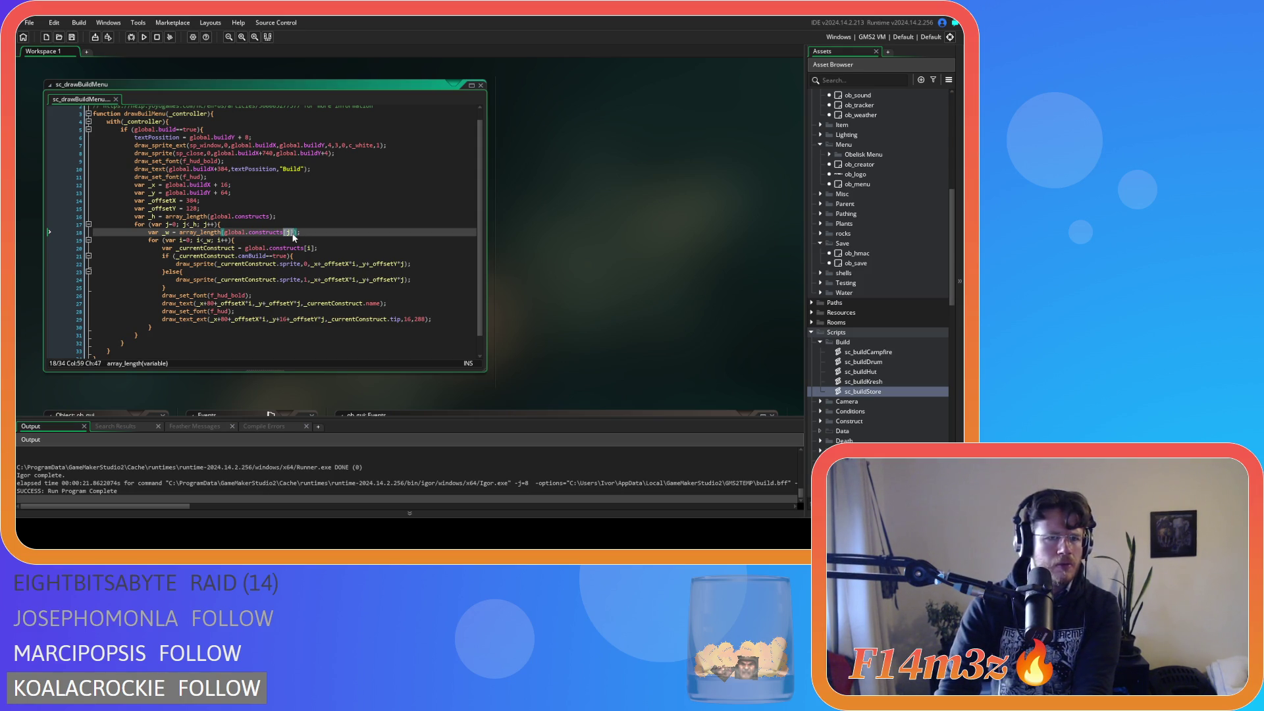
{"action": "left_click", "coordinate": [301, 234]}
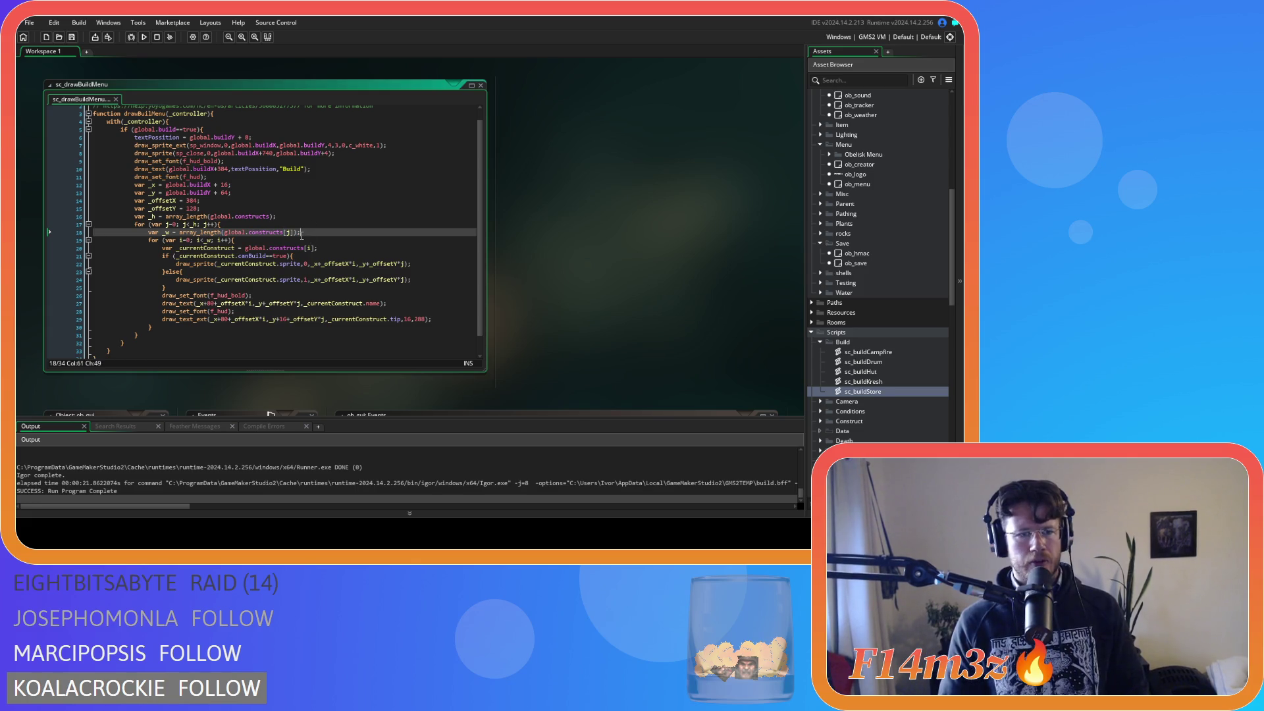
{"action": "left_click", "coordinate": [332, 254]}
{"action": "left_click", "coordinate": [327, 248]}
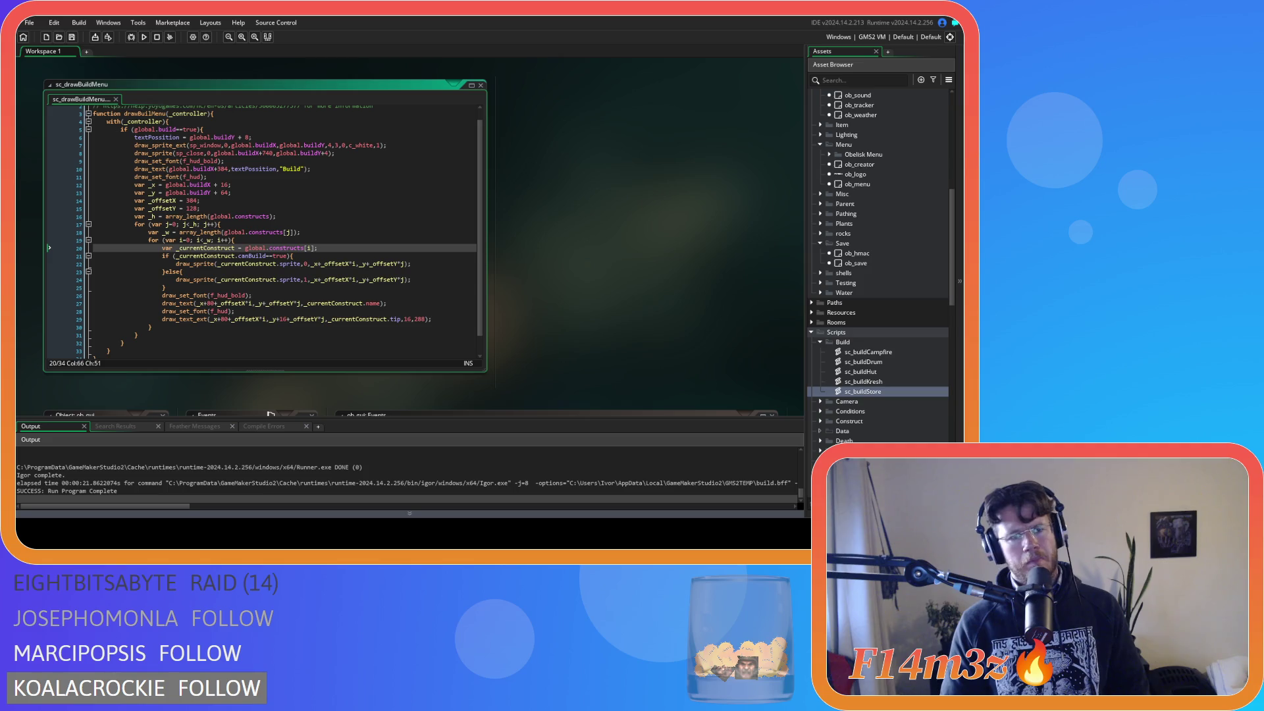
{"action": "key", "text": "F5"}
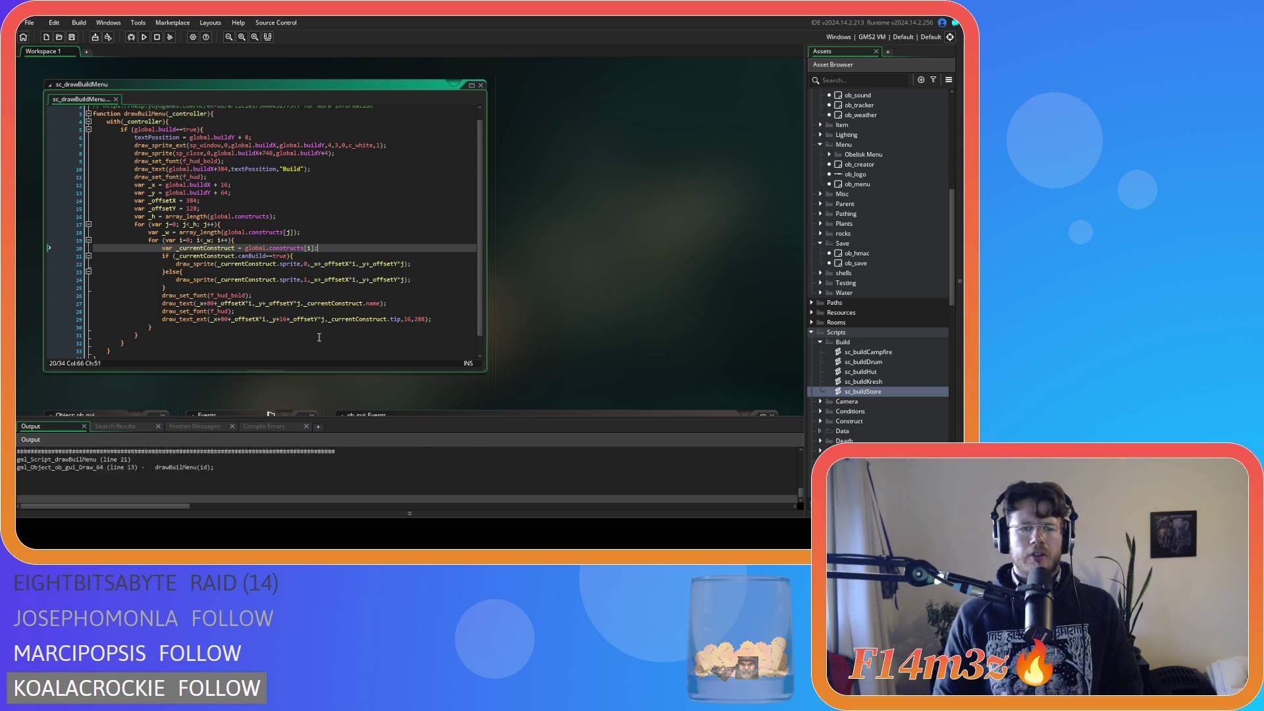
{"action": "type", "text": "j]["}
Step: Type [j] back after global.constructs so line 20 reads global.constructs[j][i]
{"action": "left_click", "coordinate": [304, 247]}
{"action": "type", "text": "[j]"}
{"action": "left_click", "coordinate": [384, 247]}
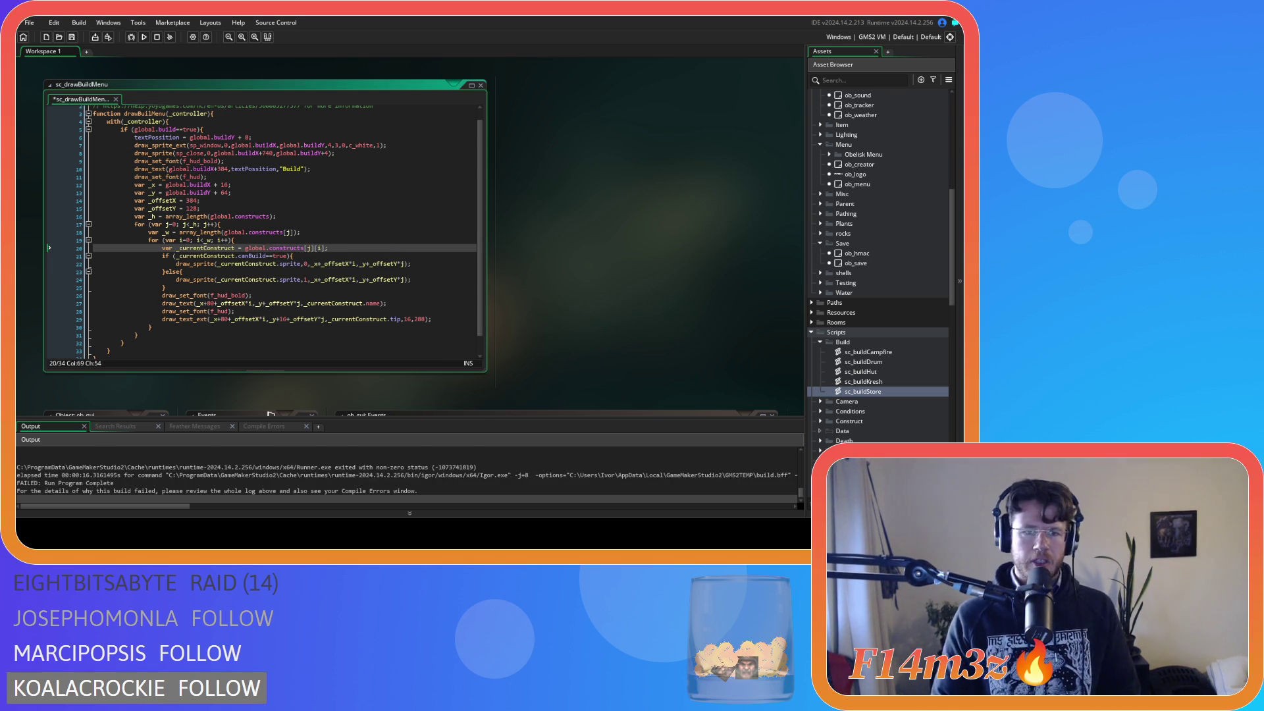
{"action": "left_click_drag", "start_coordinate": [329, 248], "coordinate": [303, 248]}
{"action": "left_click", "coordinate": [357, 247]}
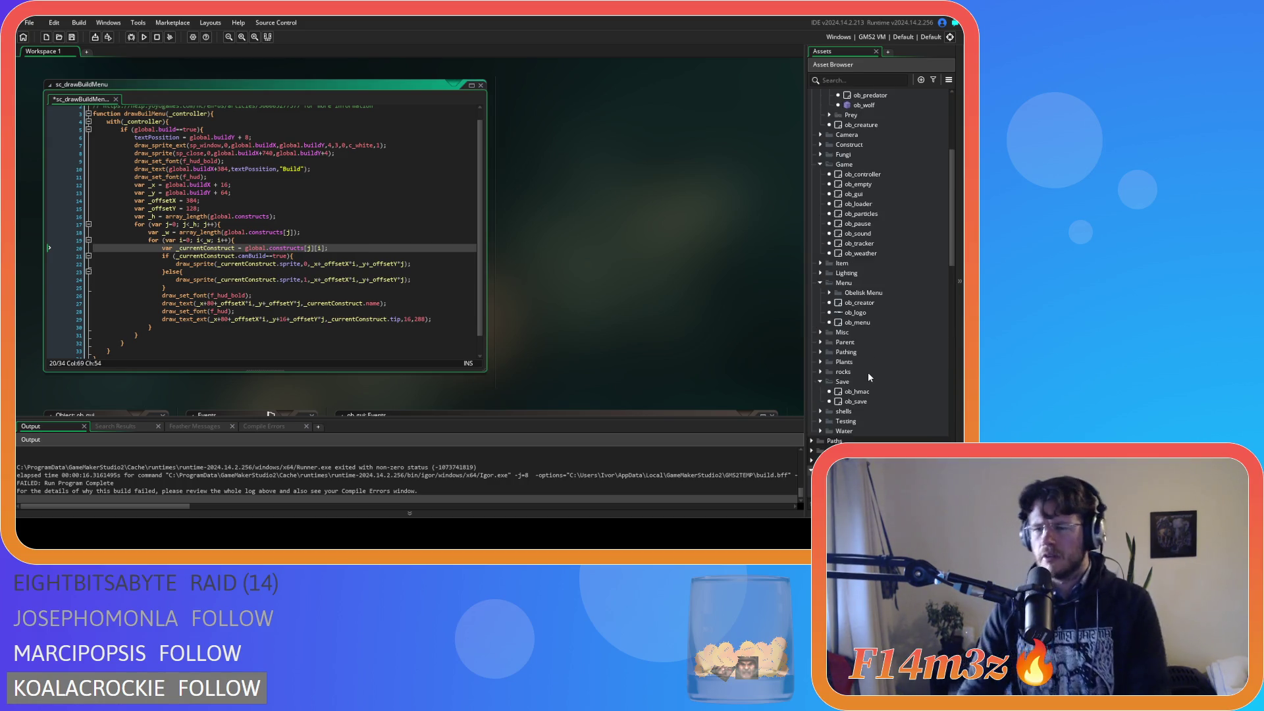
Step: Examine ob_creator's nested array_create on line 61, then scroll back to sc_drawBuildMenu
{"action": "scroll", "coordinate": [895, 317], "scroll_direction": "up", "scroll_amount": 8}
{"action": "scroll", "coordinate": [895, 317], "scroll_direction": "down", "scroll_amount": 4}
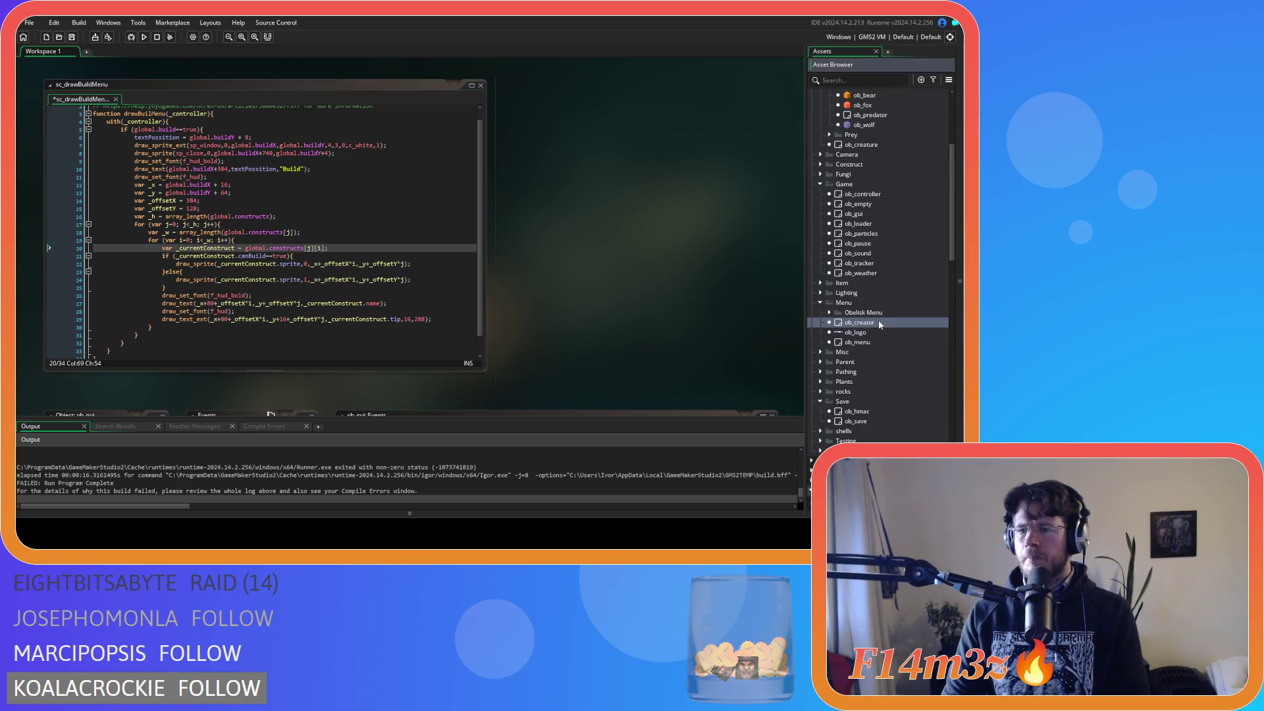
{"action": "double_click", "coordinate": [878, 322]}
{"action": "left_click", "coordinate": [529, 274]}
{"action": "left_click", "coordinate": [512, 304]}
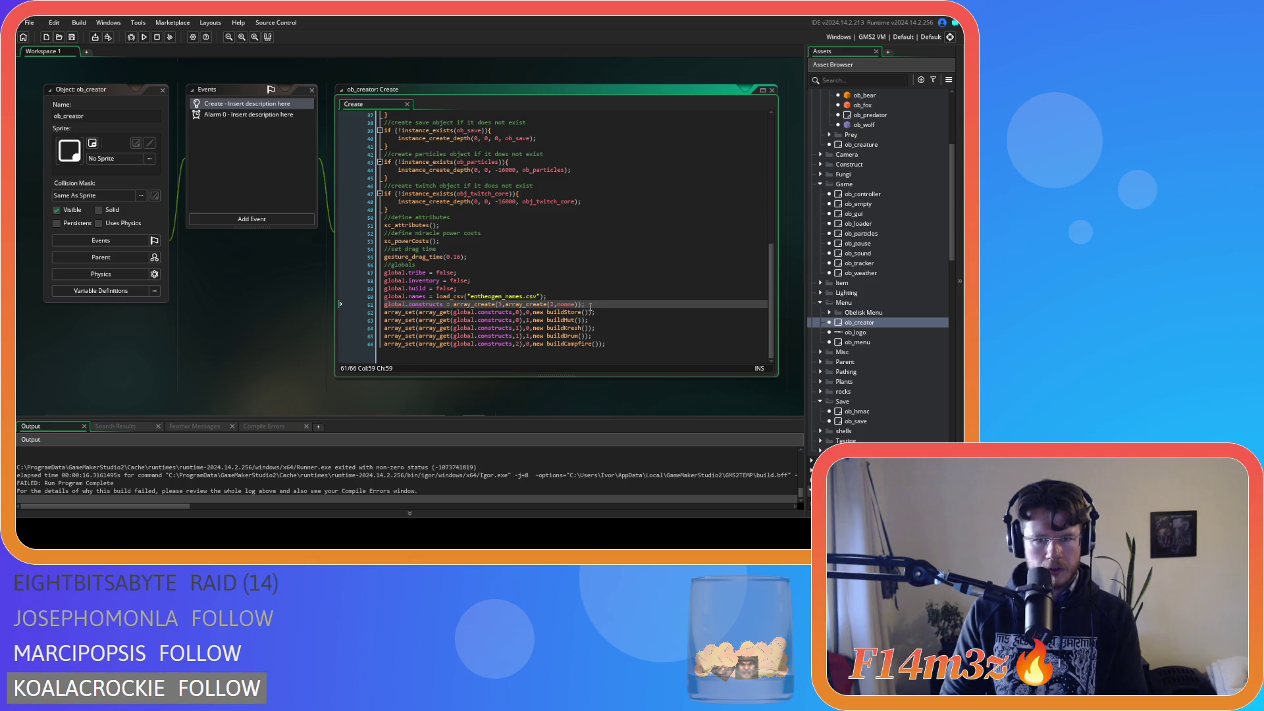
{"action": "key", "text": "Right"}
{"action": "key", "text": "Right"}
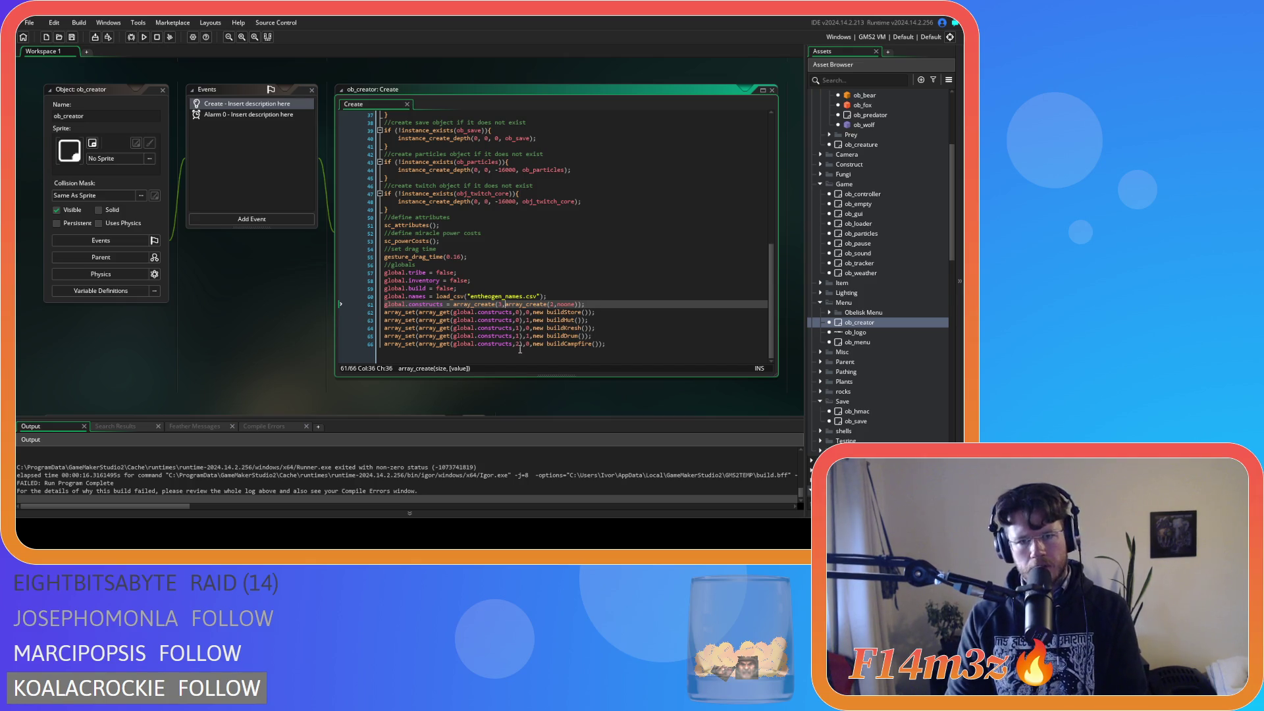
{"action": "key", "text": "Left"}
{"action": "key", "text": "Left"}
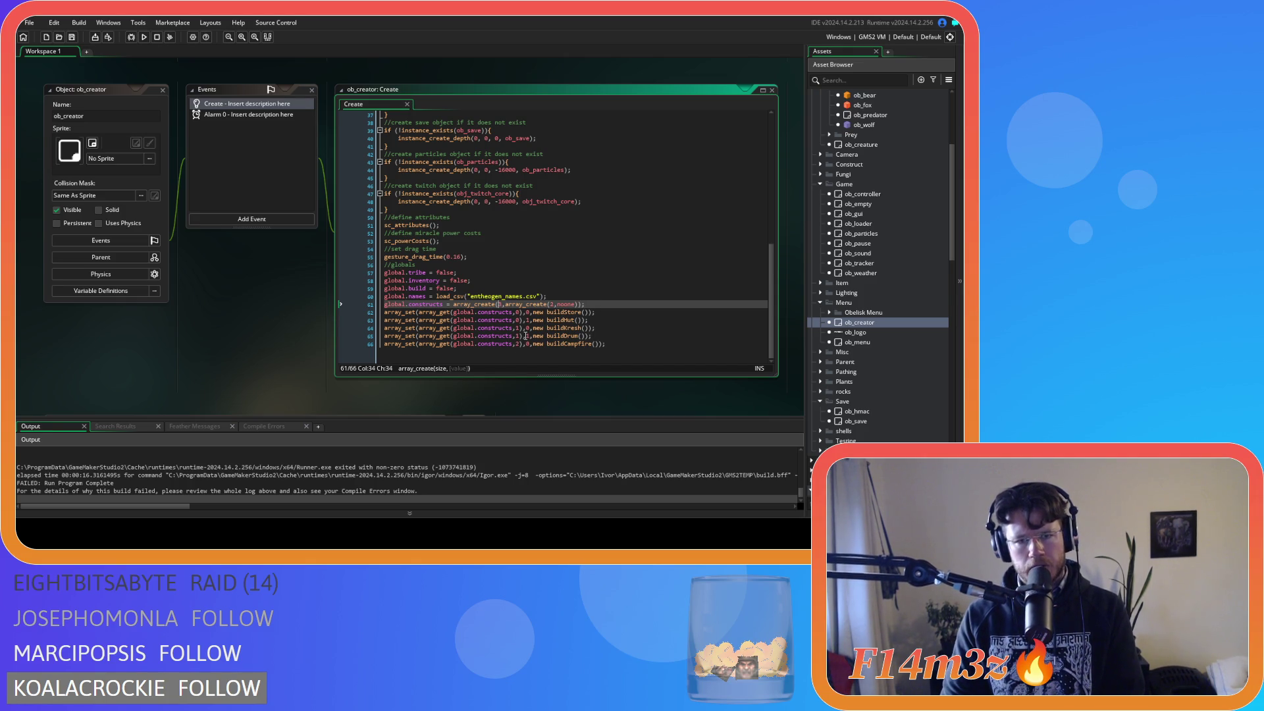
{"action": "type", "text": "3"}
{"action": "left_click", "coordinate": [549, 304]}
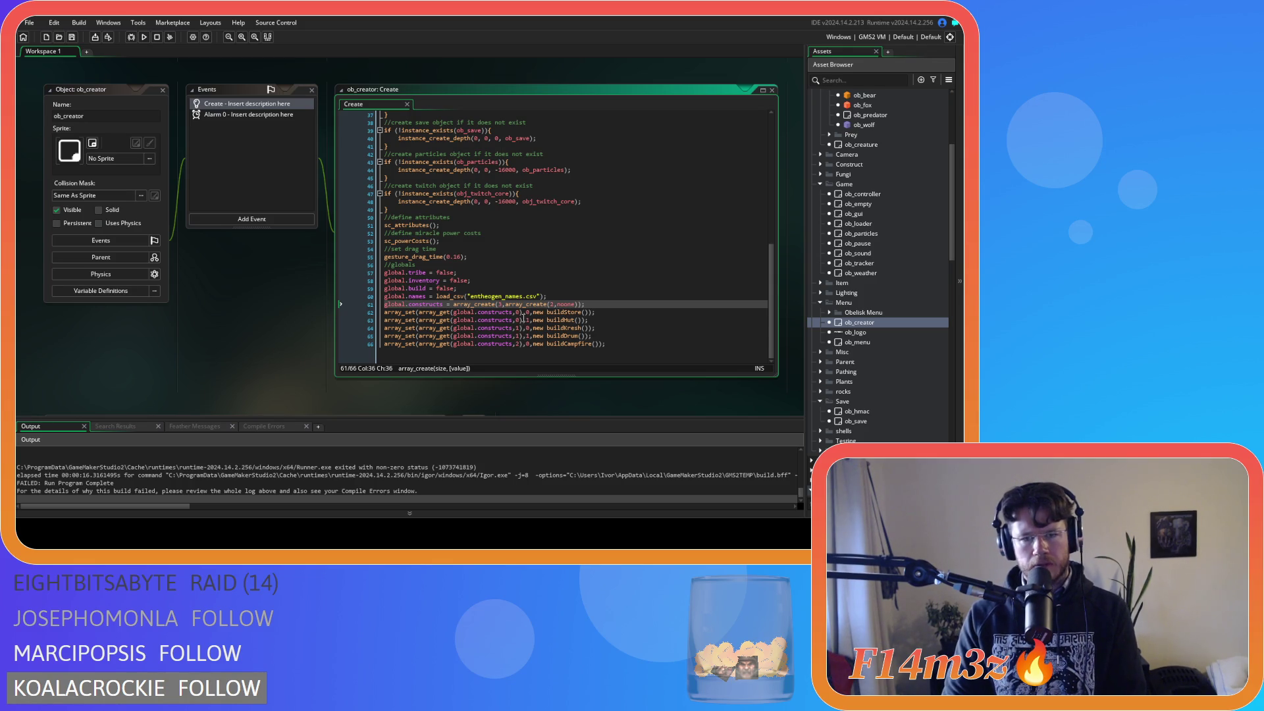
{"action": "left_click", "coordinate": [505, 304]}
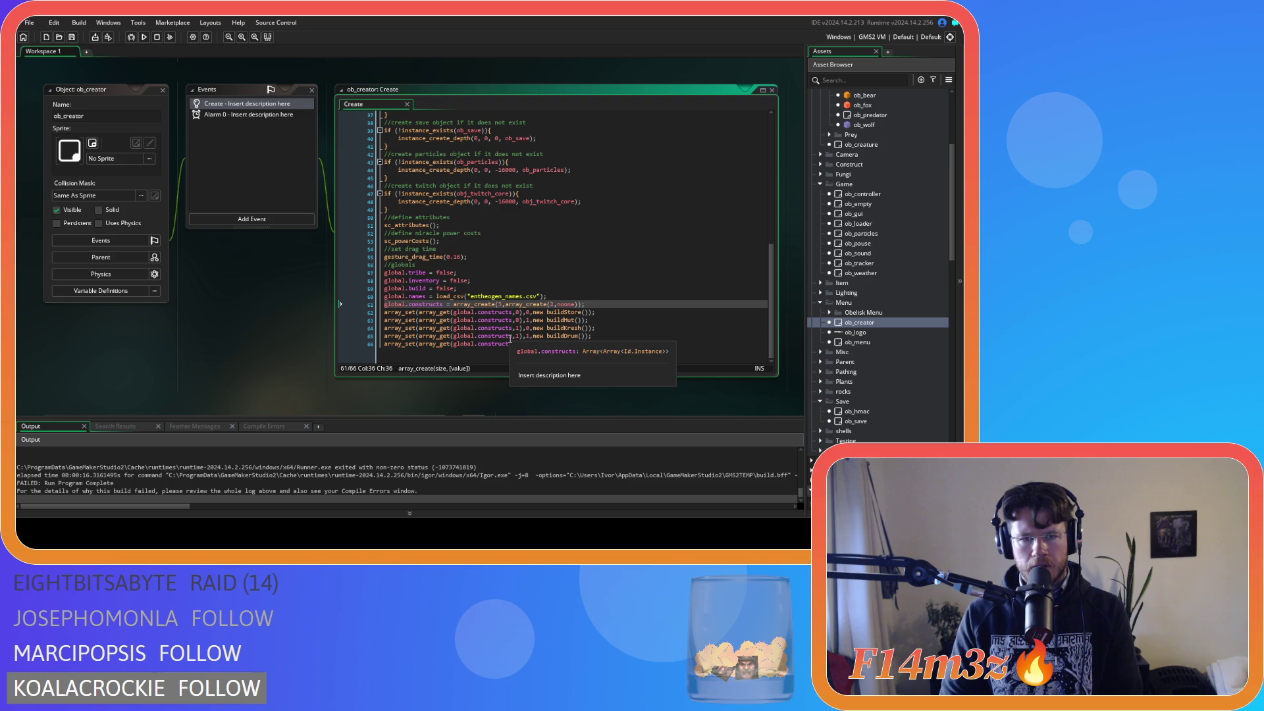
{"action": "left_click", "coordinate": [578, 304]}
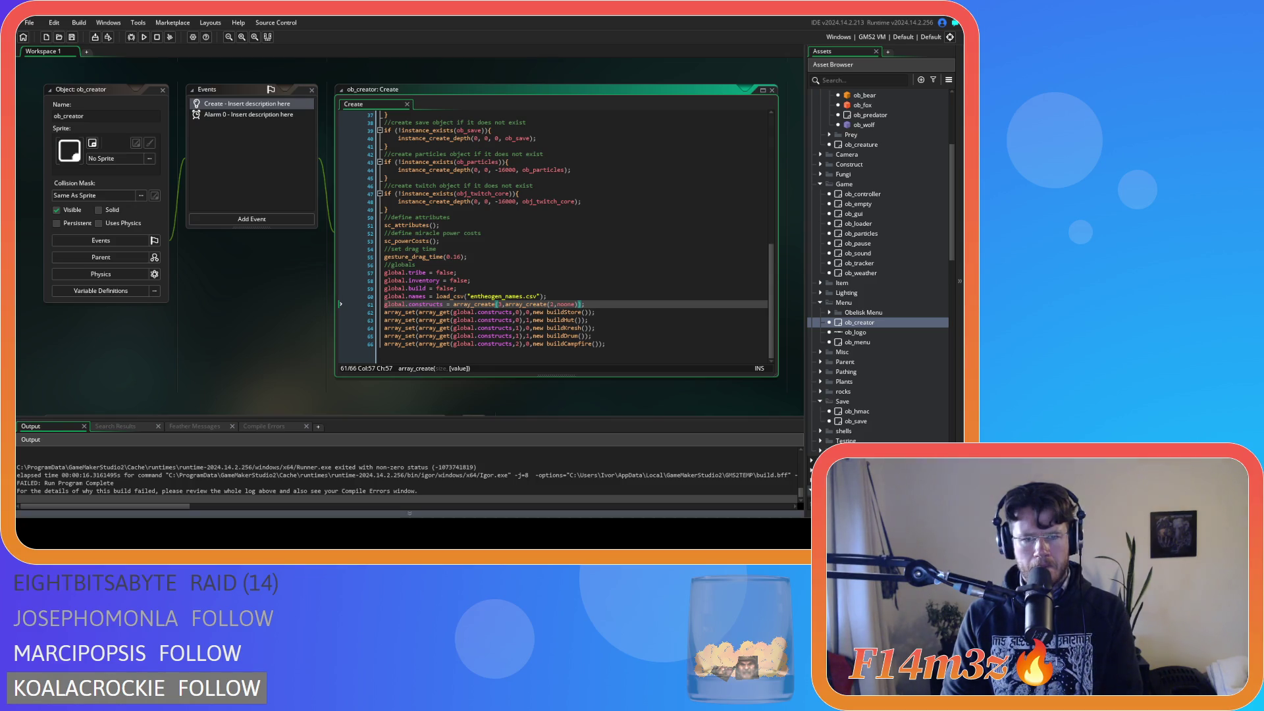
{"action": "scroll", "coordinate": [307, 319], "scroll_direction": "up", "scroll_amount": 2}
{"action": "scroll", "coordinate": [307, 319], "scroll_direction": "up", "scroll_amount": 10}
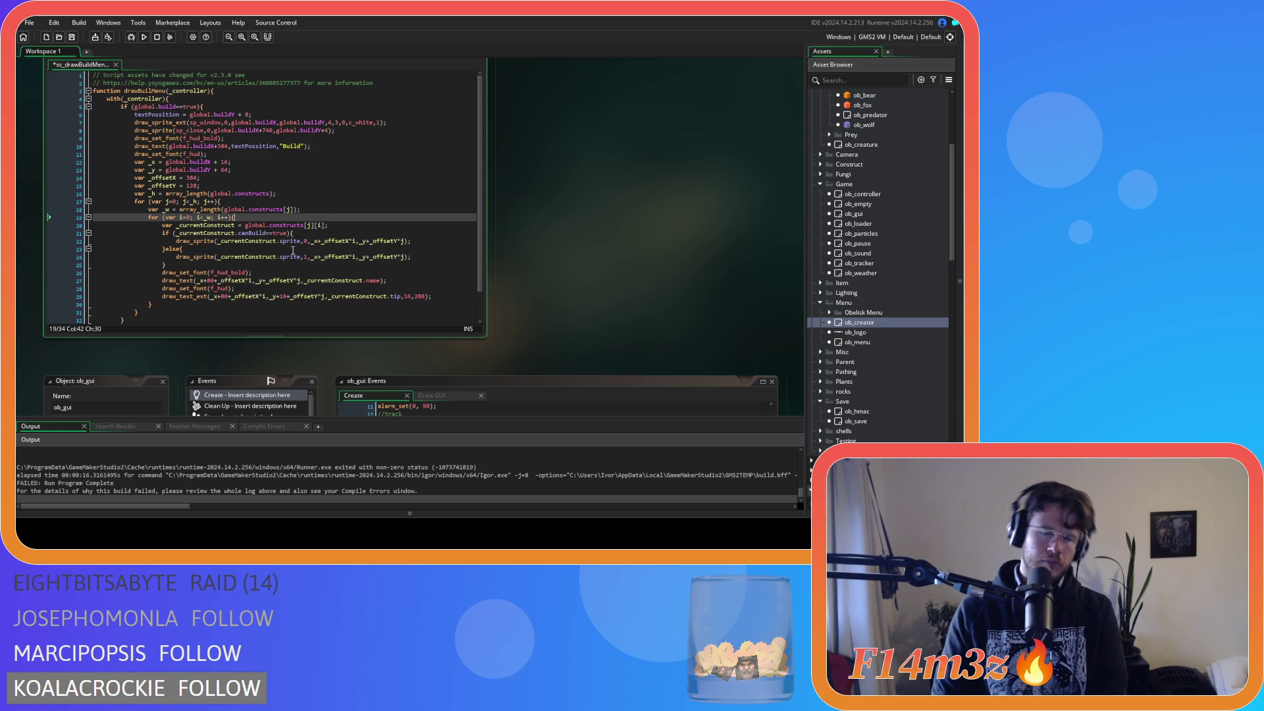
Step: Rewrite line 20's lookup as array_get(array_get(global.constructs,j),i) and save
{"action": "left_click_drag", "start_coordinate": [325, 226], "coordinate": [245, 225]}
{"action": "type", "text": "array_get"}
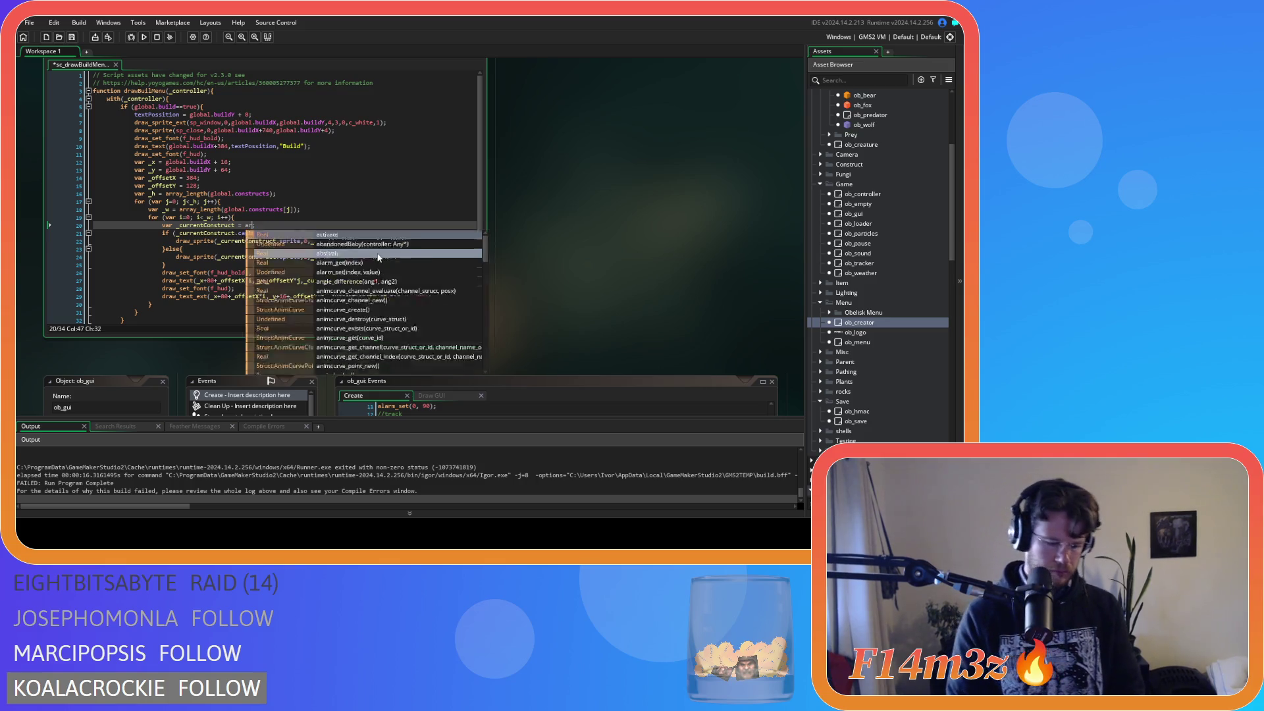
{"action": "type", "text": "(global.co"}
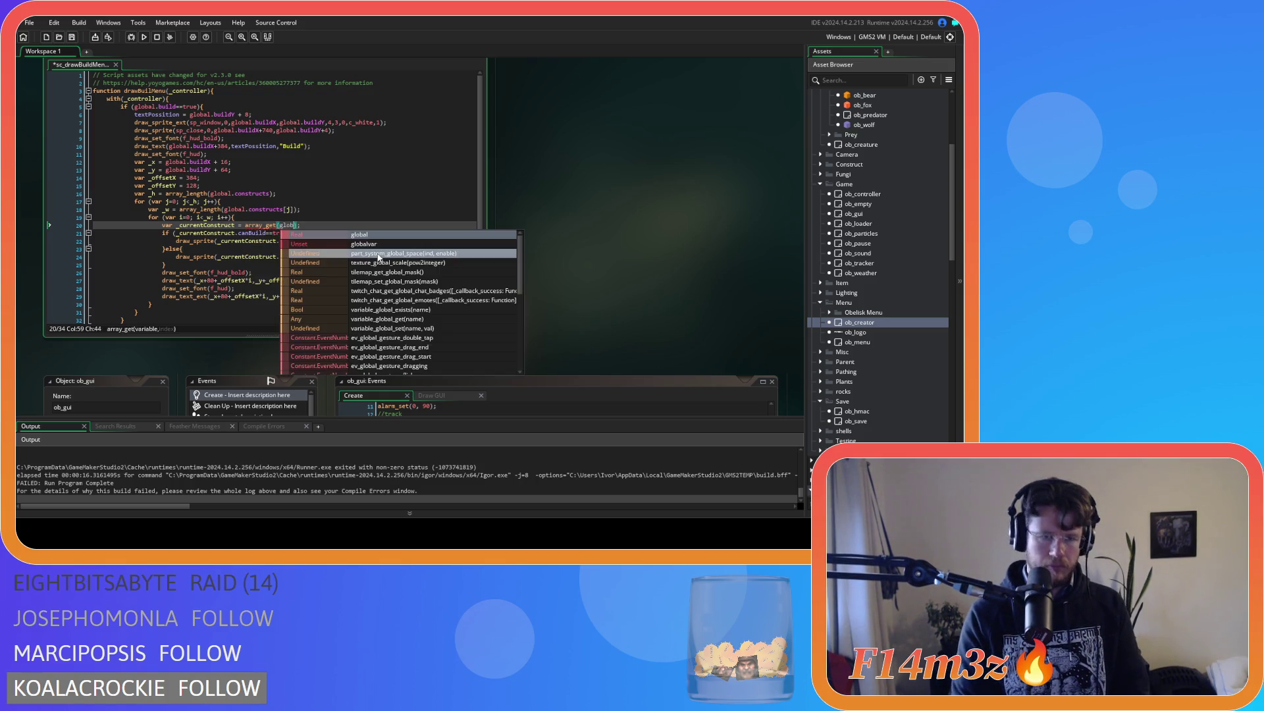
{"action": "type", "text": "n"}
{"action": "key", "text": "Return"}
{"action": "type", "text": ","}
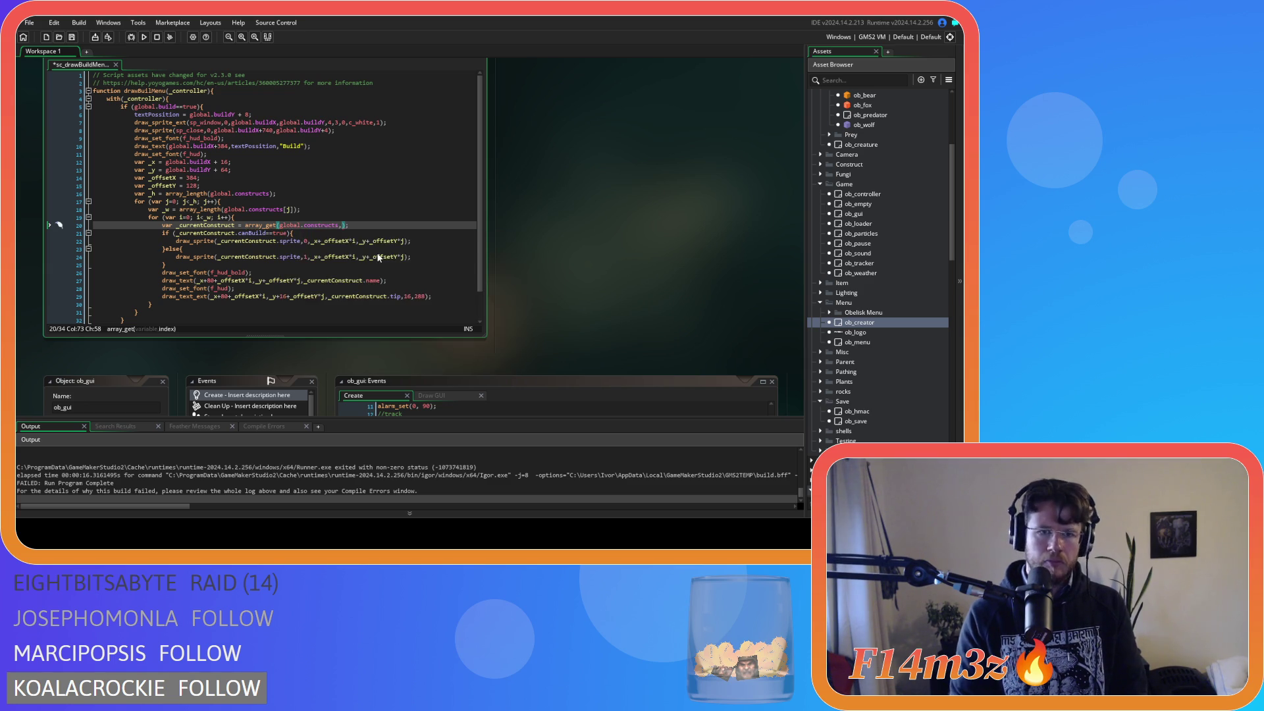
{"action": "type", "text": "j"}
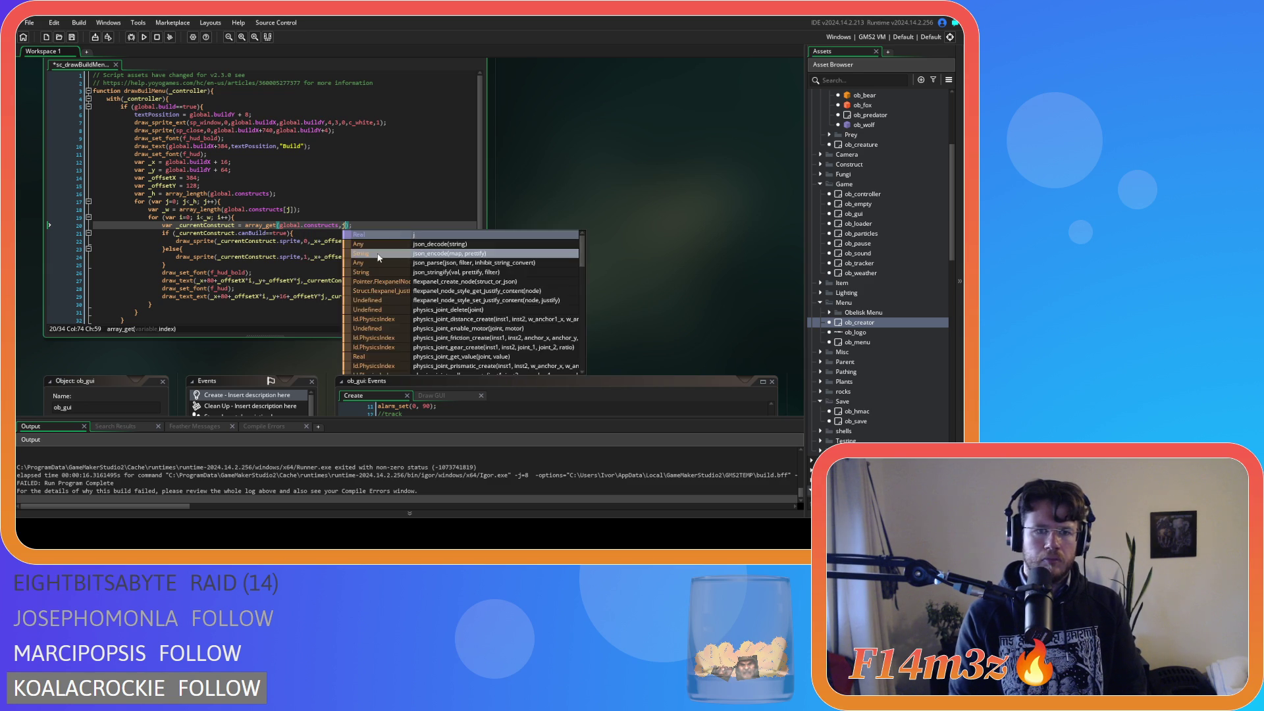
{"action": "left_click", "coordinate": [245, 225]}
{"action": "type", "text": "array"}
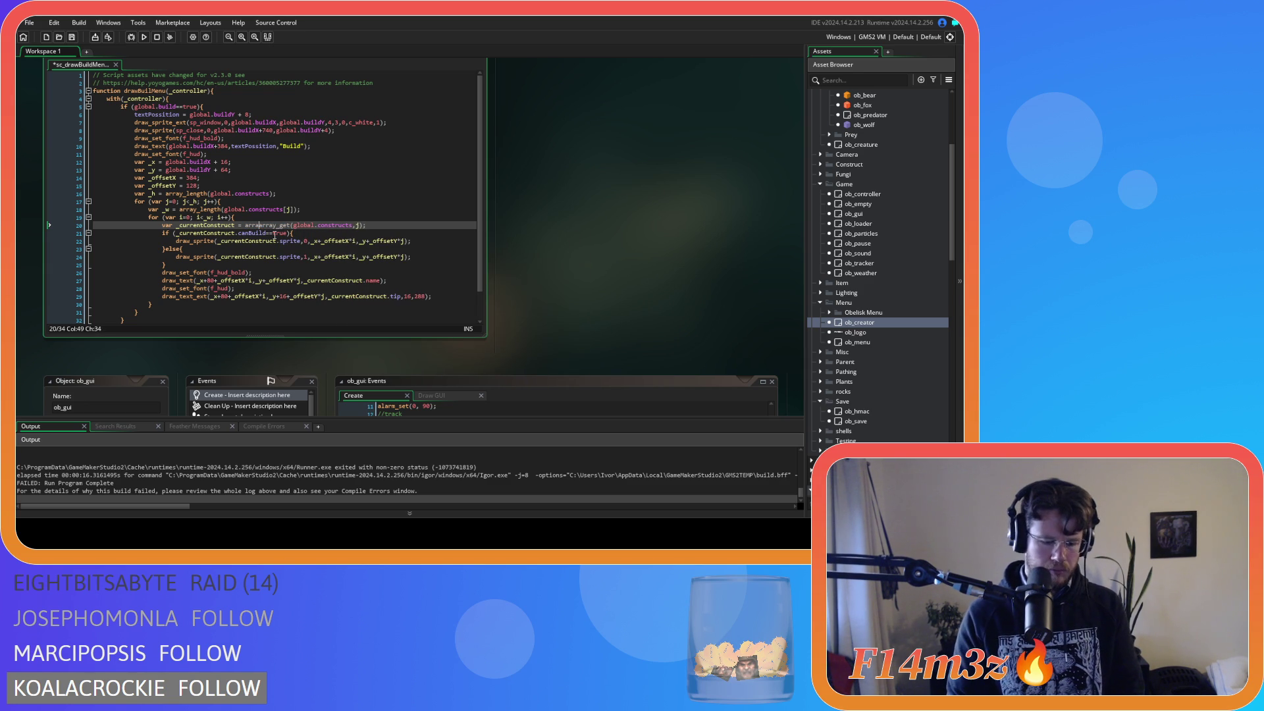
{"action": "type", "text": "_get("}
{"action": "left_click", "coordinate": [384, 225]}
{"action": "type", "text": ",i)"}
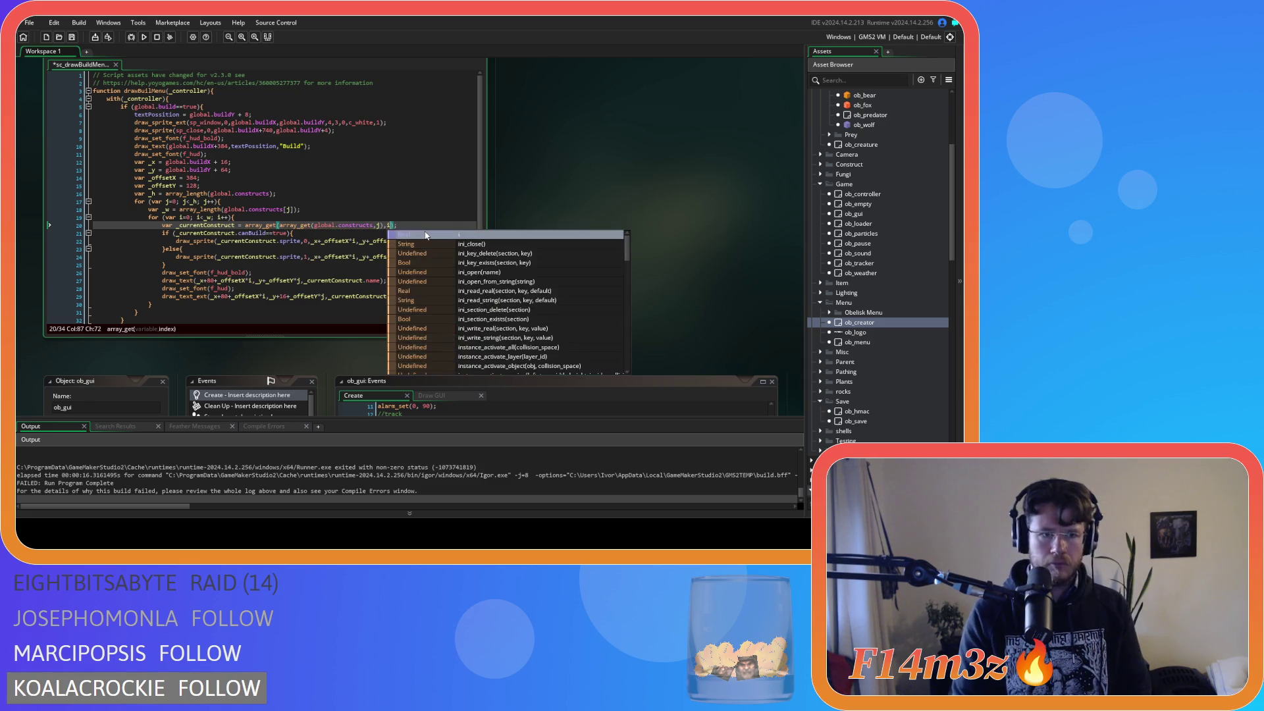
{"action": "key", "text": "ctrl+s"}
Step: Review the nested array_get arguments on line 20 and save the script again
{"action": "key", "text": "Left"}
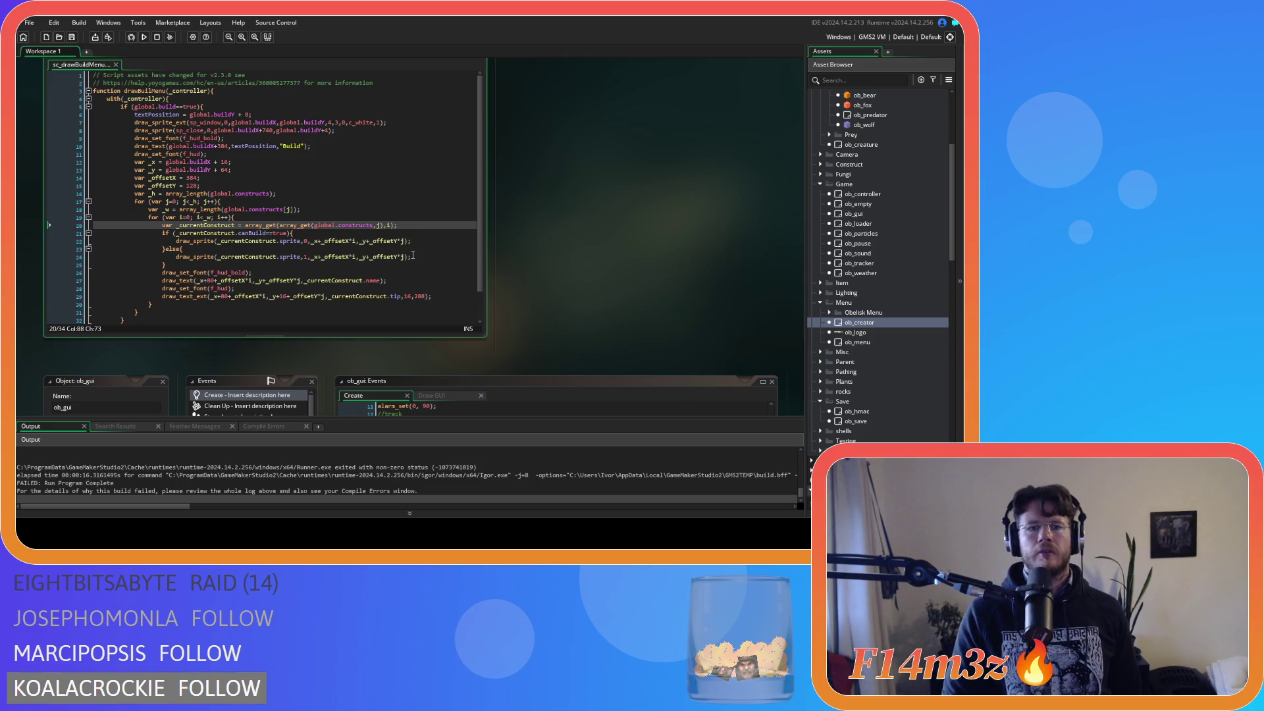
{"action": "key", "text": "Left"}
{"action": "key", "text": "Left"}
{"action": "key", "text": "Left"}
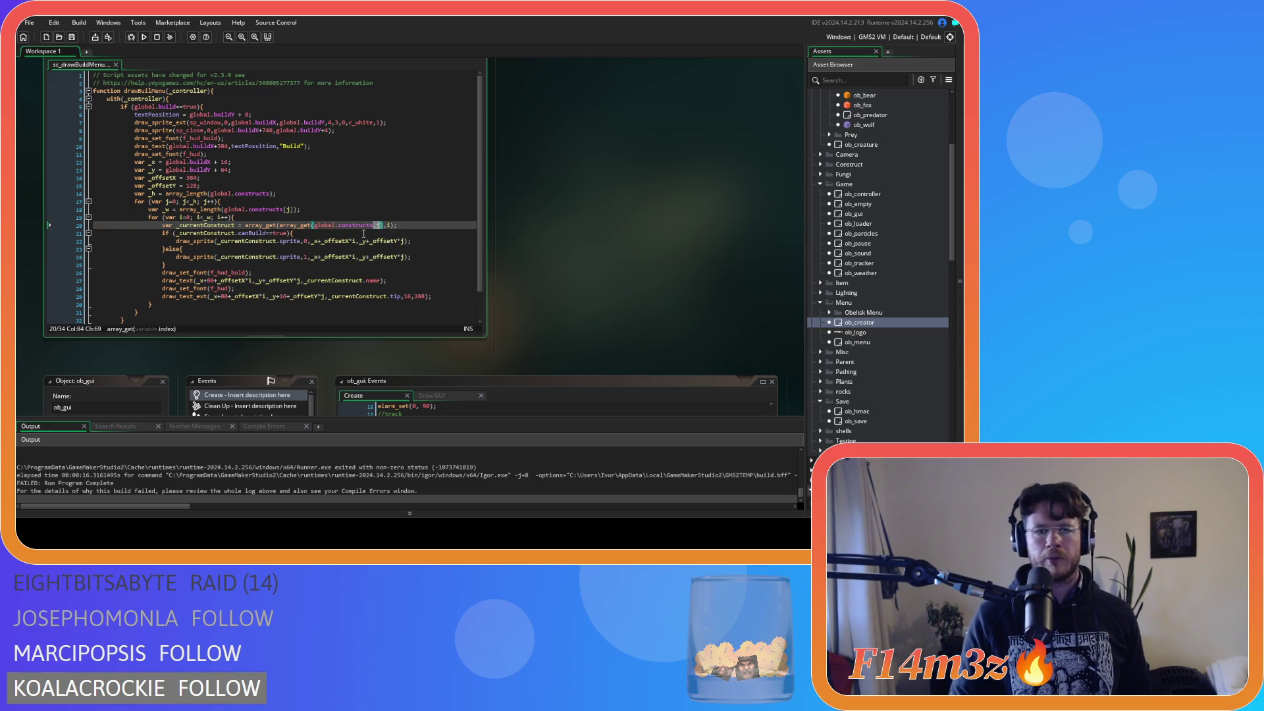
{"action": "left_click_drag", "start_coordinate": [315, 227], "coordinate": [373, 226]}
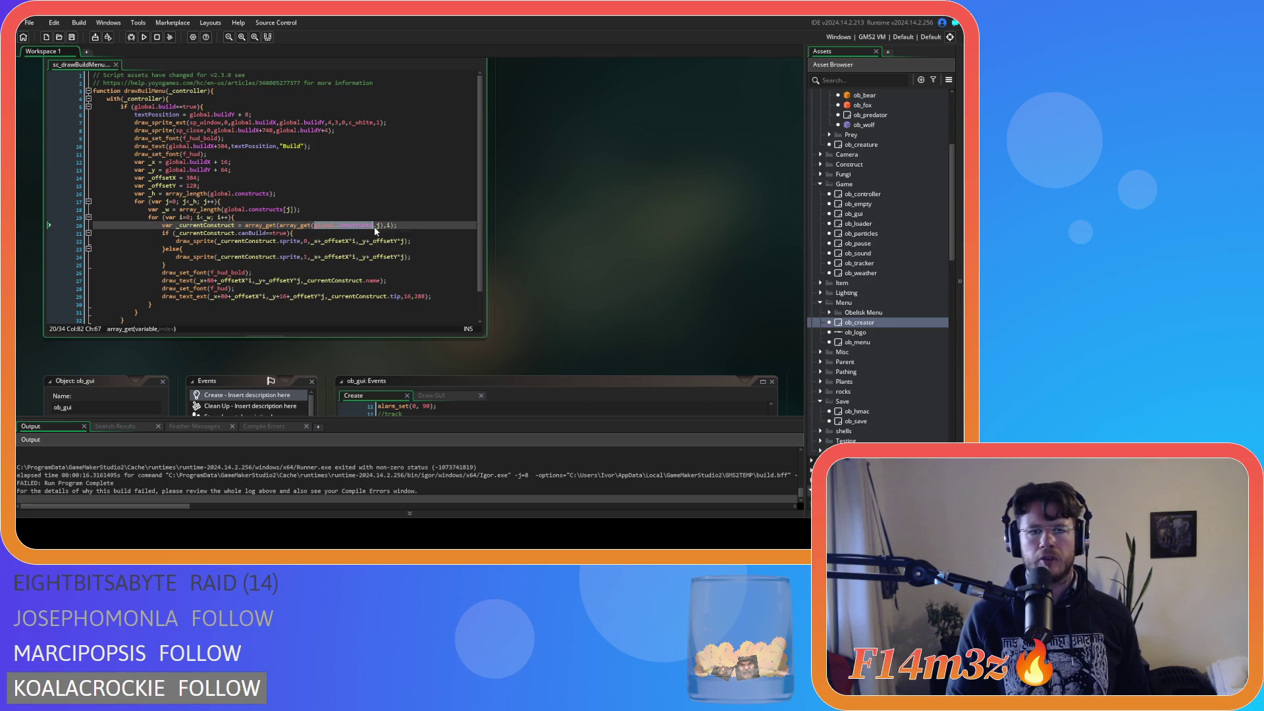
{"action": "key", "text": "Right"}
{"action": "key", "text": "Right"}
{"action": "key", "text": "Right"}
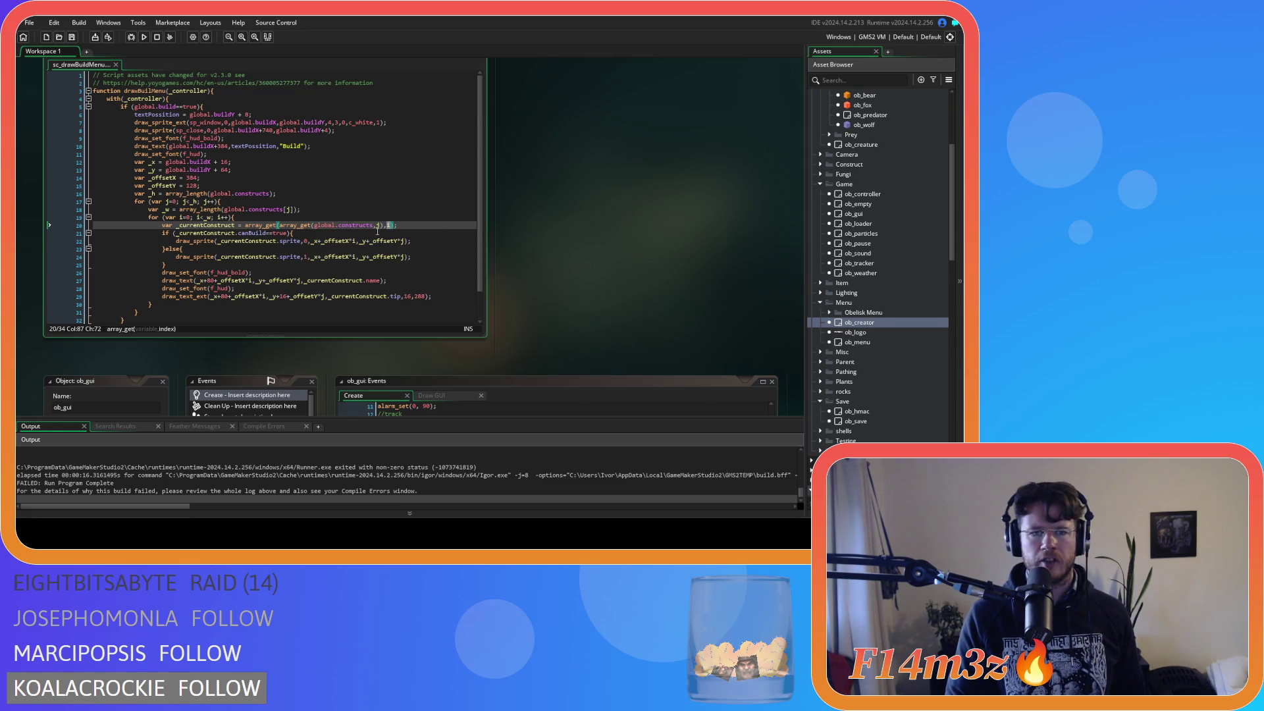
{"action": "left_click", "coordinate": [410, 228]}
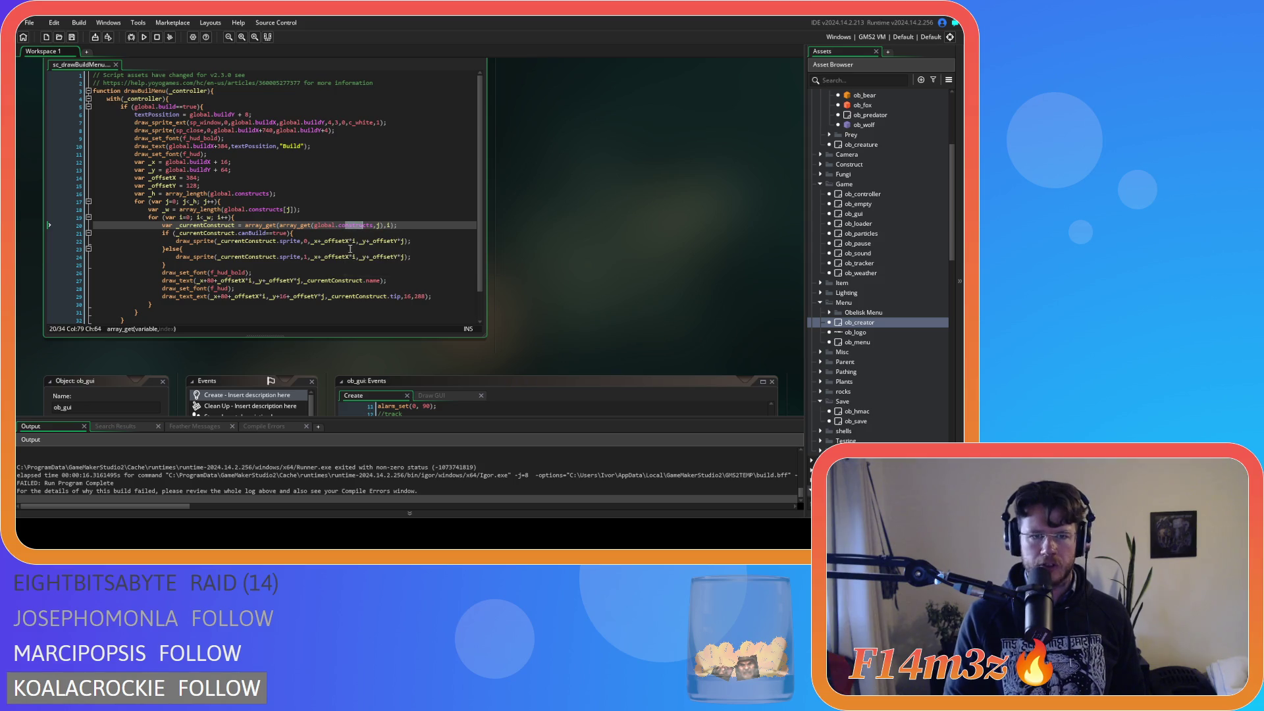
{"action": "key", "text": "ctrl+s"}
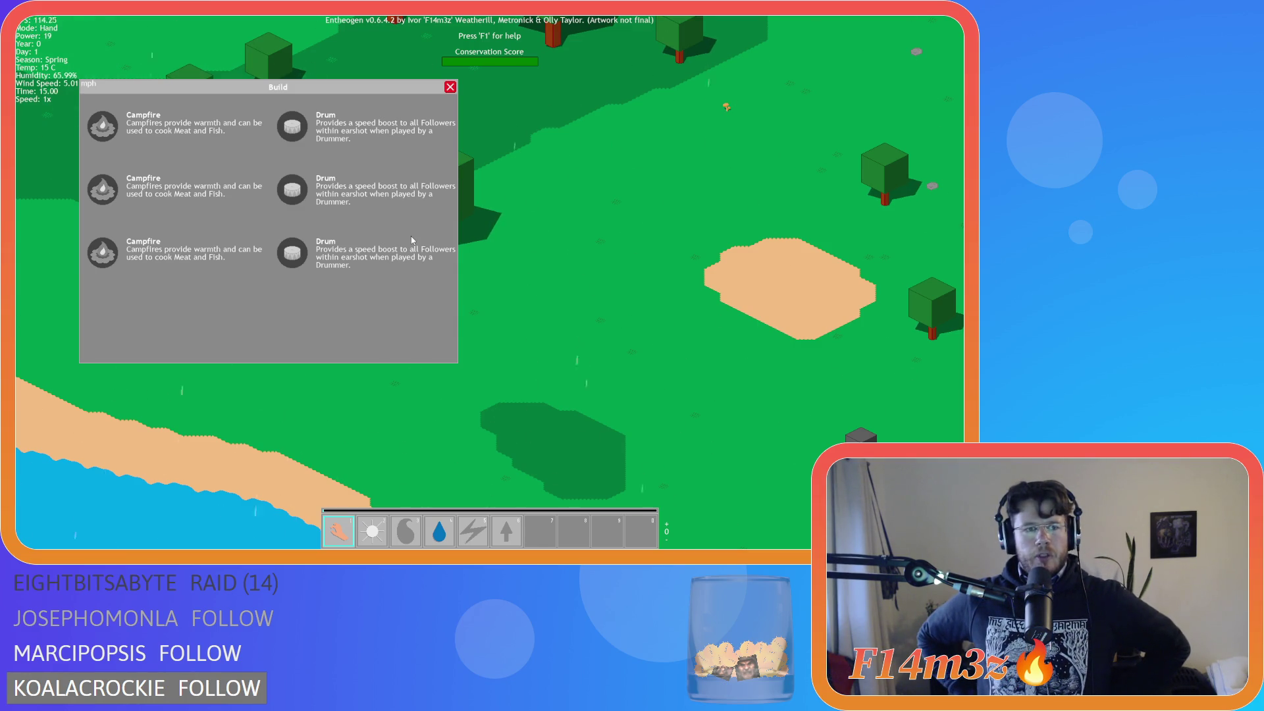
Step: Quit the running game with Escape and confirm with Y
{"action": "key", "text": "Escape"}
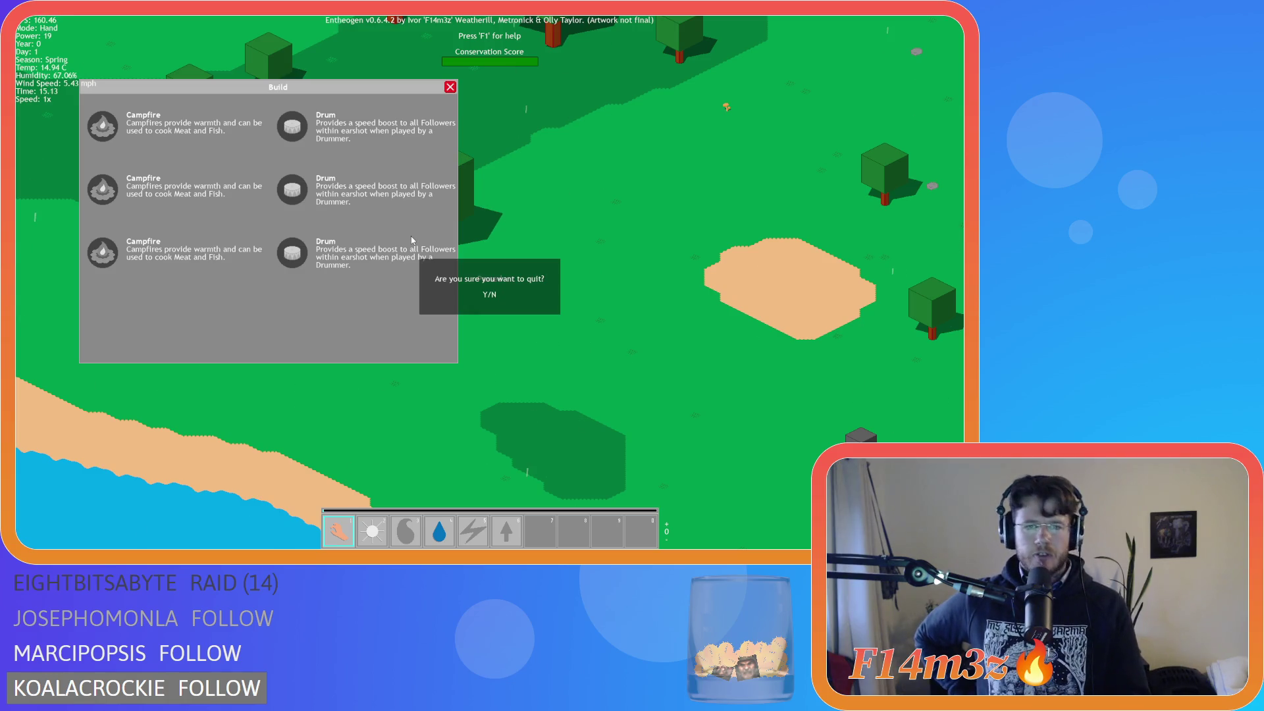
{"action": "key", "text": "y"}
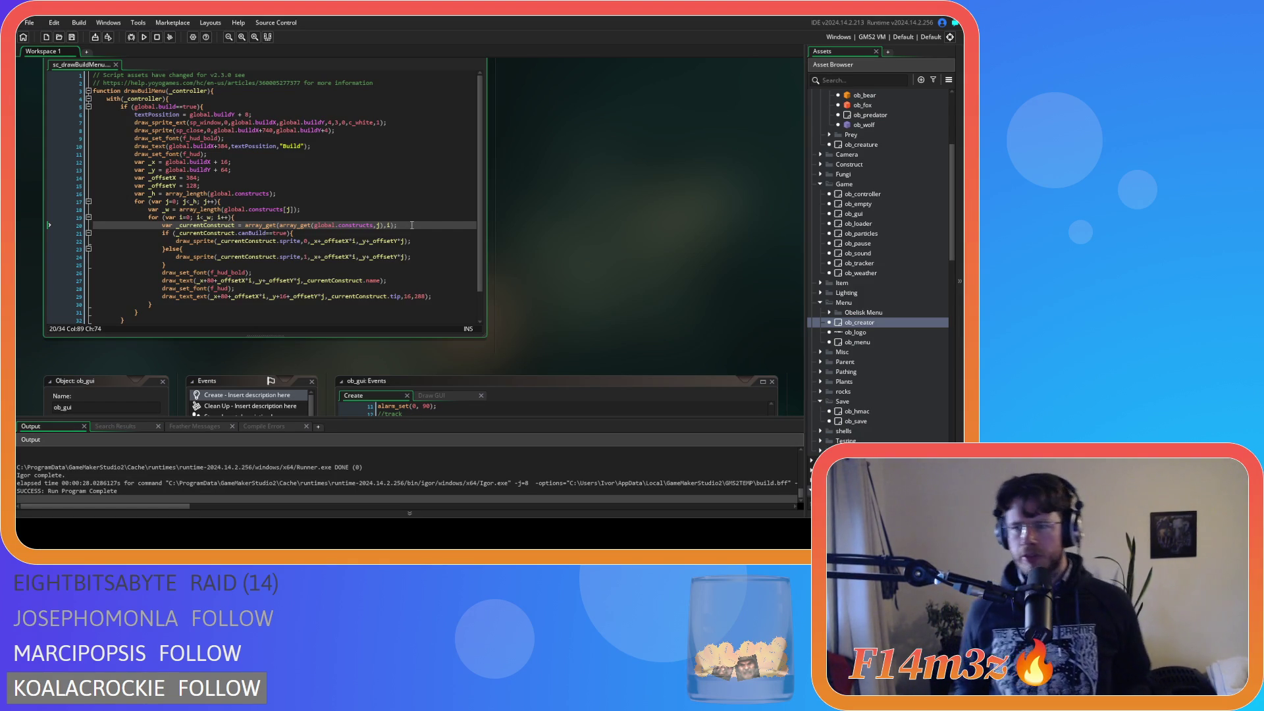
Step: Inspect lines 62-63 of ob_creator's Create code and undo the array_create argument edit
{"action": "scroll", "coordinate": [650, 204], "scroll_direction": "down", "scroll_amount": 10}
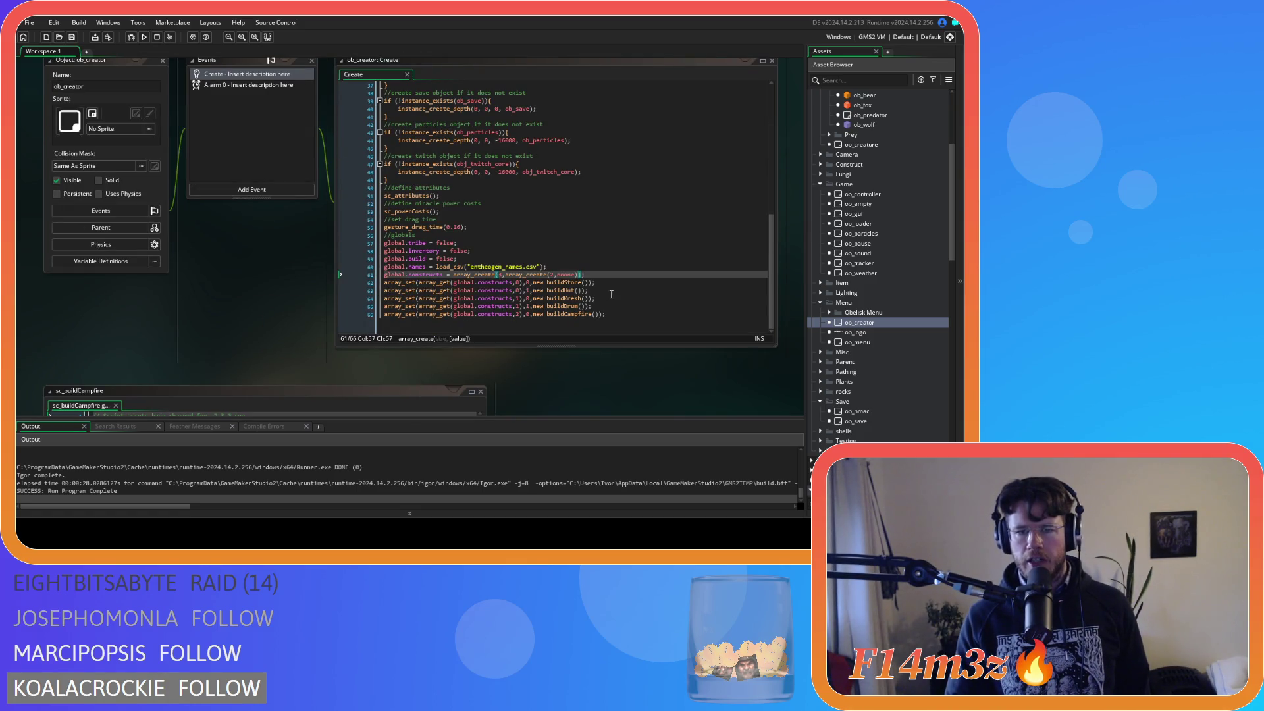
{"action": "left_click", "coordinate": [598, 290]}
{"action": "left_click", "coordinate": [598, 280]}
{"action": "left_click", "coordinate": [519, 282]}
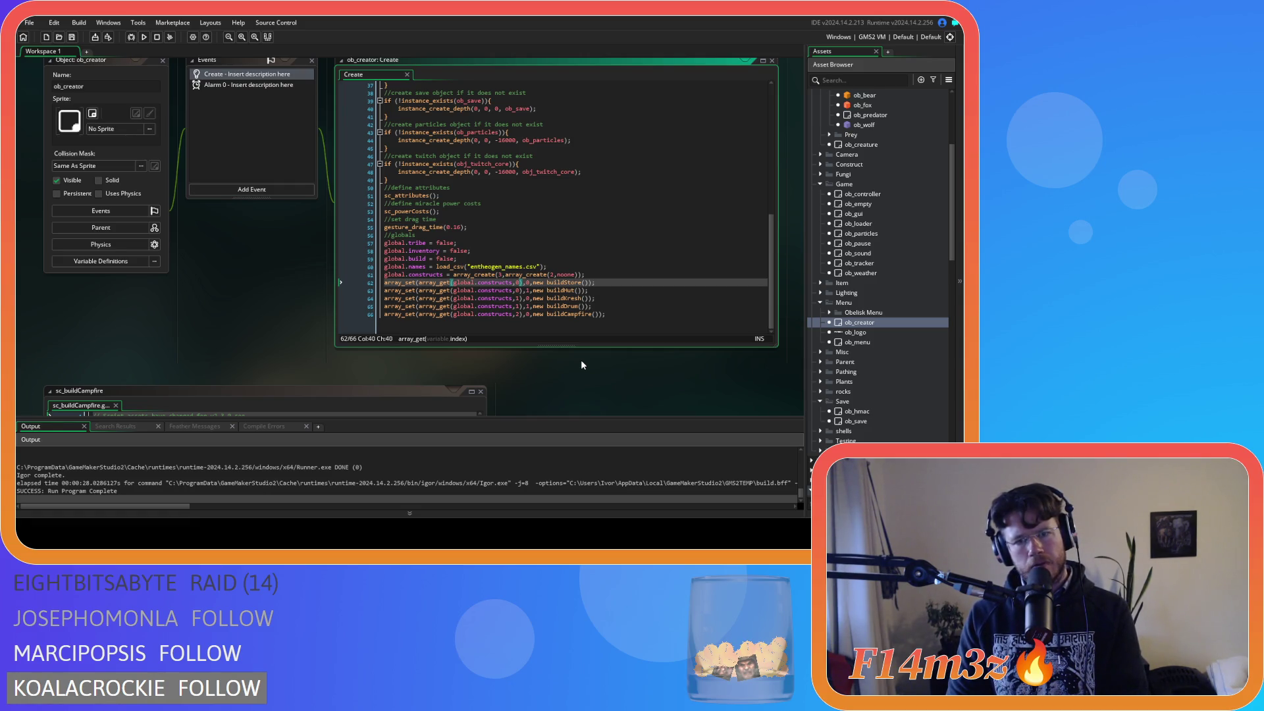
{"action": "key", "text": "Down"}
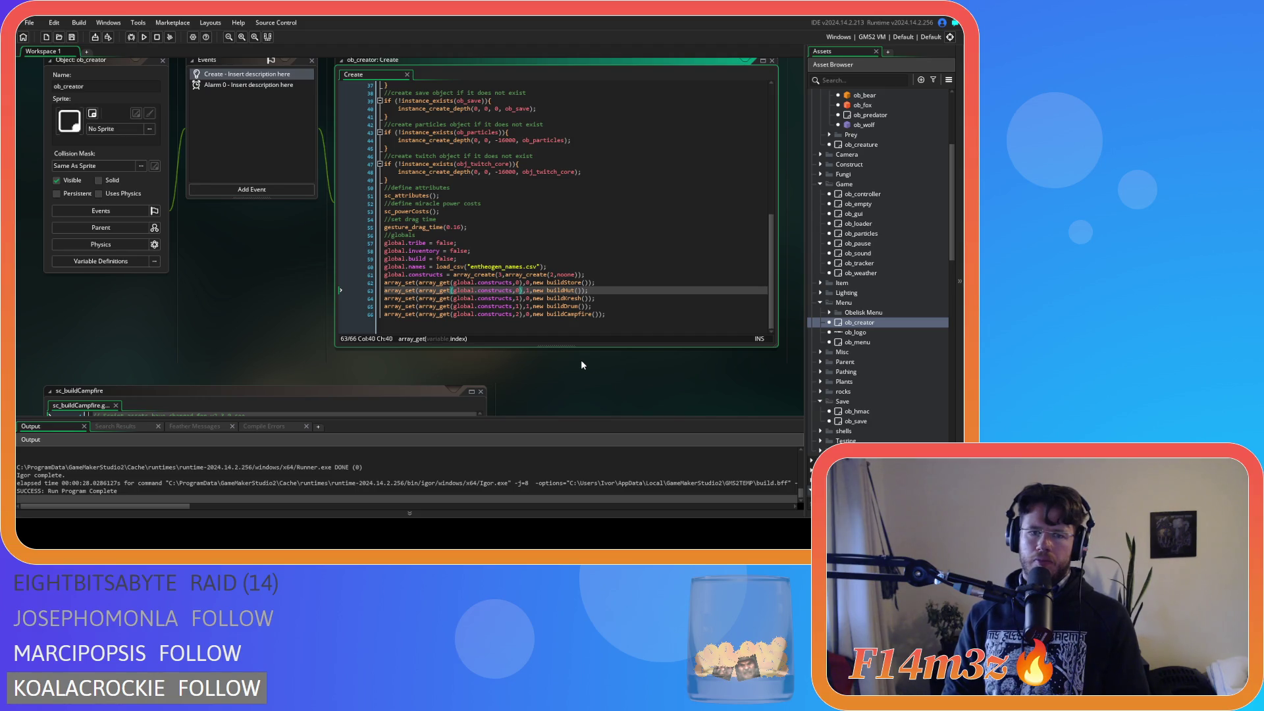
{"action": "key", "text": "Up"}
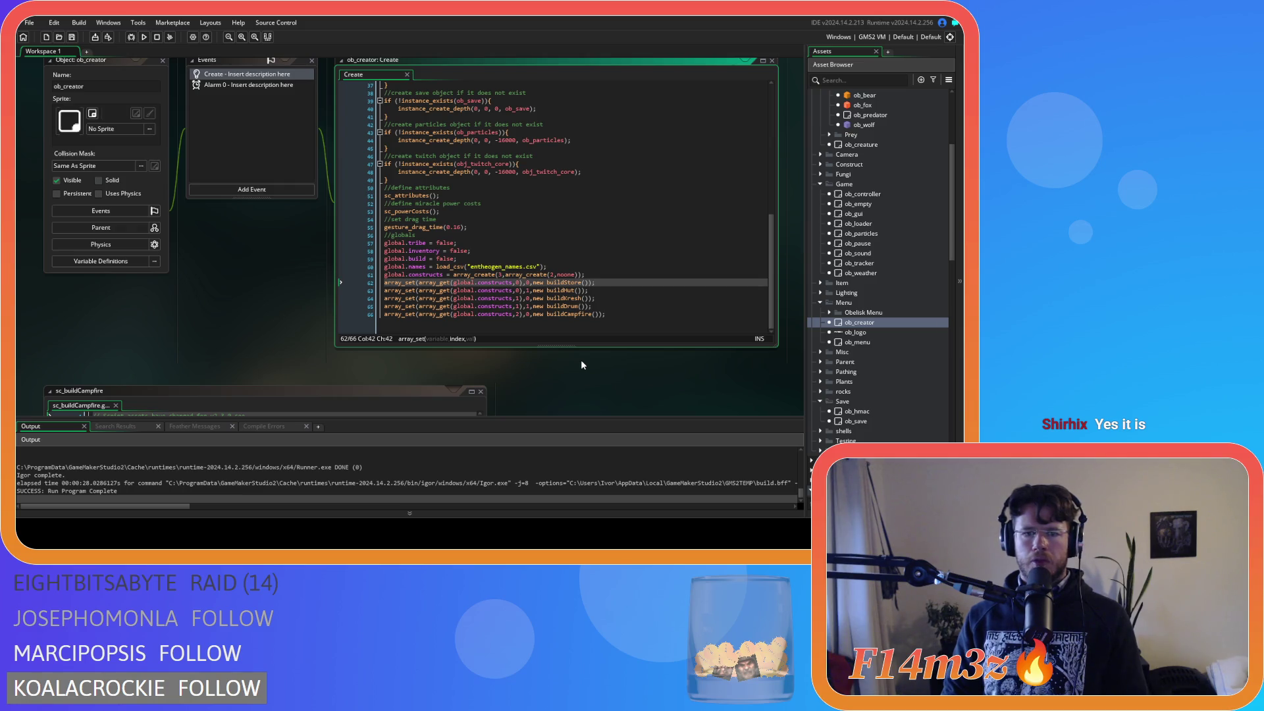
{"action": "key", "text": "Down"}
{"action": "key", "text": "Down"}
{"action": "key", "text": "Down"}
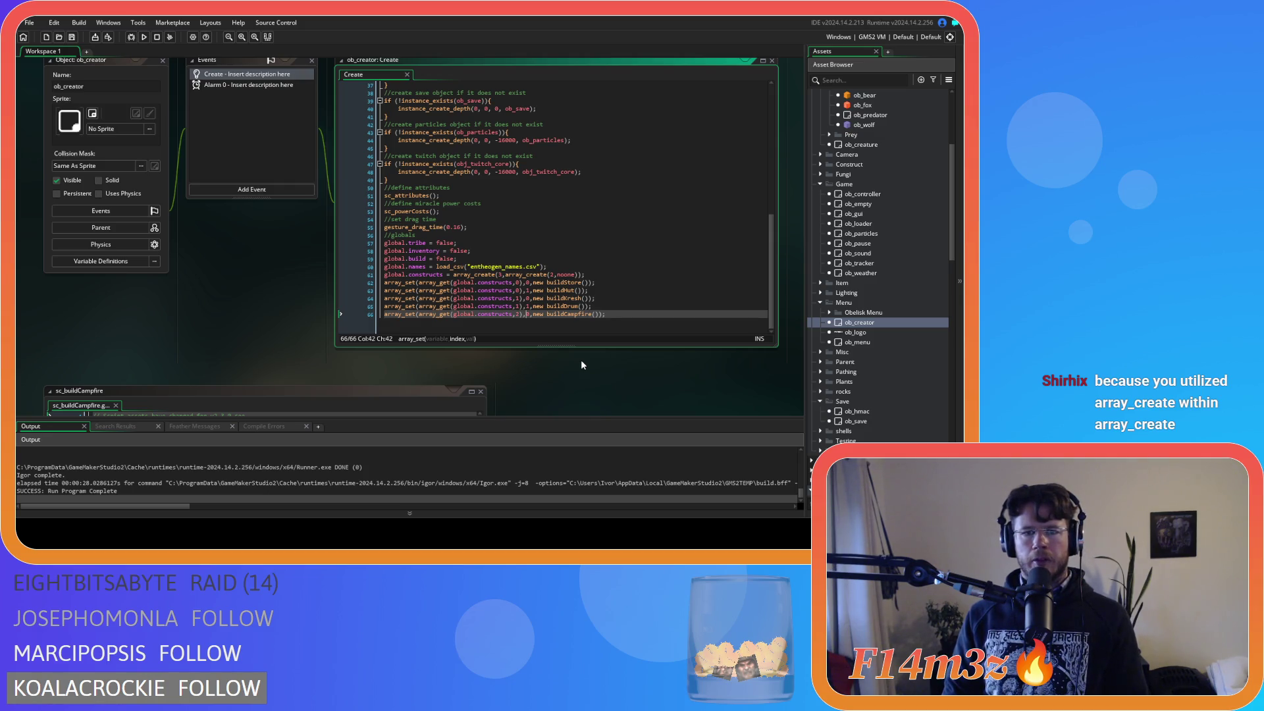
{"action": "left_click_drag", "start_coordinate": [578, 274], "coordinate": [505, 275]}
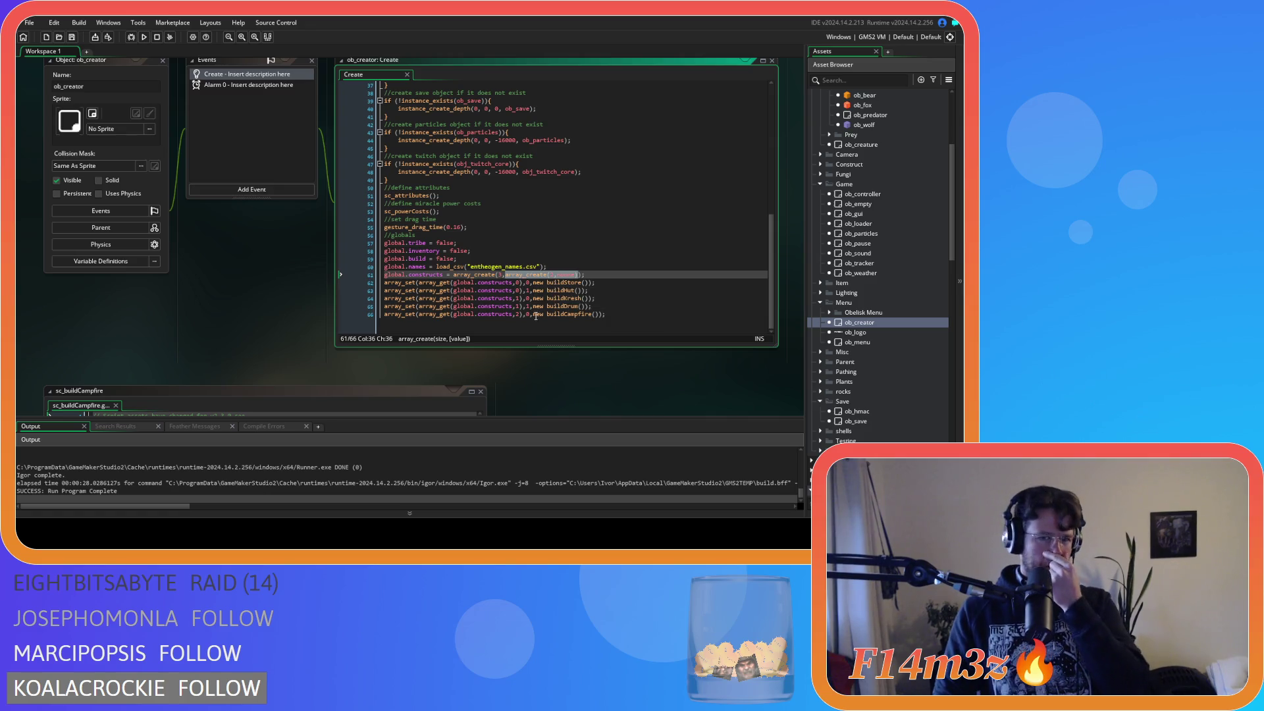
{"action": "key", "text": "ctrl+z"}
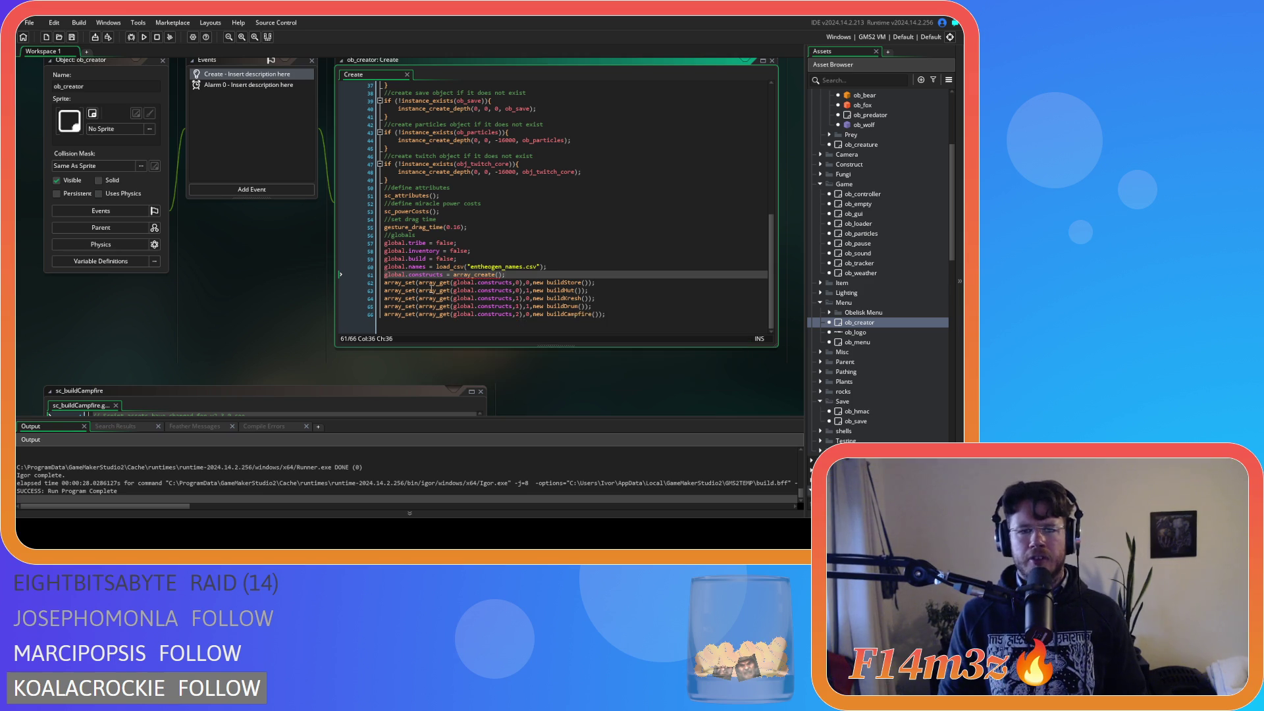
Step: Type a trial global.constructs[0] = array_create(2, line after line 61, then delete that line
{"action": "key", "text": "Return"}
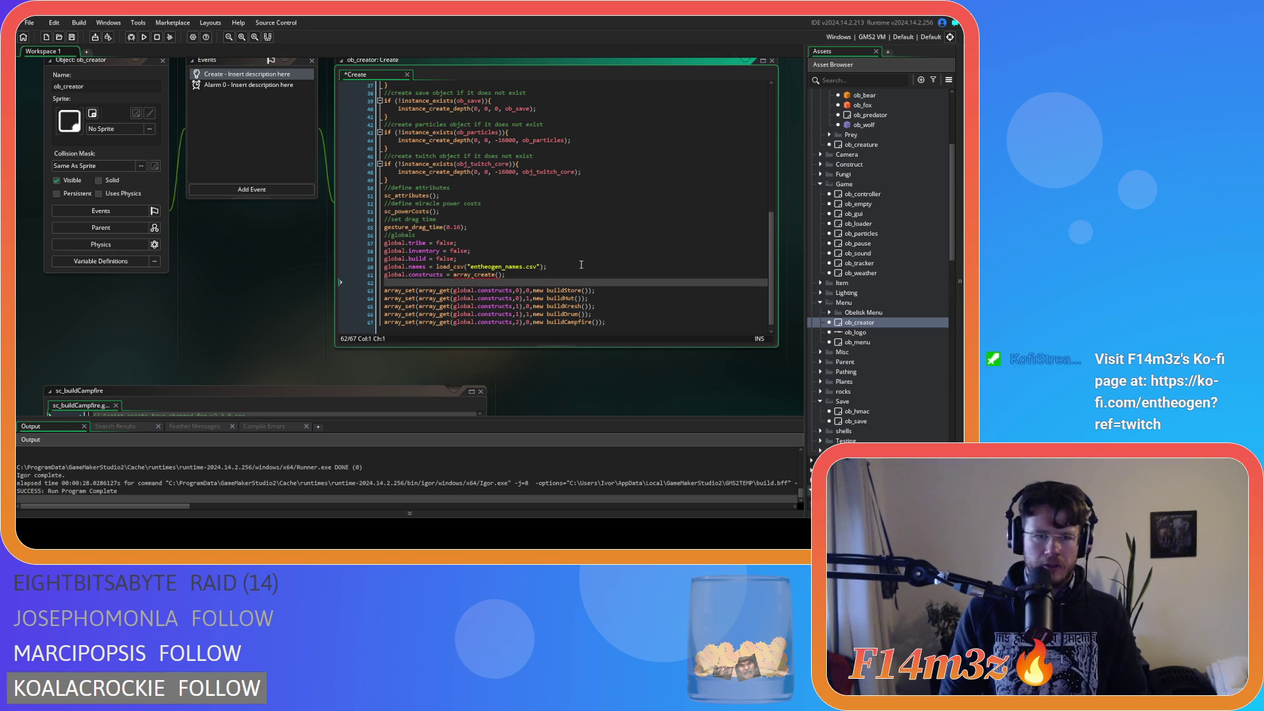
{"action": "type", "text": "global.constucts[]"}
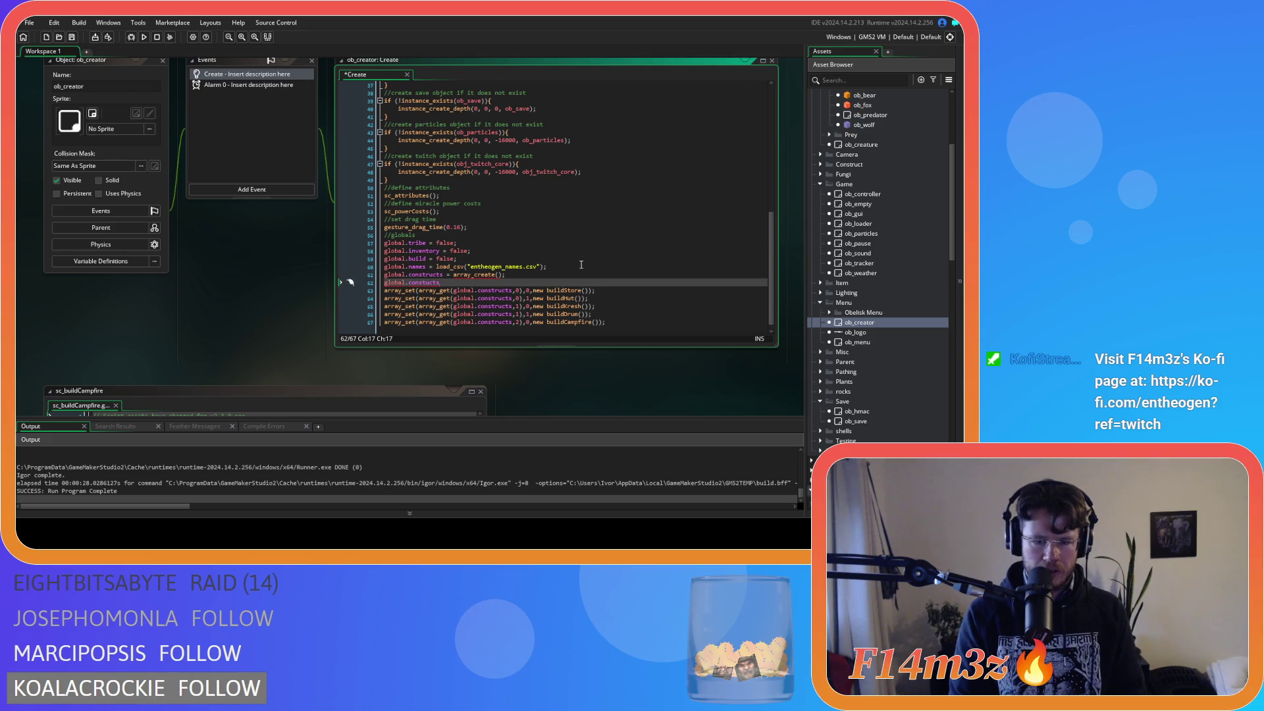
{"action": "key", "text": "Left"}
{"action": "type", "text": "0"}
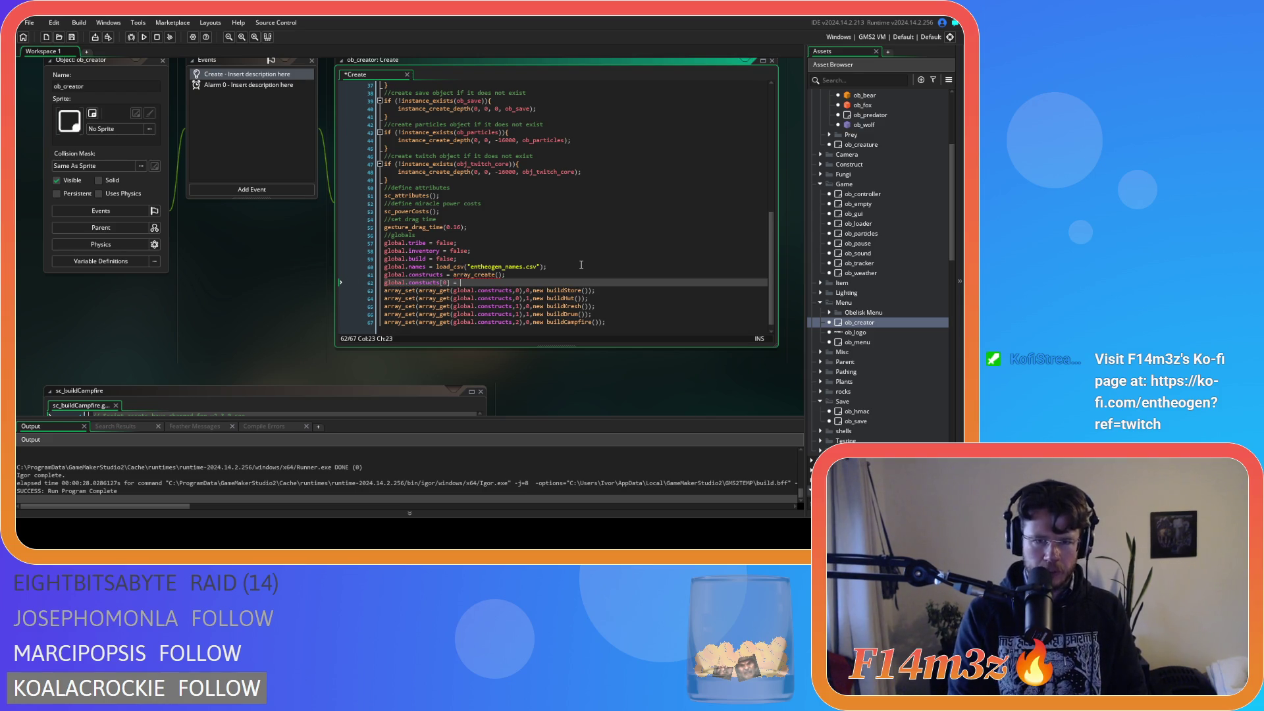
{"action": "key", "text": "Right"}
{"action": "type", "text": "= array_"}
{"action": "type", "text": "create();"}
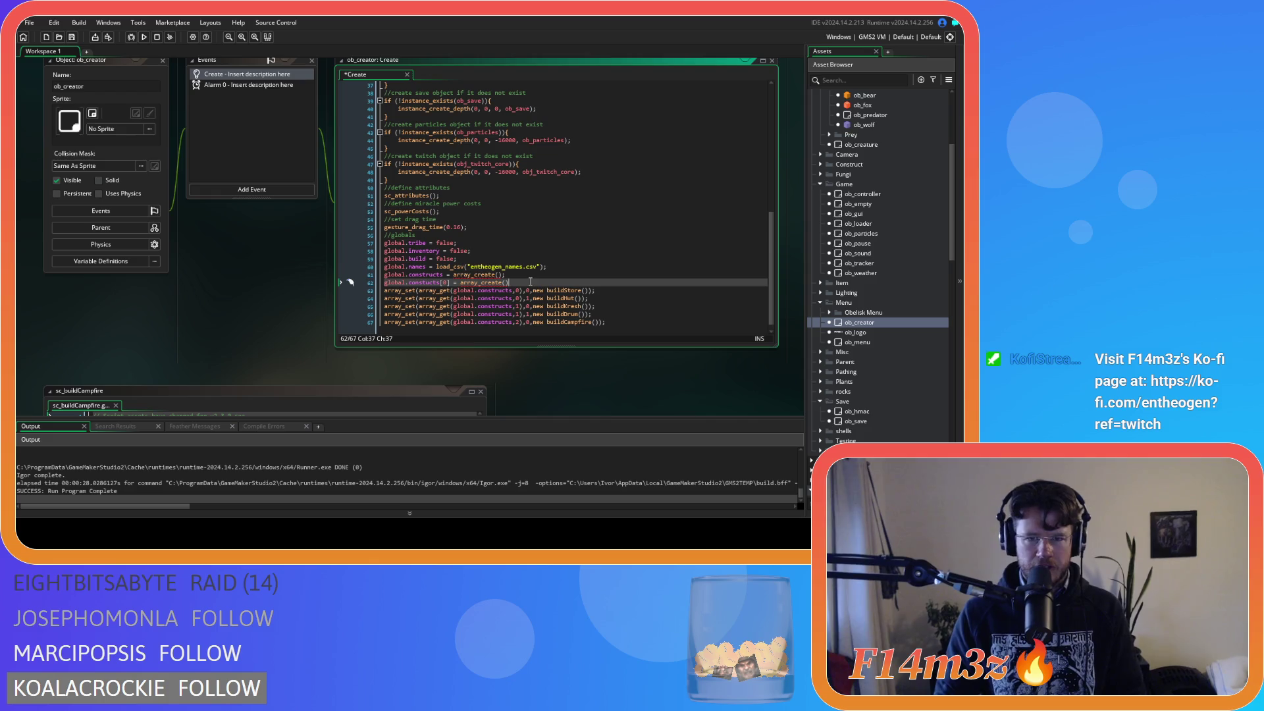
{"action": "key", "text": "Left"}
{"action": "key", "text": "Left"}
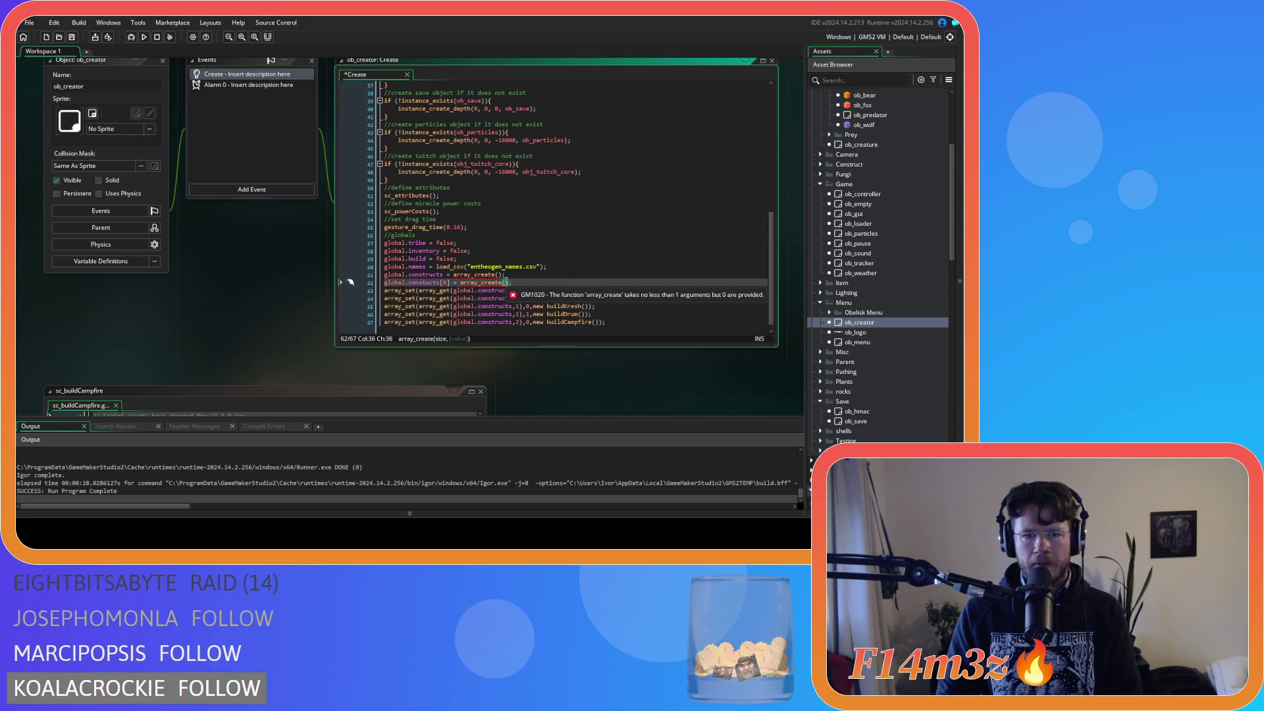
{"action": "type", "text": "2,"}
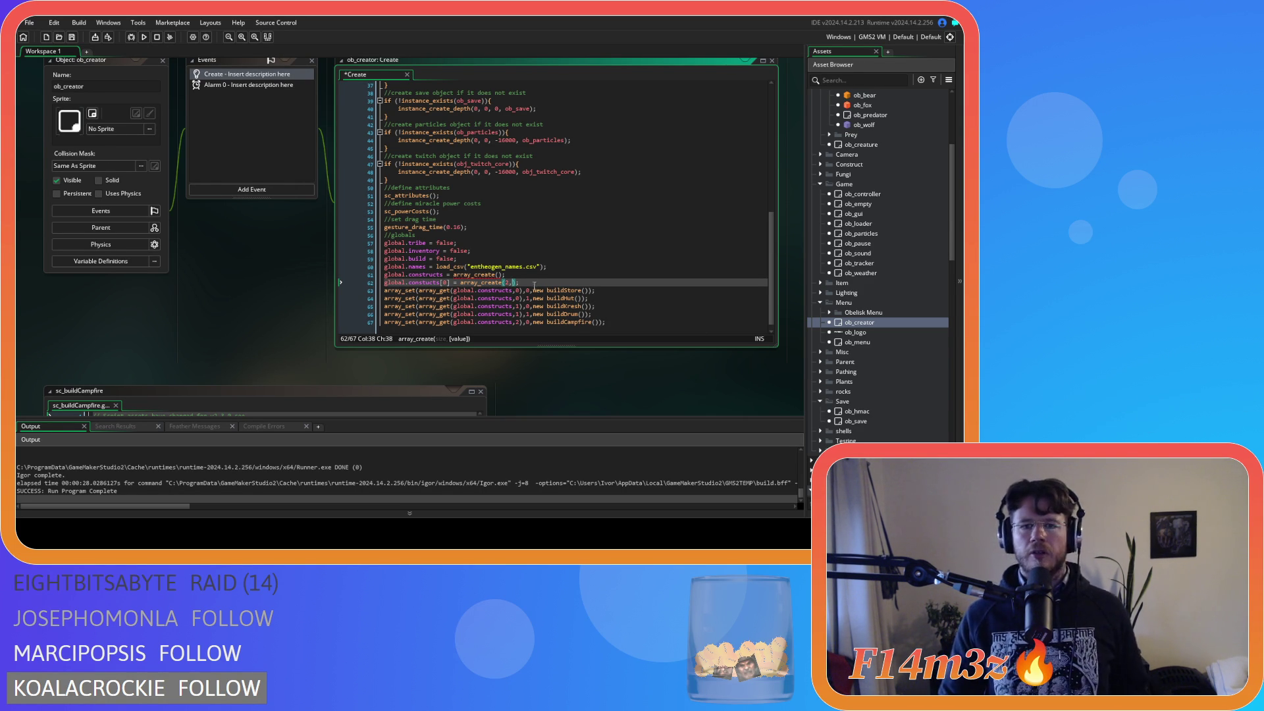
{"action": "left_click_drag", "start_coordinate": [523, 283], "coordinate": [365, 289]}
{"action": "key", "text": "BackSpace"}
{"action": "key", "text": "BackSpace"}
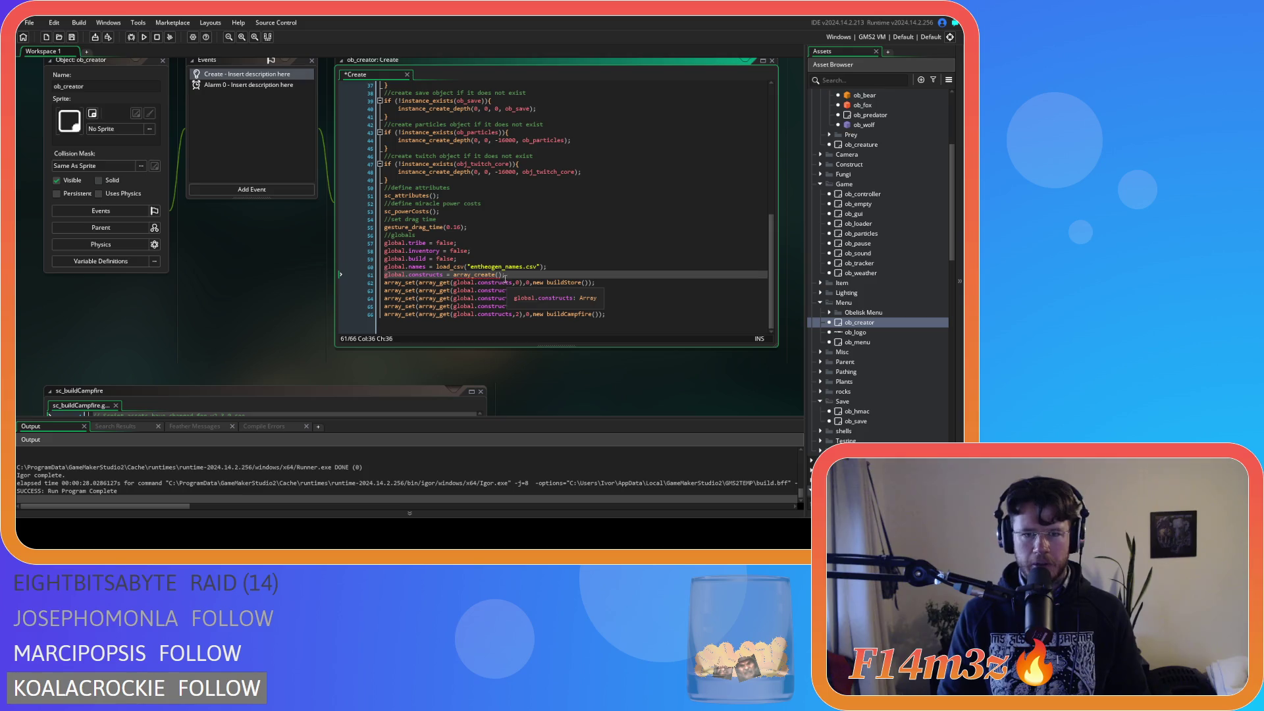
Step: Add an empty for (var i=0; i<2; i++) loop below the global.constructs array_create line
{"action": "key", "text": "Return"}
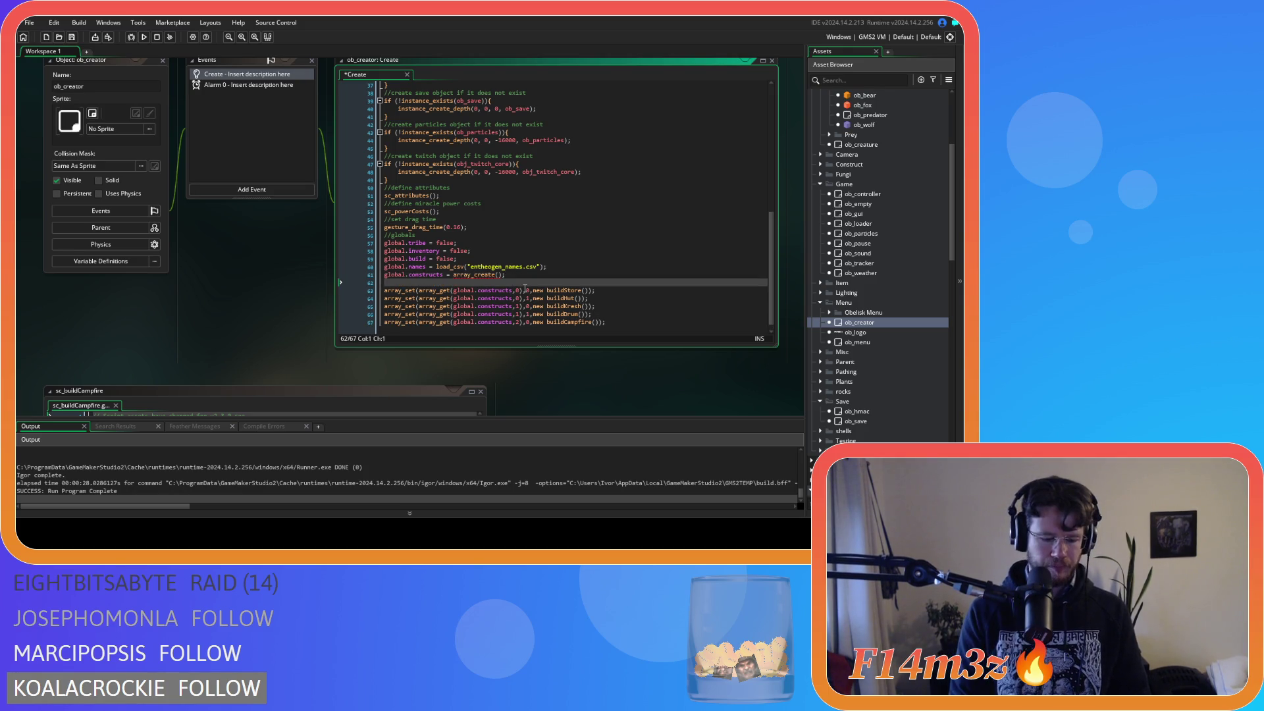
{"action": "type", "text": "for "}
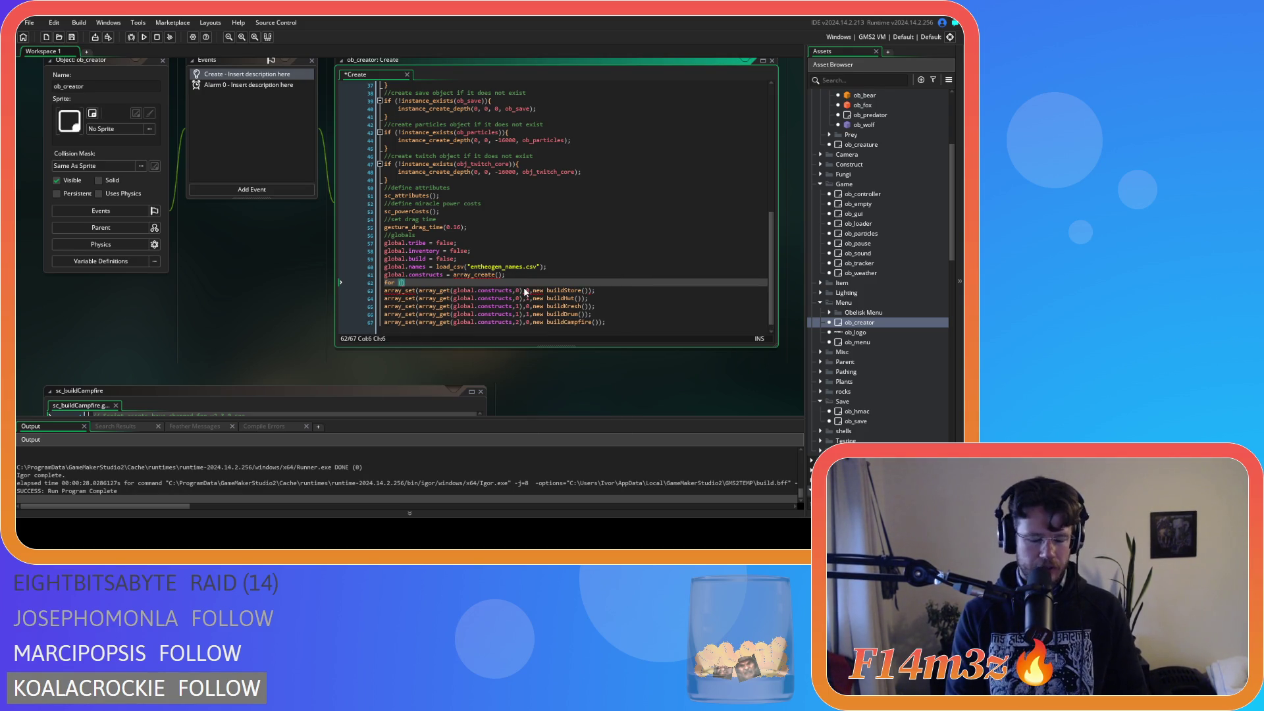
{"action": "type", "text": "(var i"}
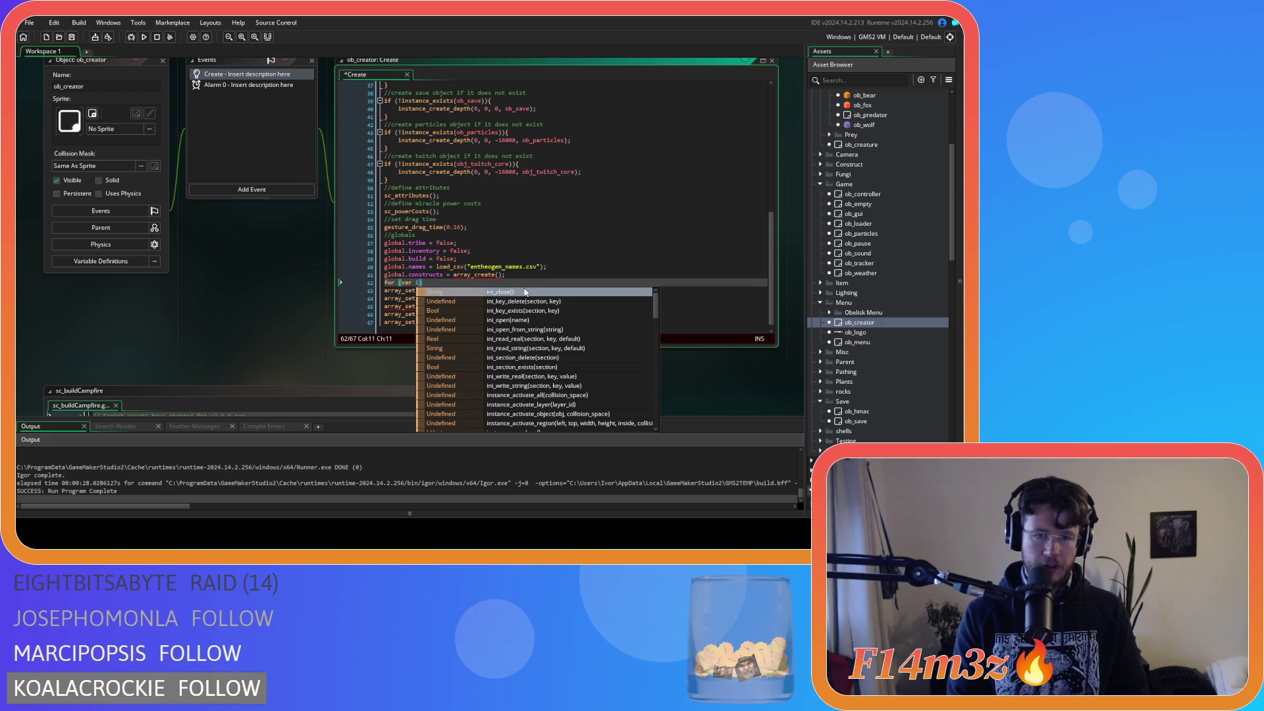
{"action": "type", "text": "=0;"}
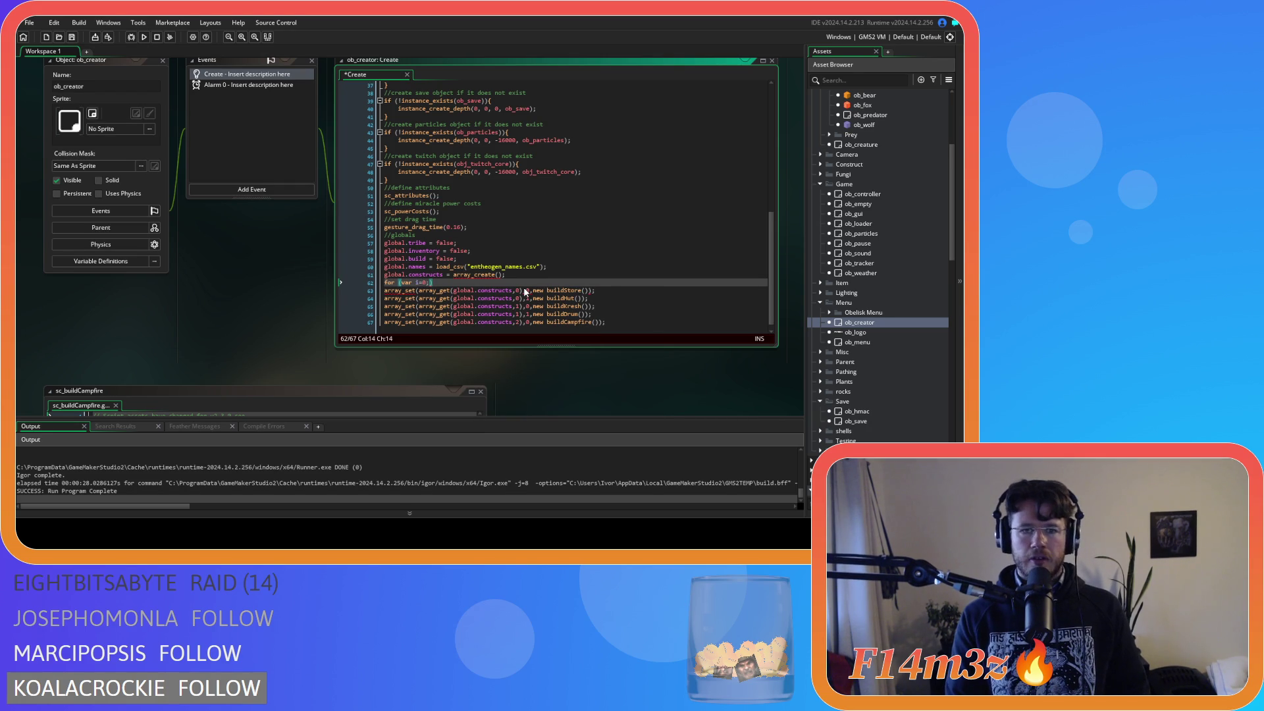
{"action": "type", "text": " i<"}
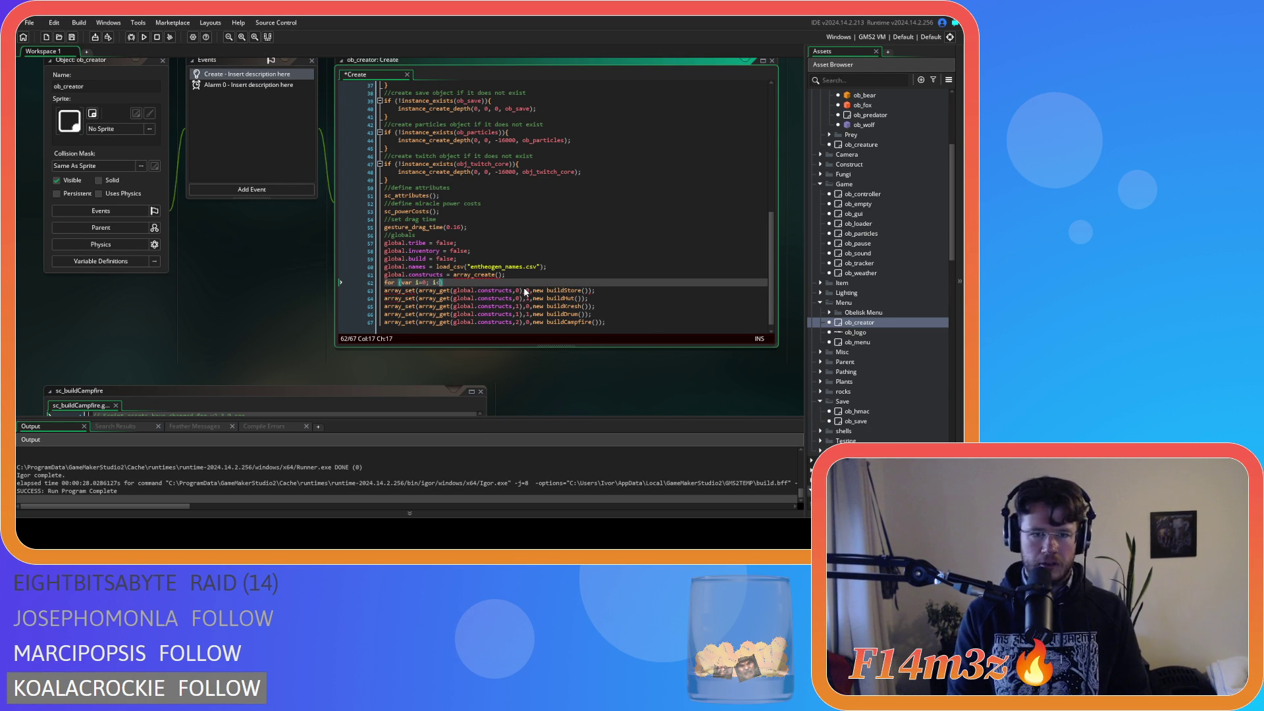
{"action": "type", "text": "2"}
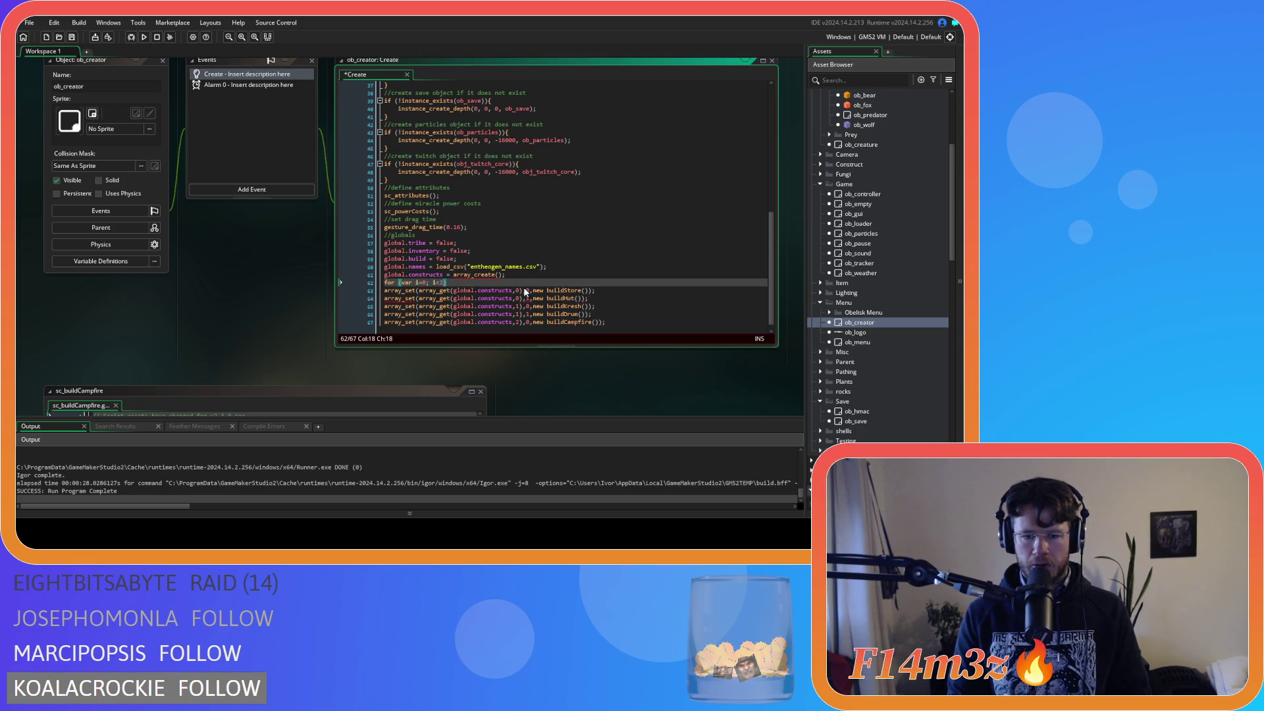
{"action": "type", "text": "; i++"}
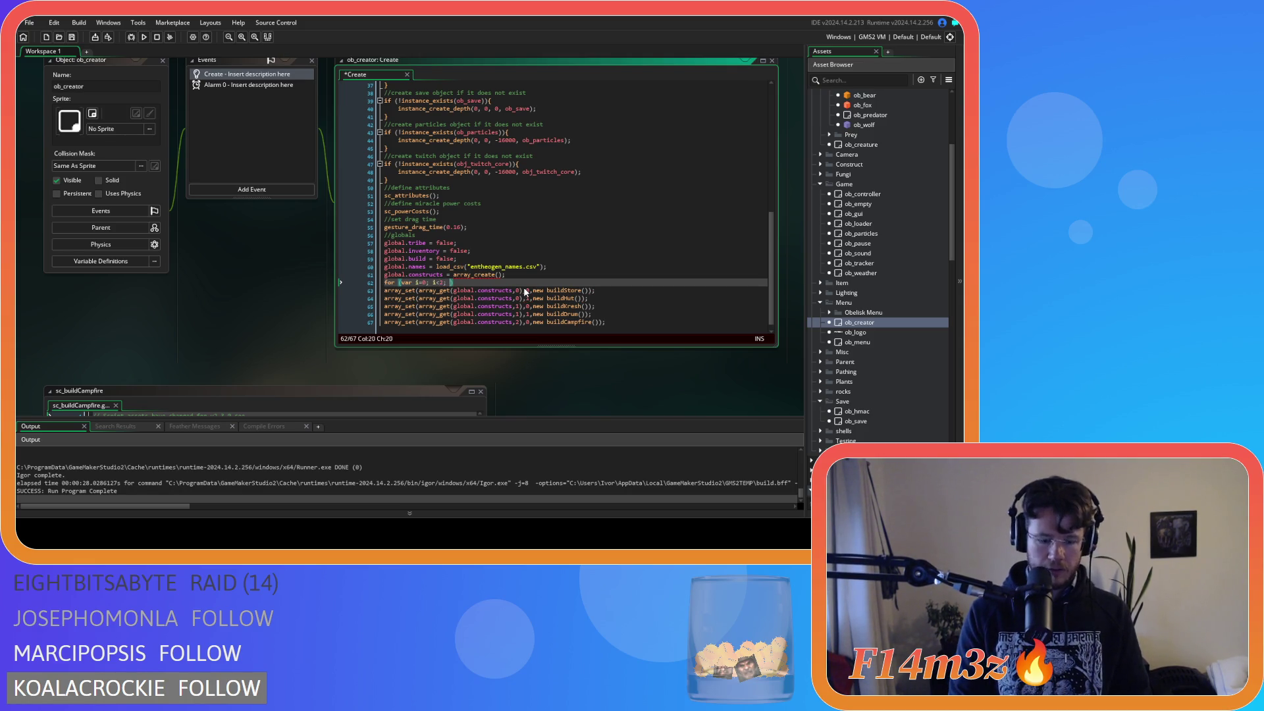
{"action": "type", "text": ")"}
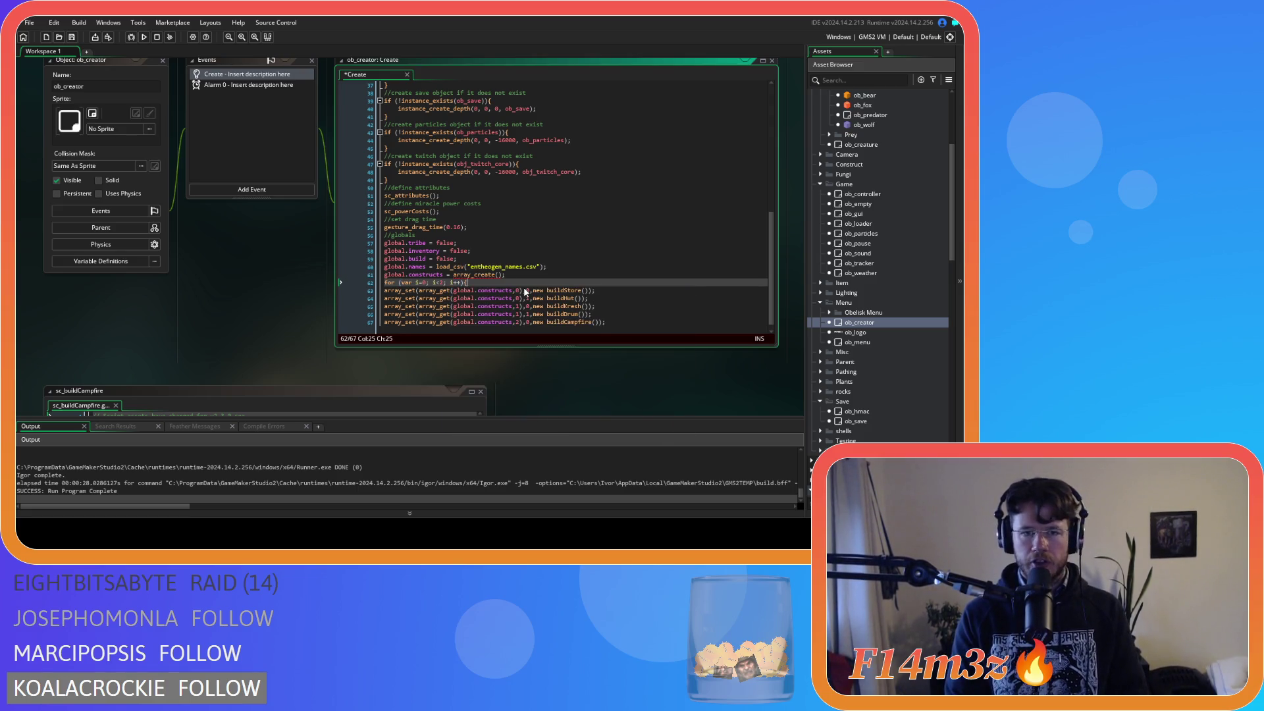
{"action": "key", "text": "Return"}
{"action": "key", "text": "Up"}
{"action": "left_click", "coordinate": [525, 290]}
{"action": "scroll", "coordinate": [524, 290], "scroll_direction": "down", "scroll_amount": 1}
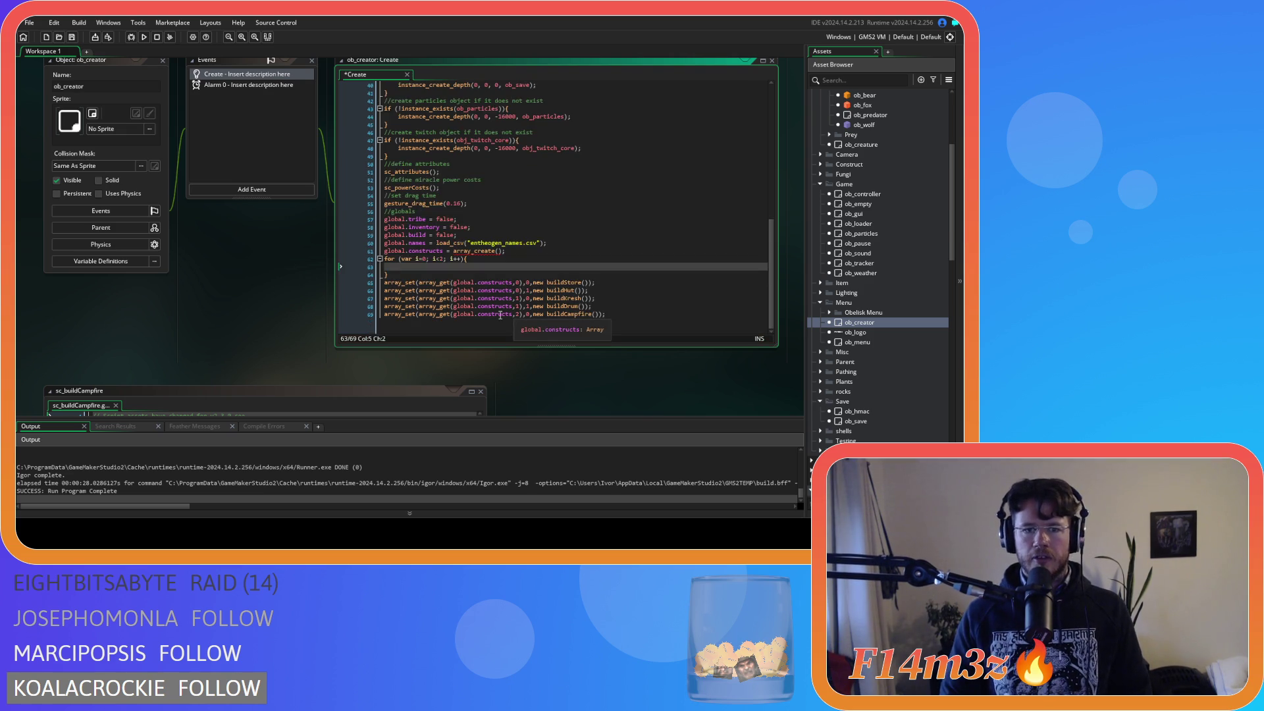
Step: In the loop body write global.constructs[i] = array_create(); and save the Create event
{"action": "left_click_drag", "start_coordinate": [626, 311], "coordinate": [533, 314]}
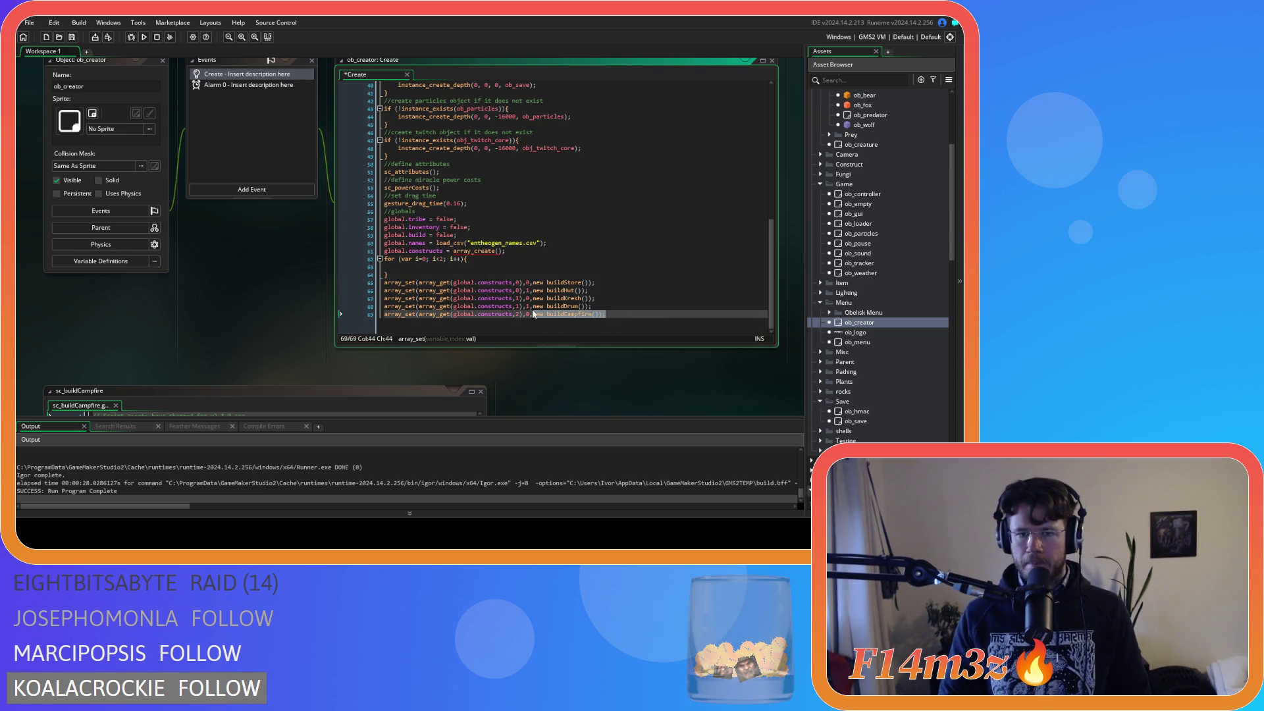
{"action": "left_click", "coordinate": [438, 272]}
{"action": "type", "text": "array_"}
{"action": "key", "text": "BackSpace"}
{"action": "key", "text": "BackSpace"}
{"action": "key", "text": "BackSpace"}
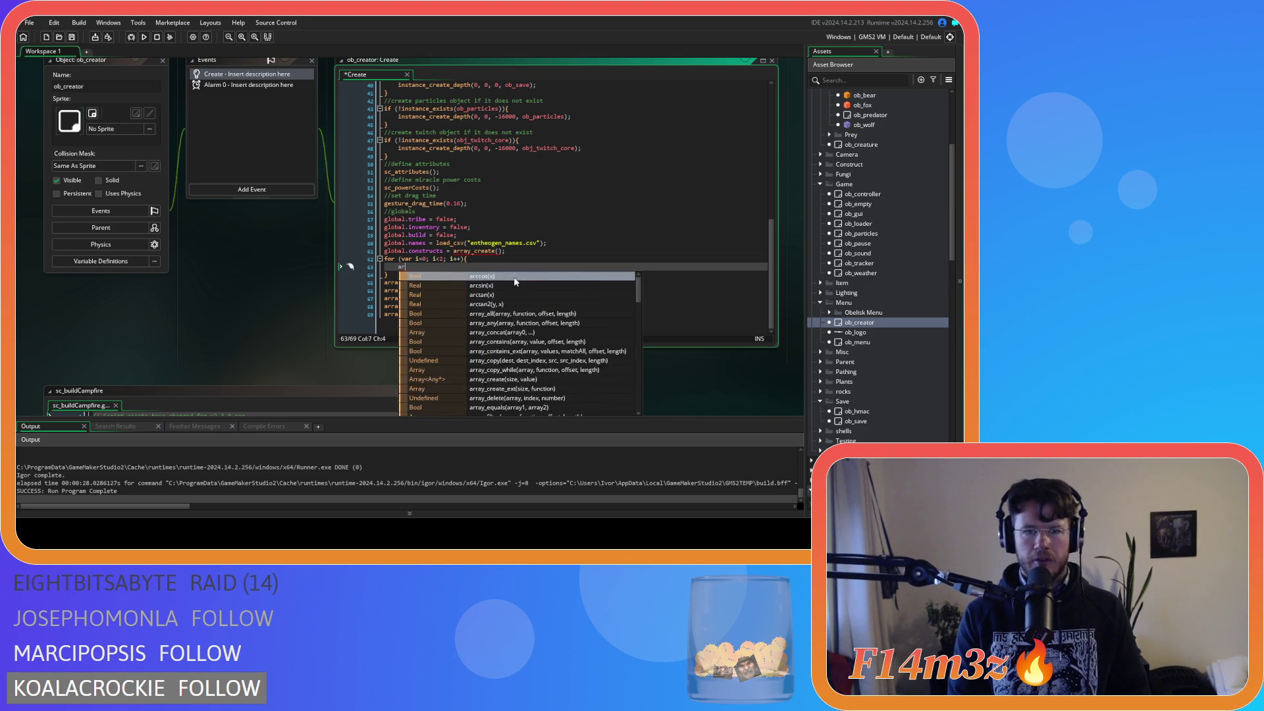
{"action": "type", "text": "global.constructs[i"}
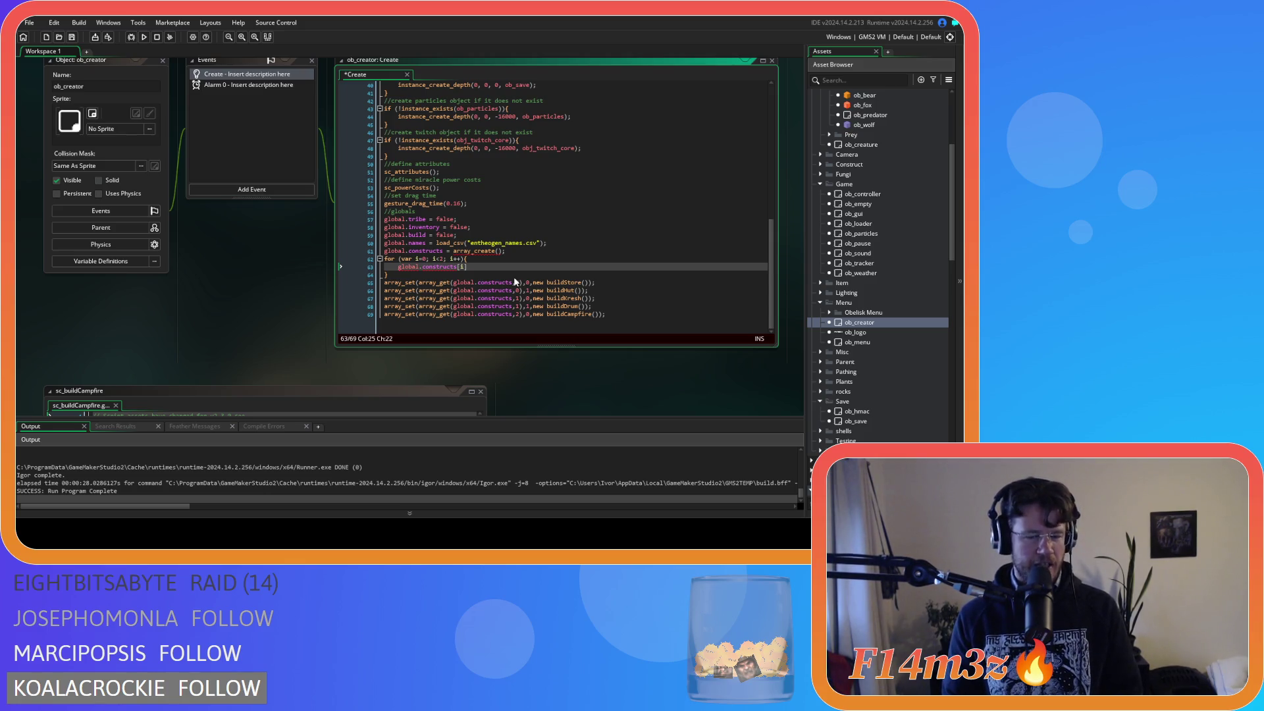
{"action": "type", "text": "= "}
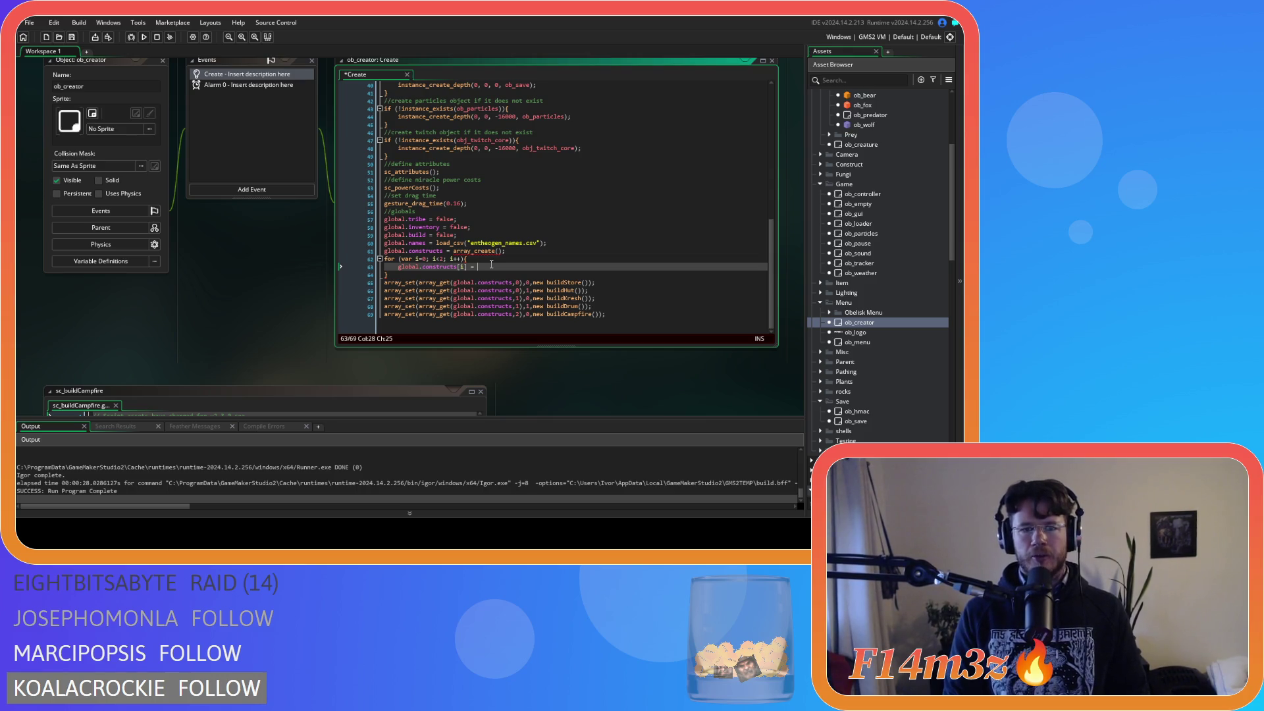
{"action": "type", "text": "array_cr"}
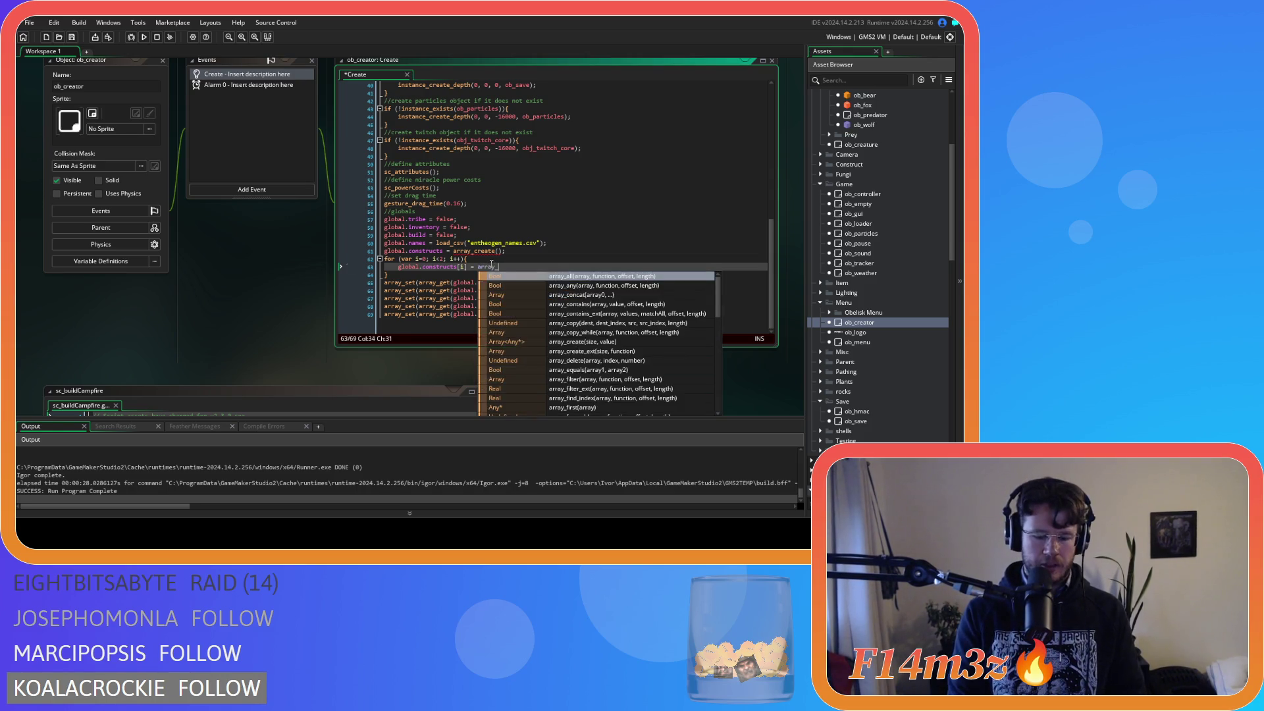
{"action": "key", "text": "Return"}
{"action": "type", "text": "();"}
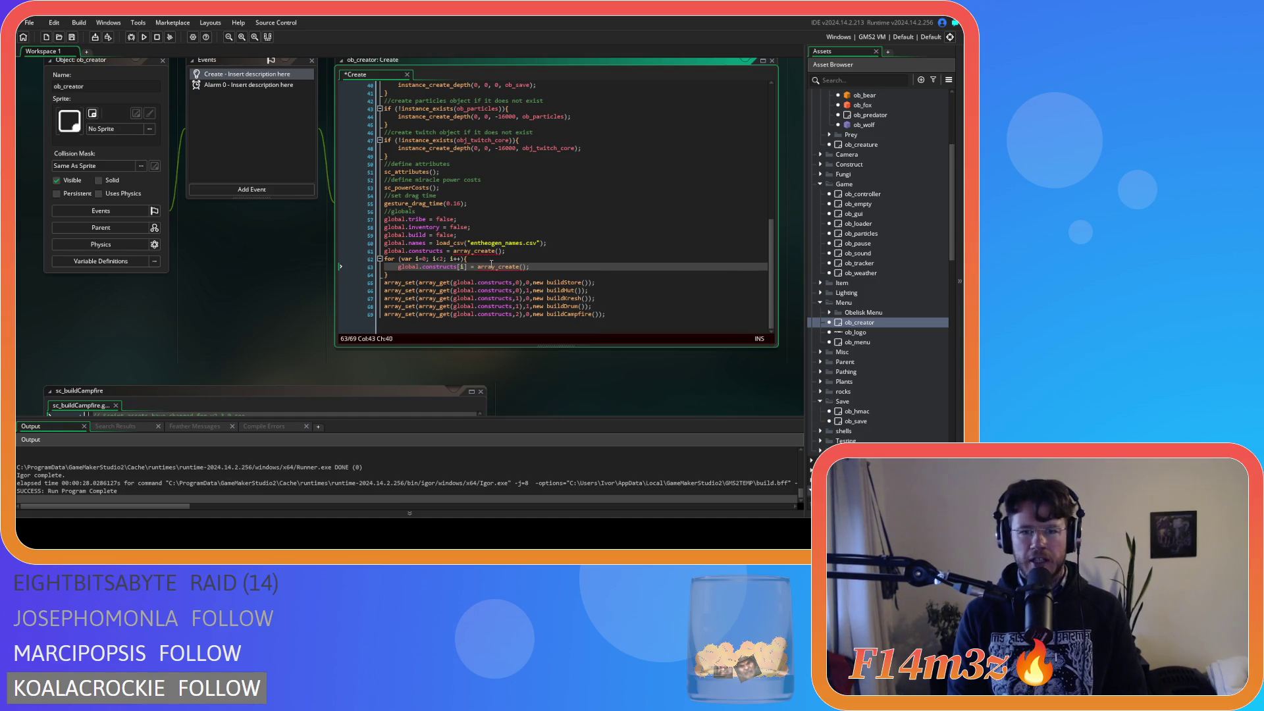
{"action": "key", "text": "Left"}
{"action": "left_click", "coordinate": [548, 269]}
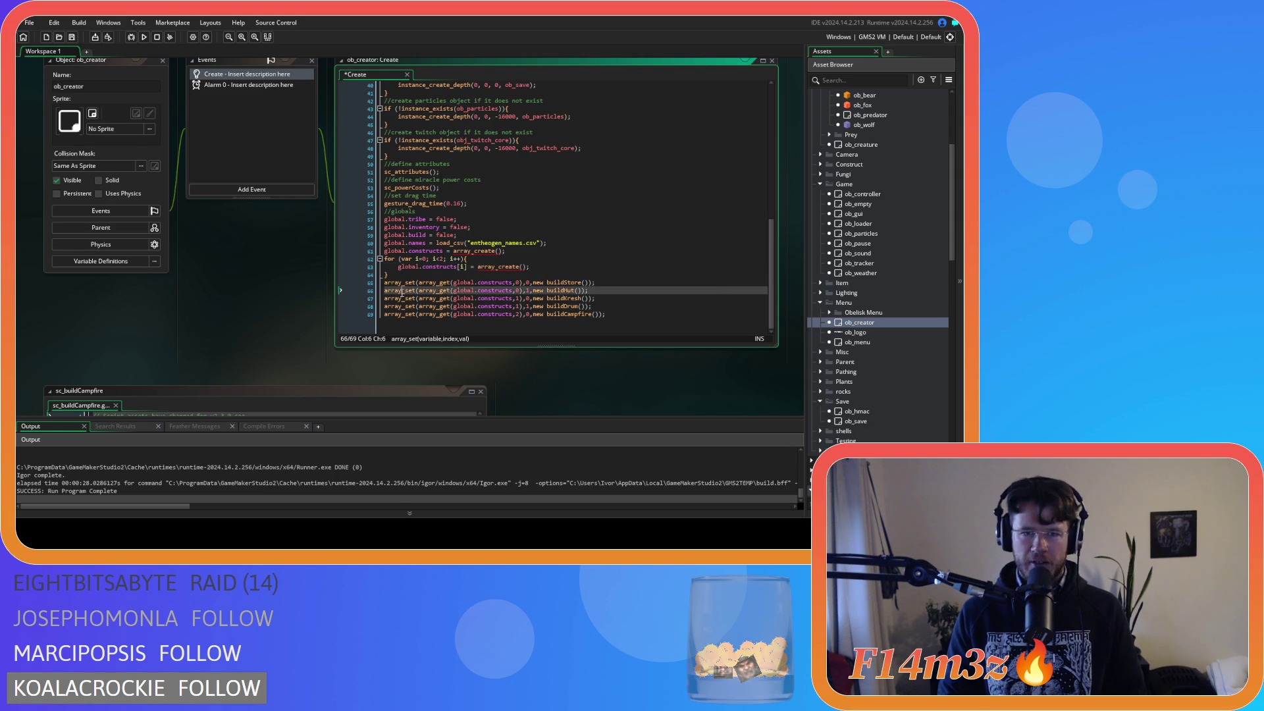
{"action": "mouse_move", "coordinate": [595, 306]}
{"action": "left_mouse_down"}
{"action": "mouse_move", "coordinate": [630, 310]}
{"action": "mouse_move", "coordinate": [460, 302]}
{"action": "mouse_move", "coordinate": [647, 315]}
{"action": "left_mouse_up"}
{"action": "key", "text": "ctrl+s"}
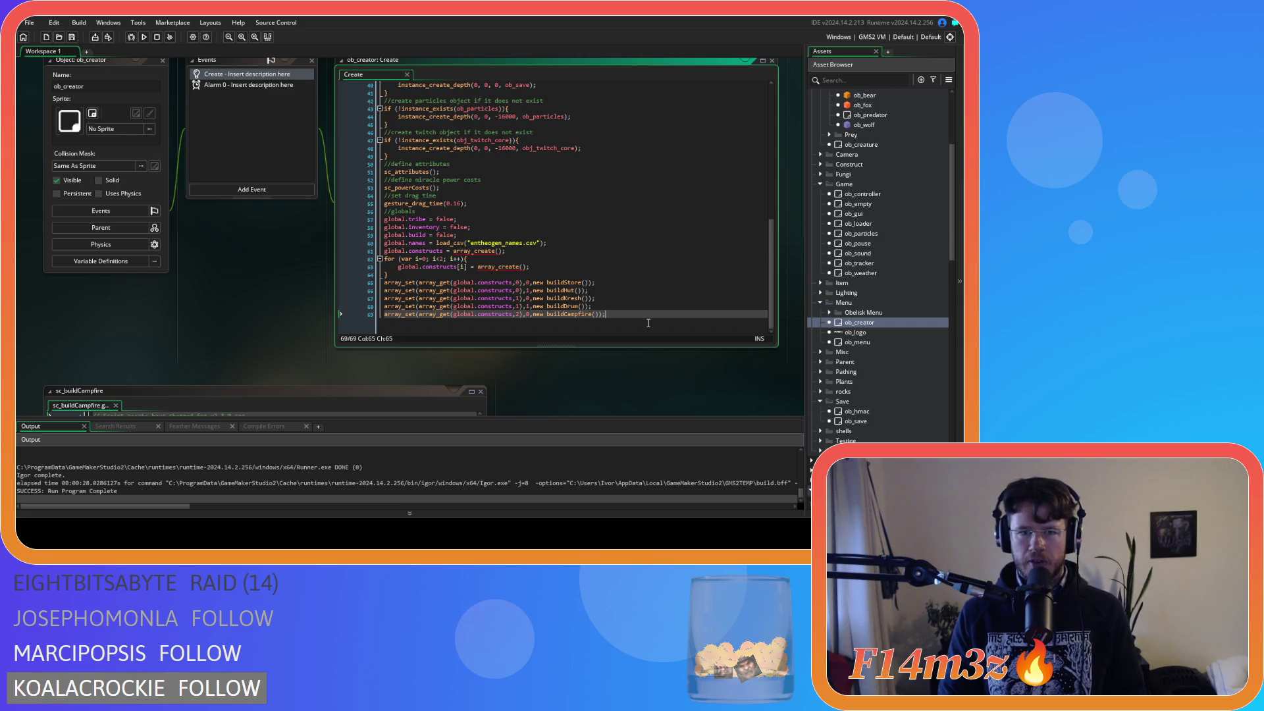
Step: Review the for loop header, the global.constructs declaration and the buildCampfire line
{"action": "left_click", "coordinate": [564, 266]}
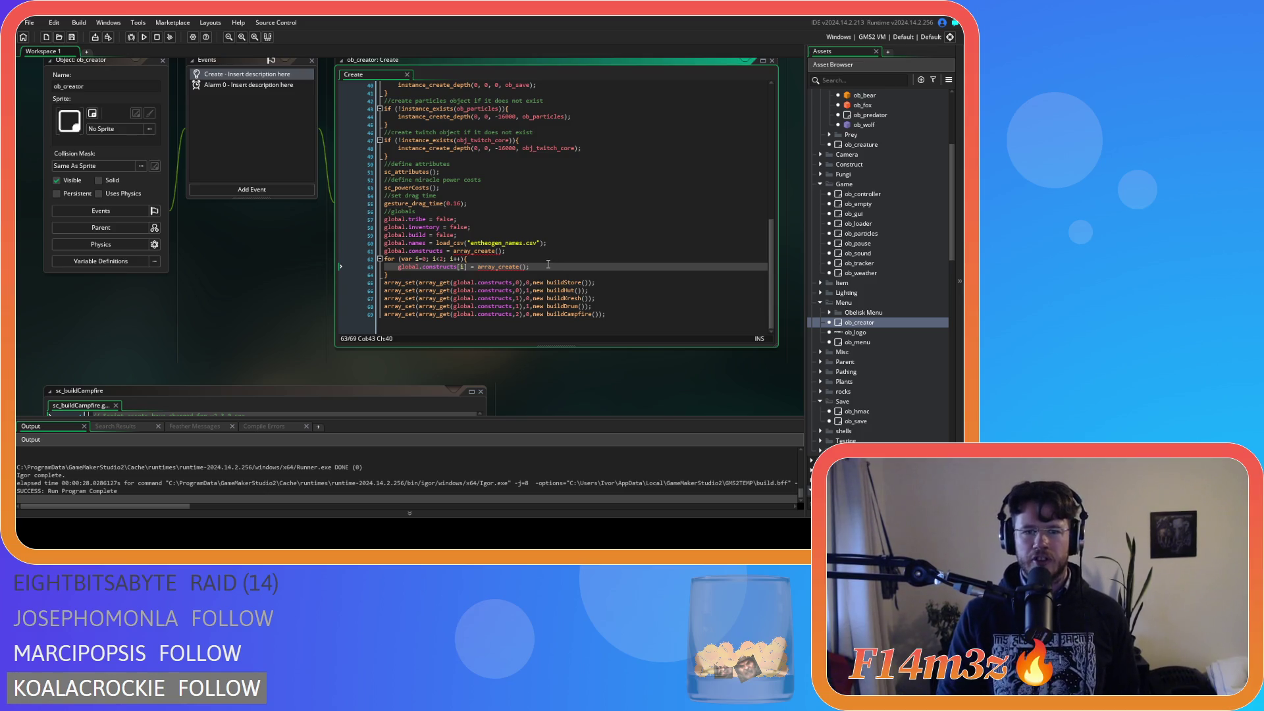
{"action": "left_click_drag", "start_coordinate": [385, 259], "coordinate": [469, 261]}
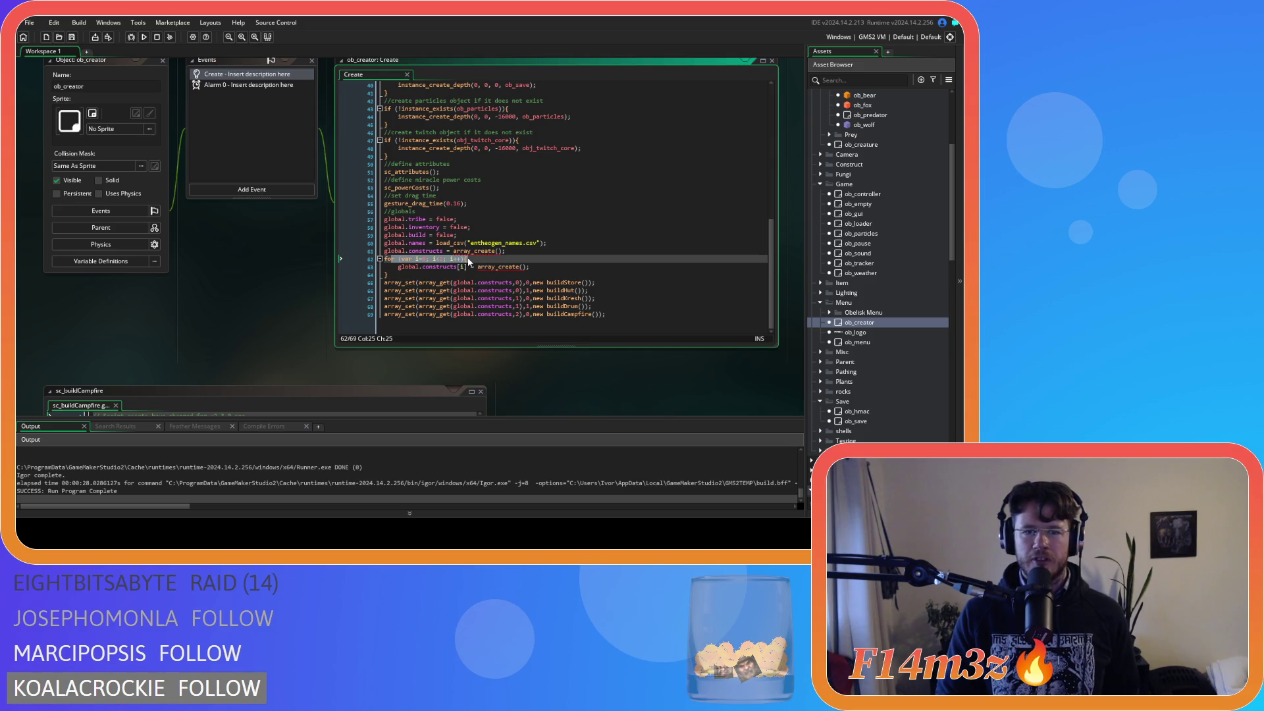
{"action": "left_click", "coordinate": [525, 252]}
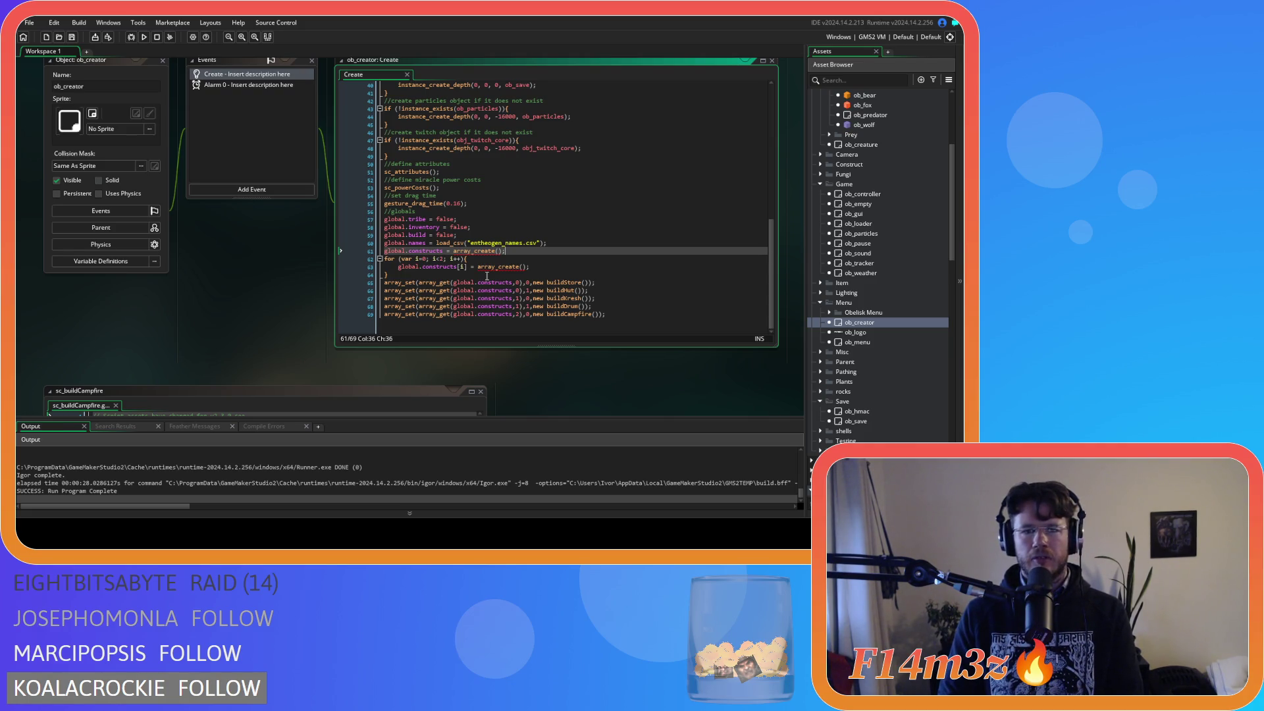
{"action": "left_click", "coordinate": [570, 268]}
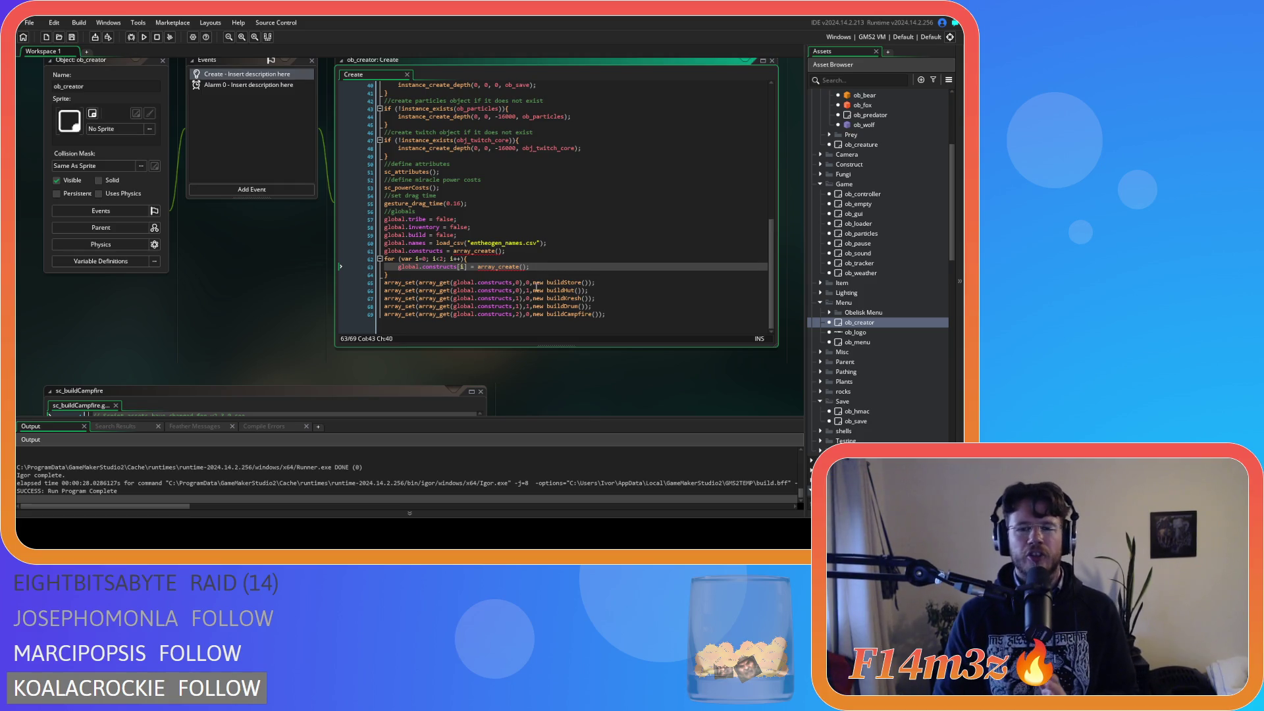
{"action": "mouse_move", "coordinate": [470, 318]}
{"action": "left_mouse_down"}
{"action": "mouse_move", "coordinate": [617, 319]}
{"action": "mouse_move", "coordinate": [381, 320]}
{"action": "left_mouse_up"}
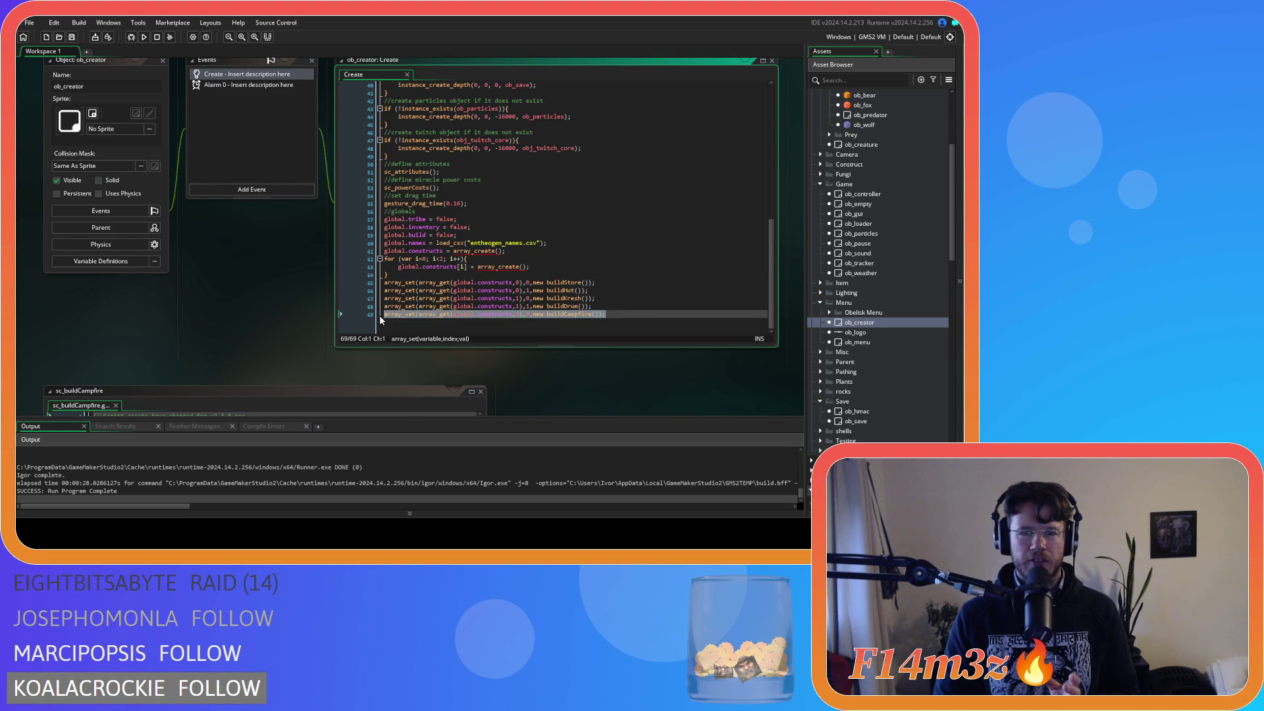
{"action": "left_click", "coordinate": [652, 316]}
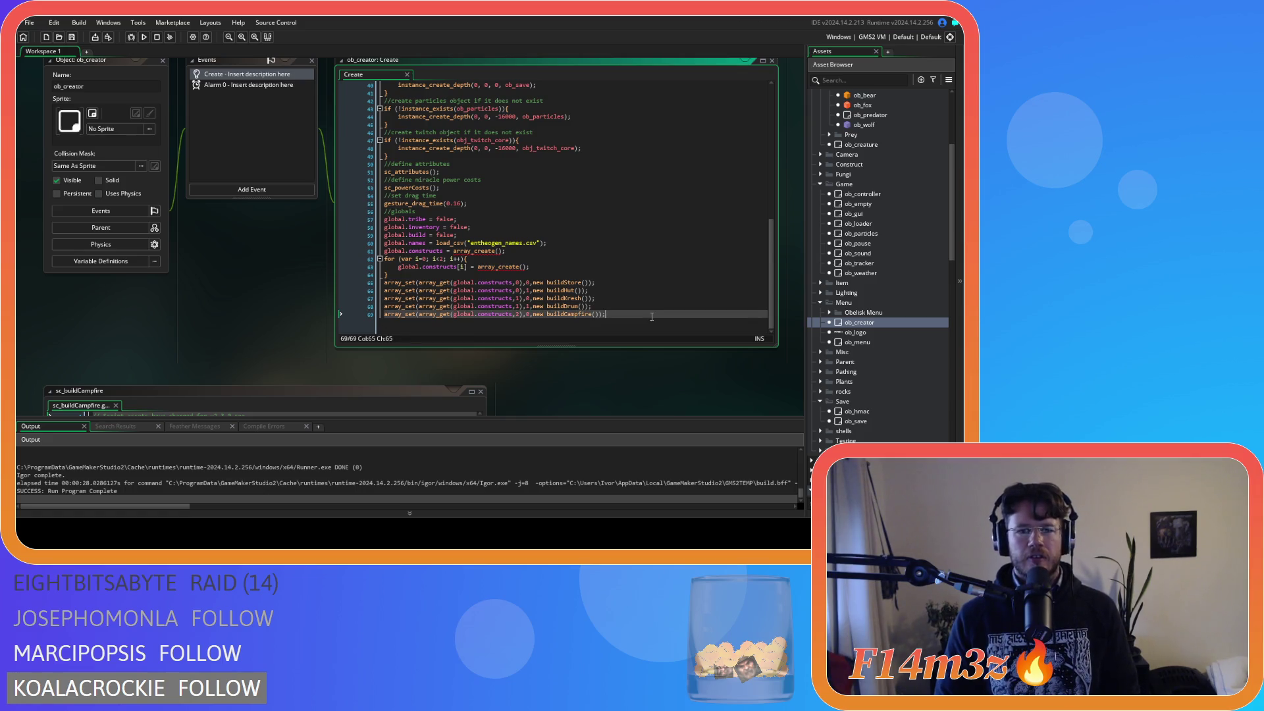
Step: Replace line 20's nested array_get lookup in sc_drawBuildMenu with global.constructs[j][i];
{"action": "scroll", "coordinate": [652, 369], "scroll_direction": "down", "scroll_amount": 5}
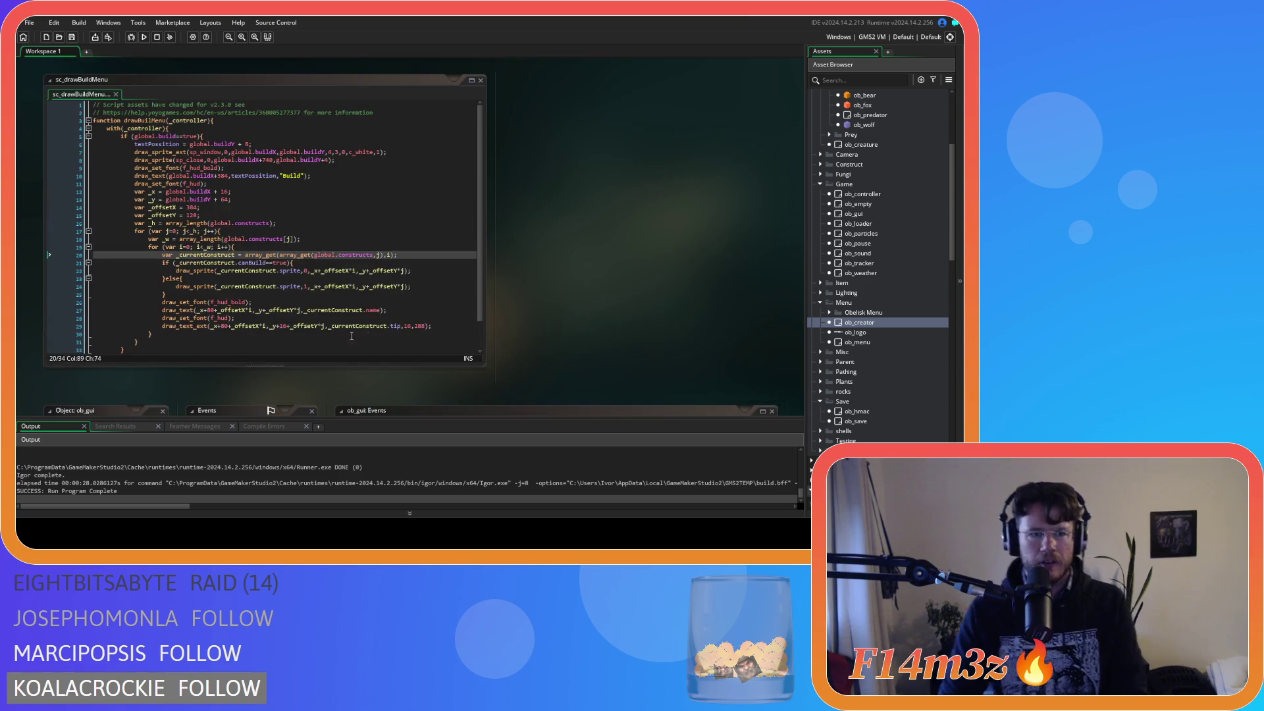
{"action": "left_click", "coordinate": [414, 263]}
{"action": "left_click", "coordinate": [404, 258]}
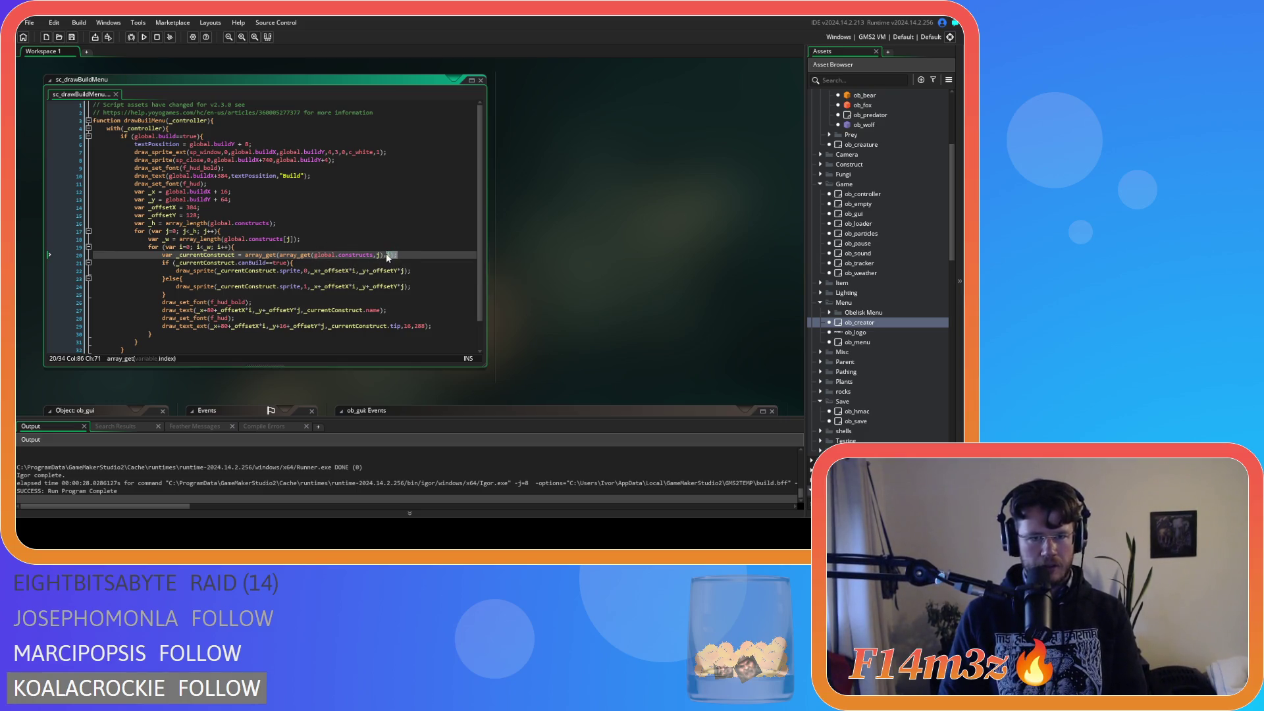
{"action": "left_click_drag", "start_coordinate": [398, 254], "coordinate": [241, 258]}
{"action": "type", "text": "global.constructs"}
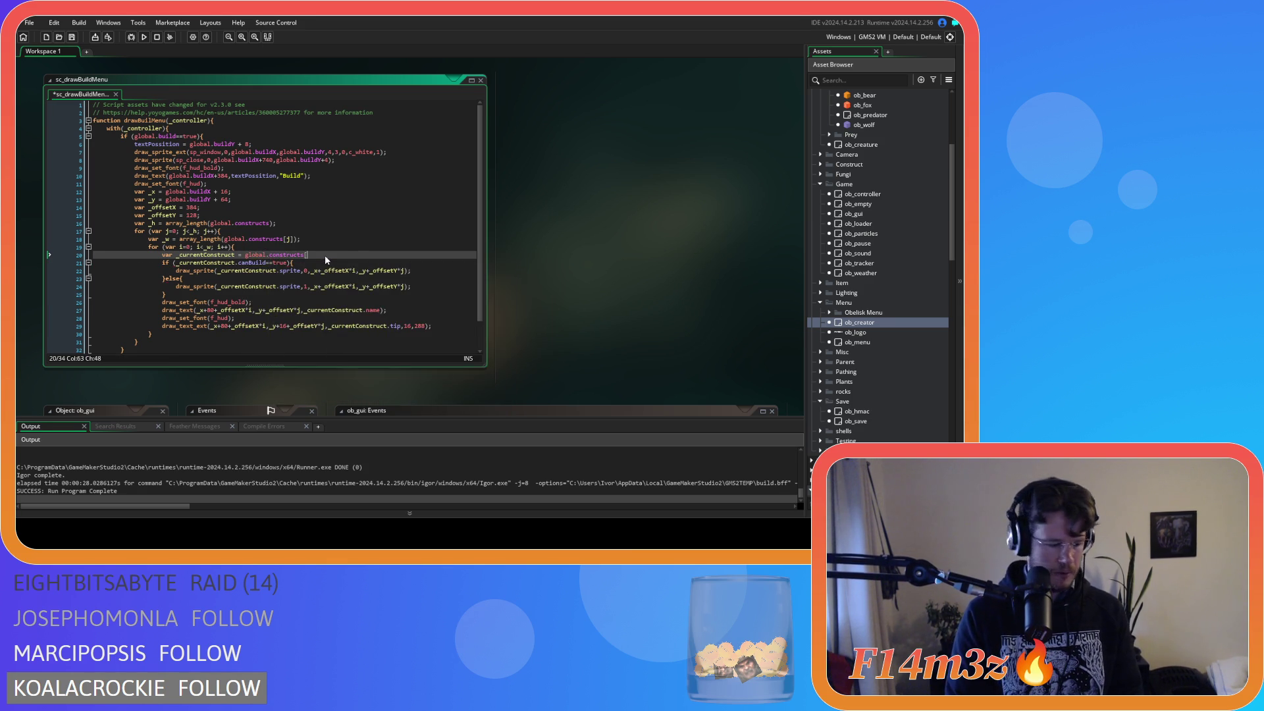
{"action": "type", "text": "]"}
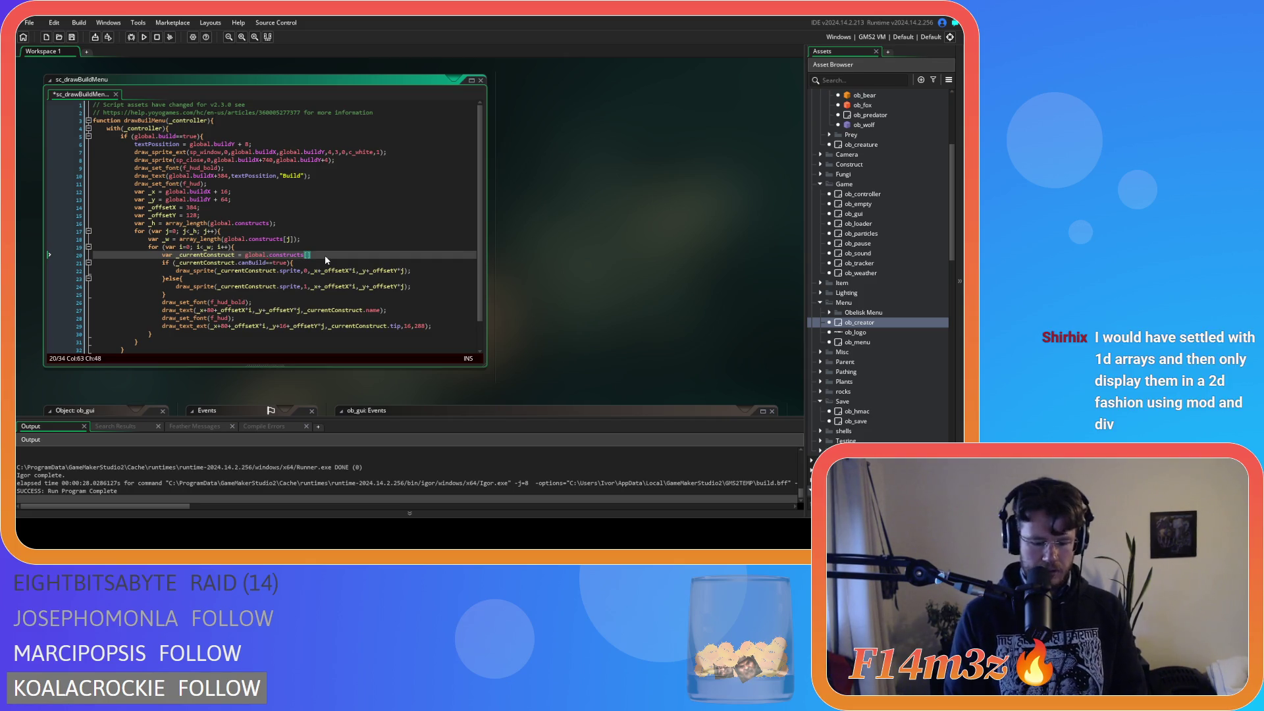
{"action": "type", "text": "j][i];"}
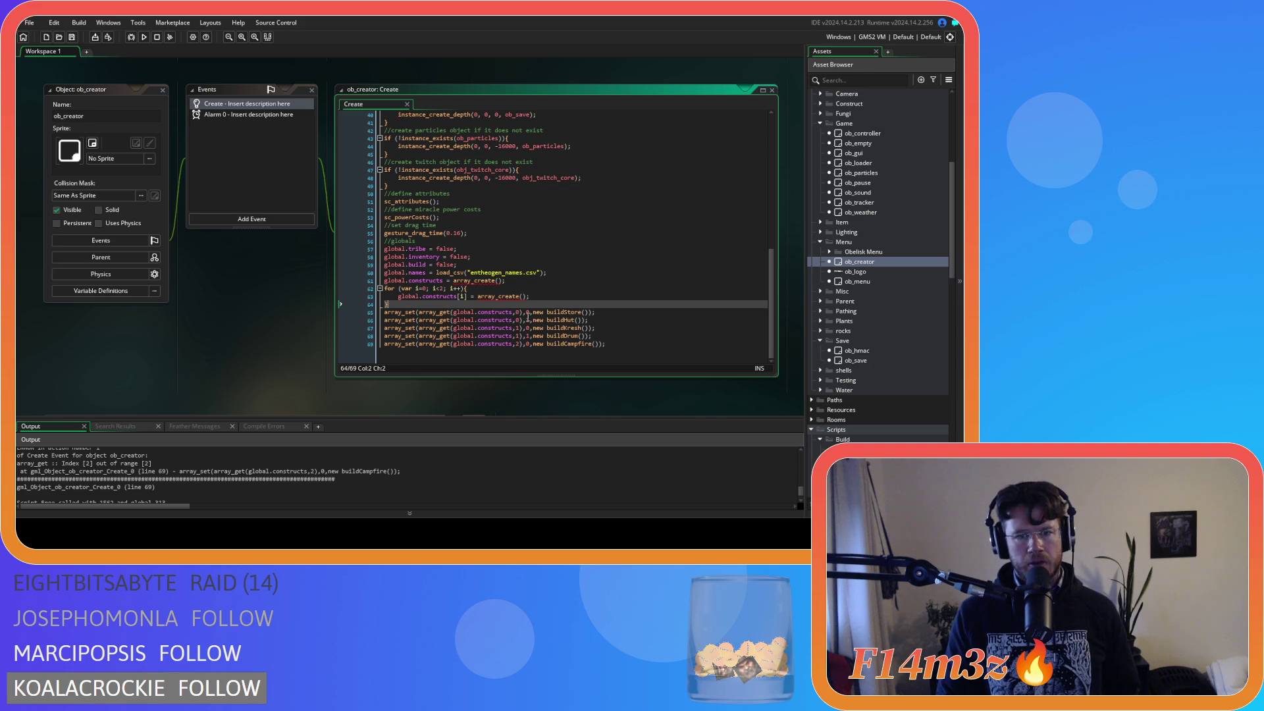
Step: Select the loop limit on line 62, then quit the running game to the title and start a new game
{"action": "double_click", "coordinate": [441, 289]}
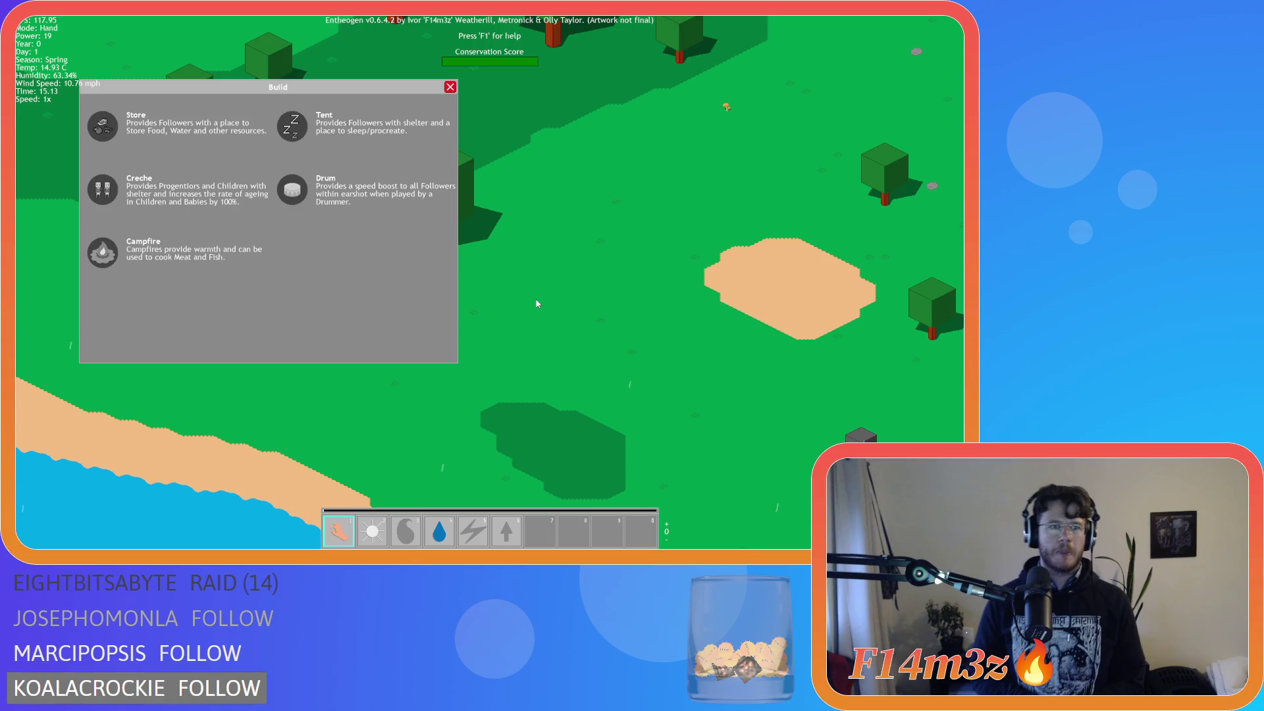
{"action": "key", "text": "Escape"}
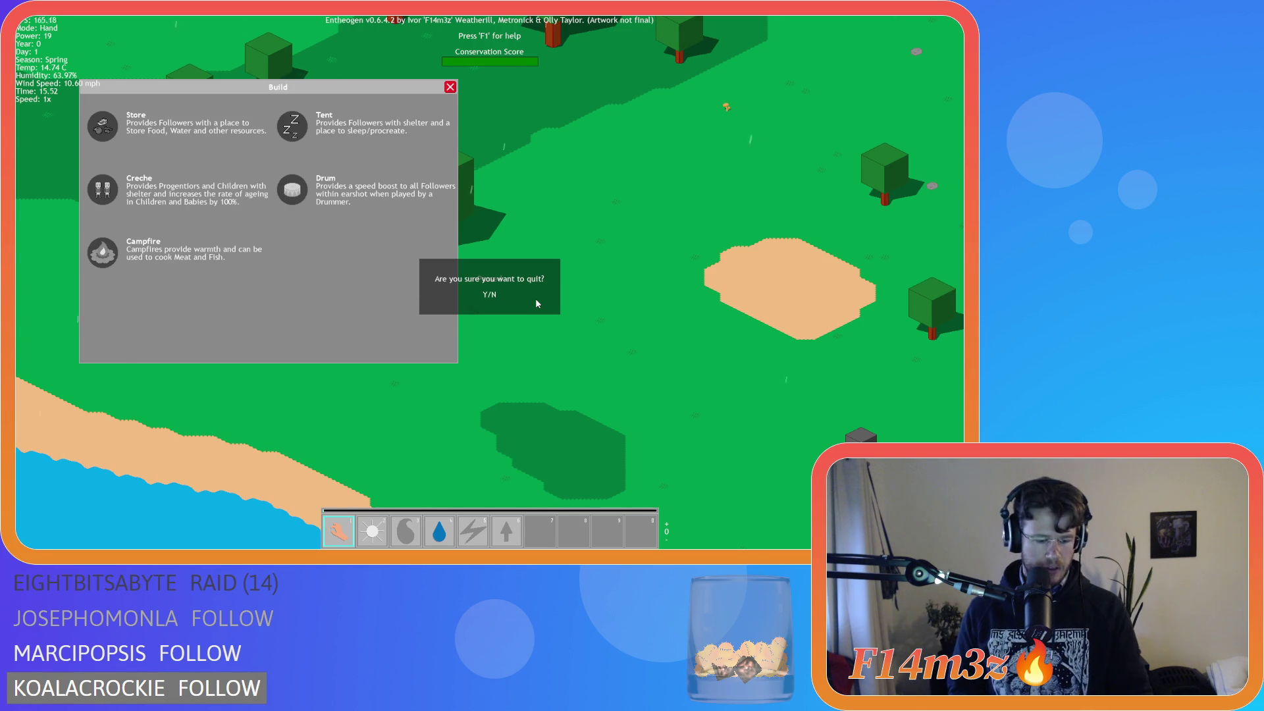
{"action": "key", "text": "y"}
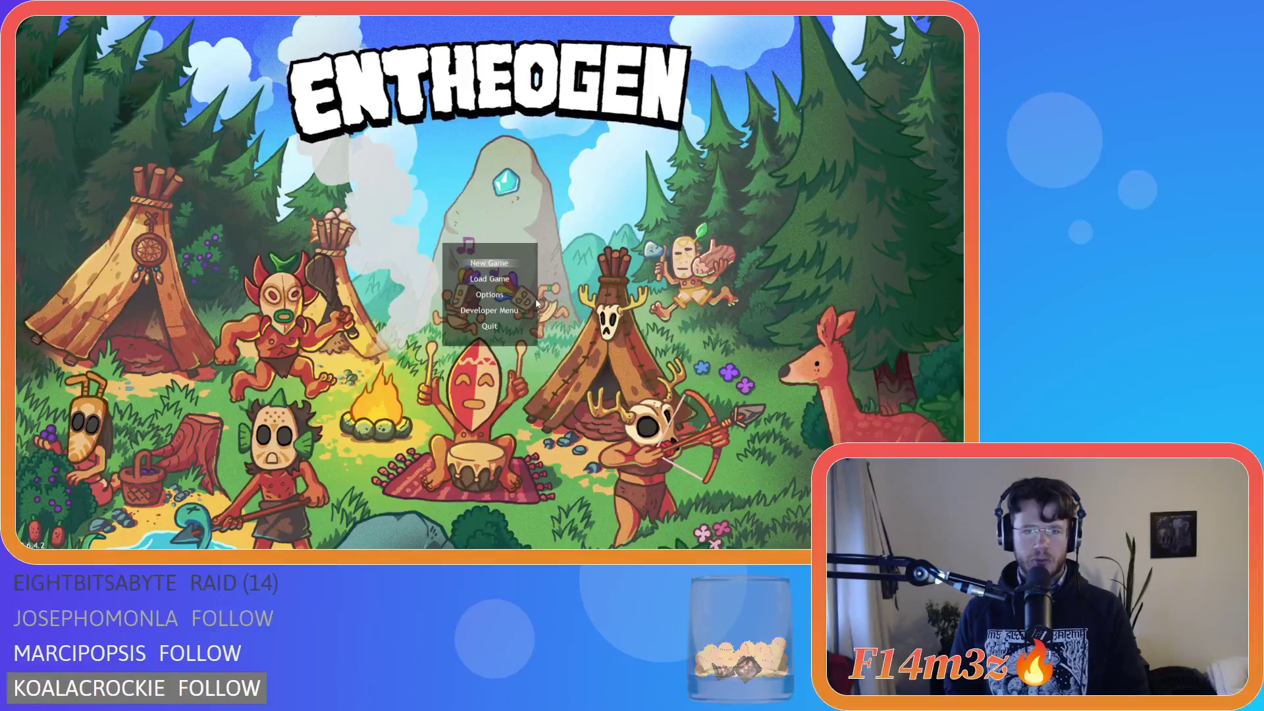
{"action": "key", "text": "Return"}
{"action": "key", "text": "Return"}
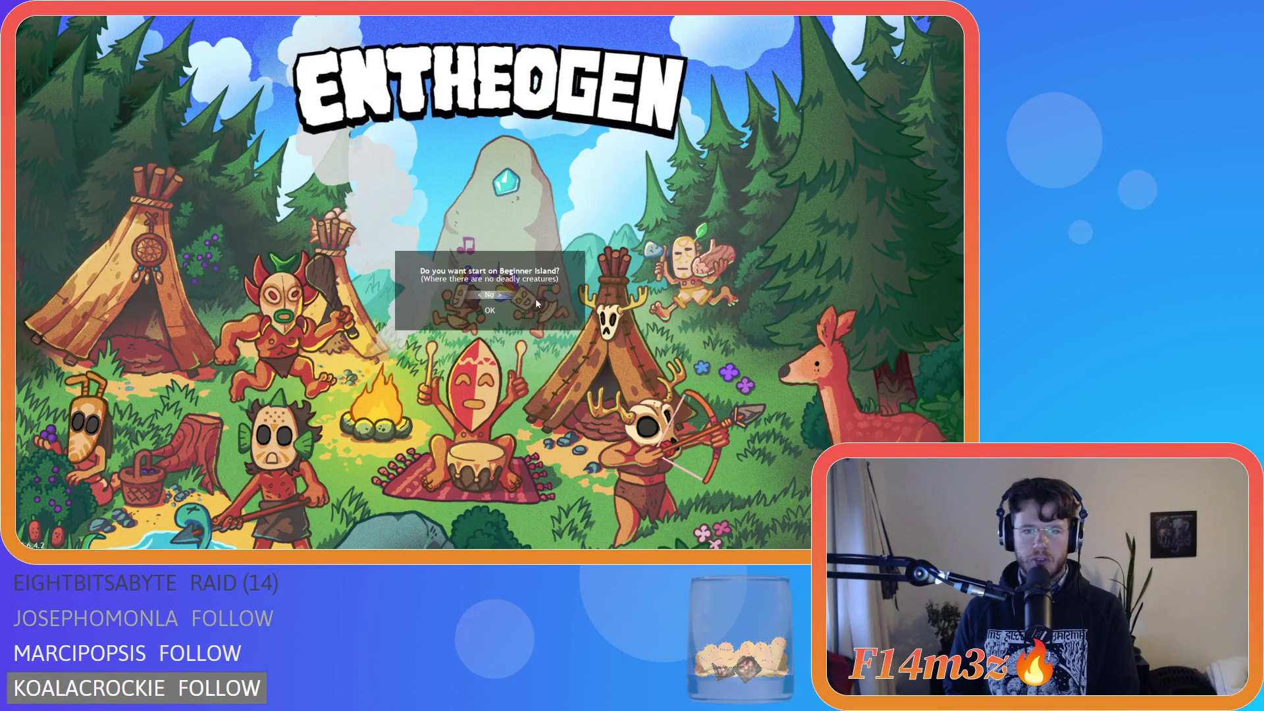
{"action": "key", "text": "Return"}
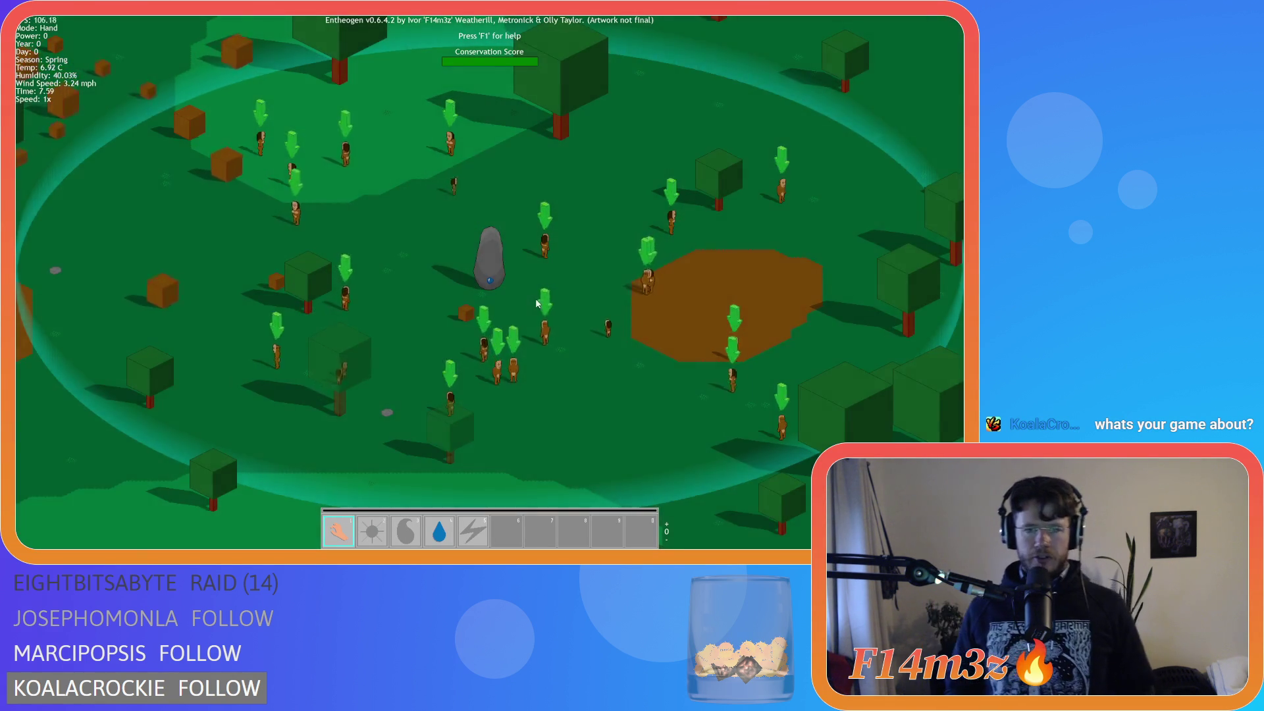
Step: Pan around the camp, open the build menu to check its constructs, then close the game
{"action": "key", "text": "s"}
{"action": "key", "text": "w"}
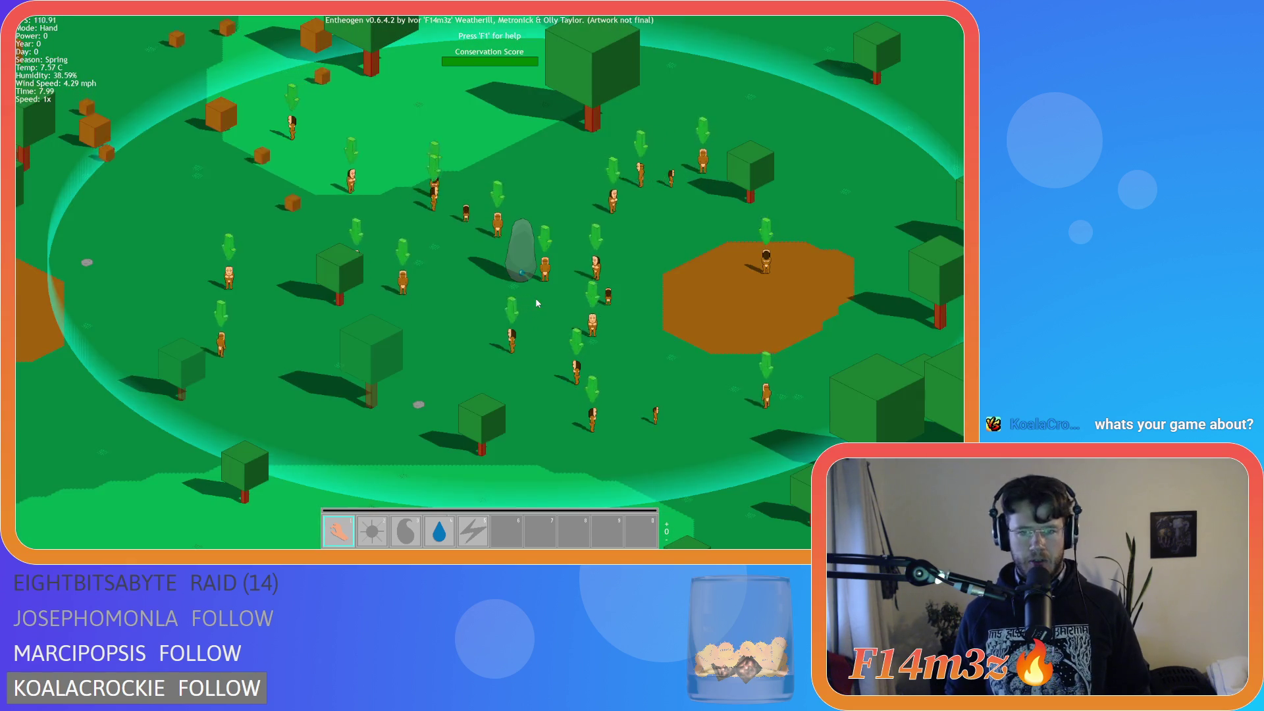
{"action": "key", "text": "s"}
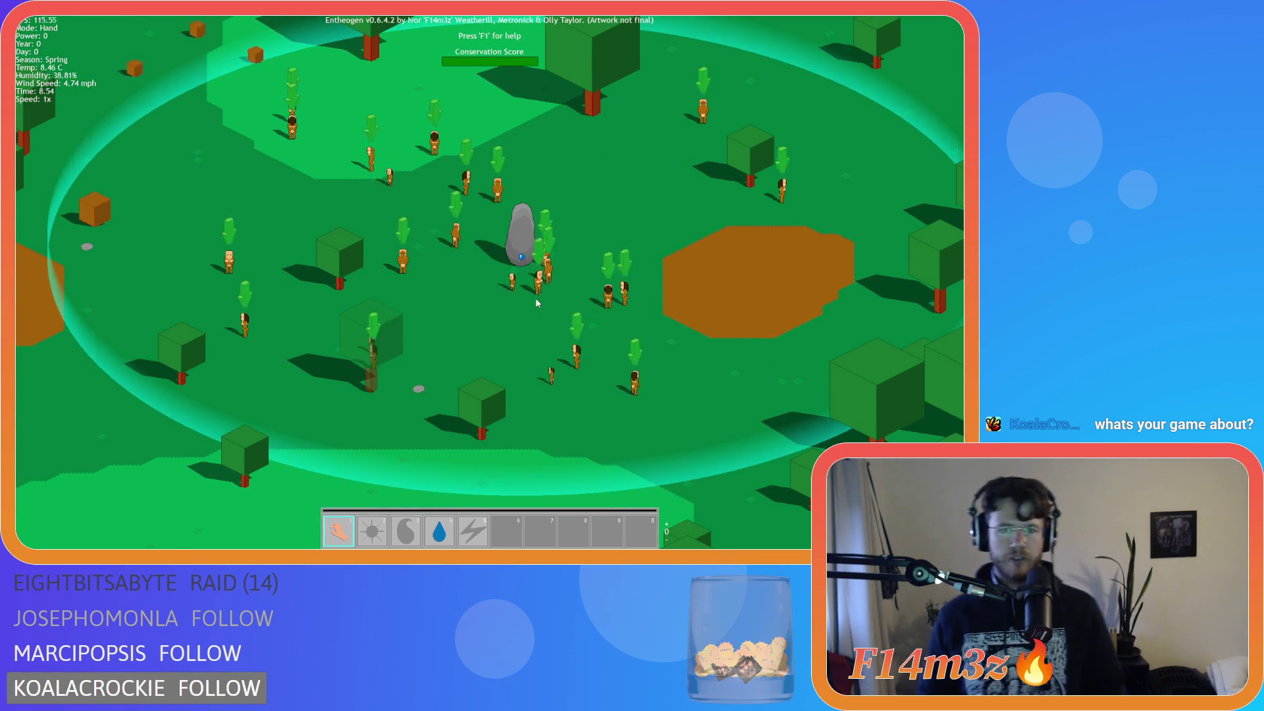
{"action": "key", "text": "d"}
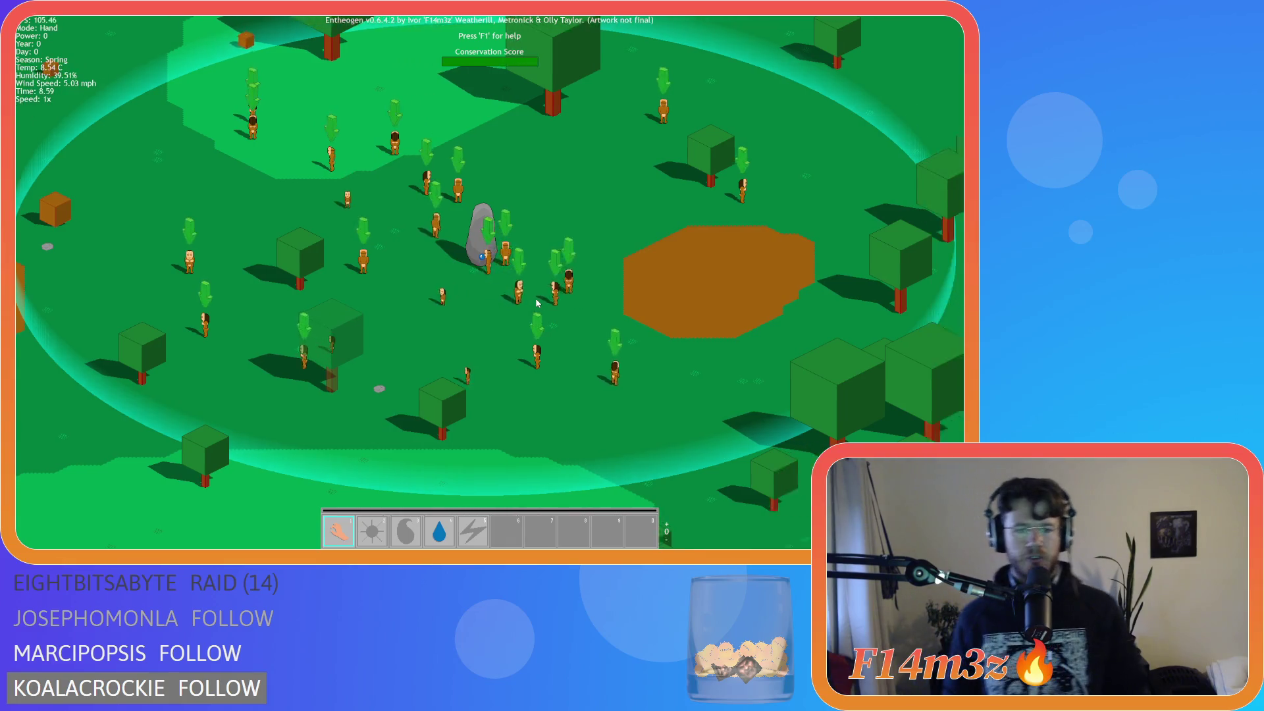
{"action": "key", "text": "w"}
{"action": "key", "text": "s"}
{"action": "key", "text": "a"}
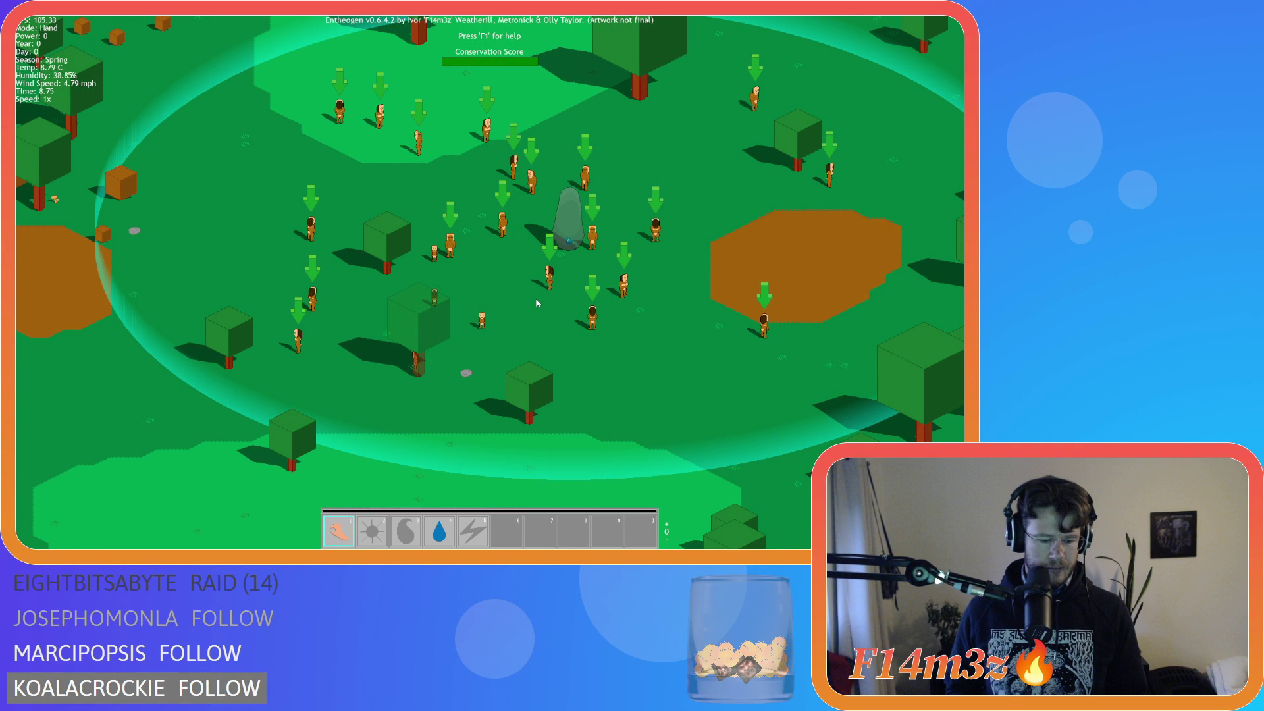
{"action": "key", "text": "d"}
{"action": "key", "text": "w"}
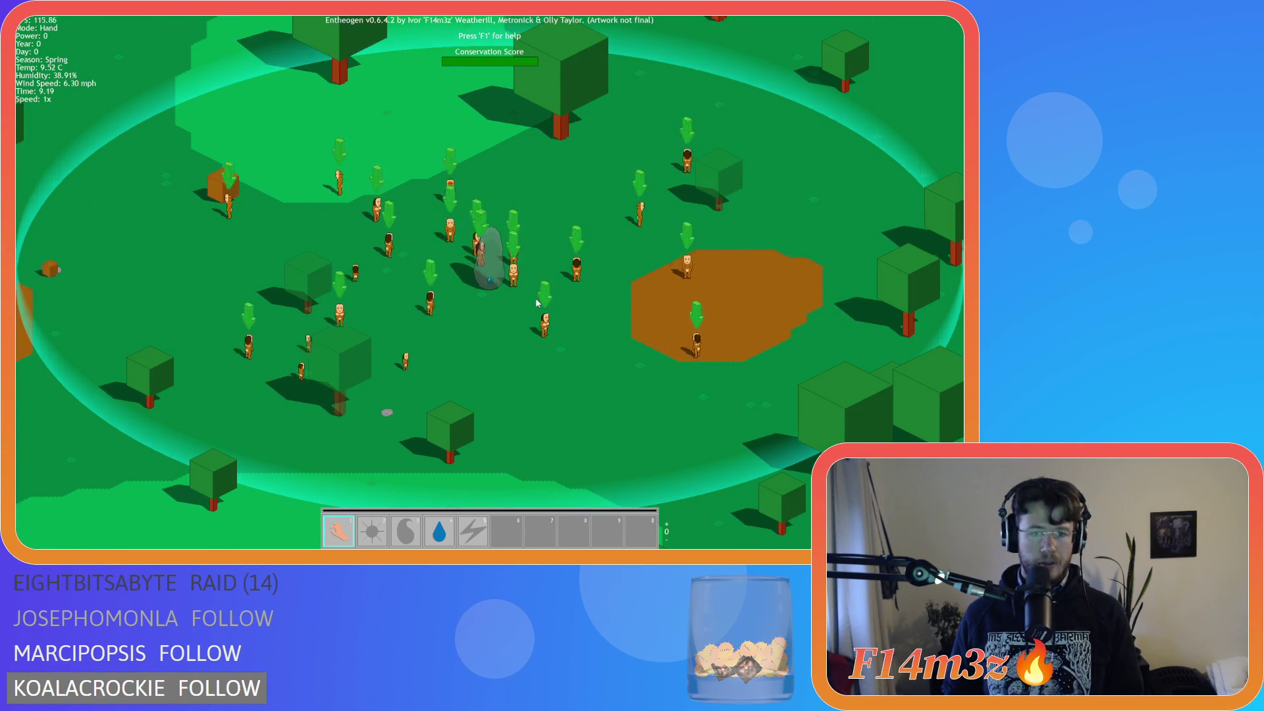
{"action": "key", "text": "b"}
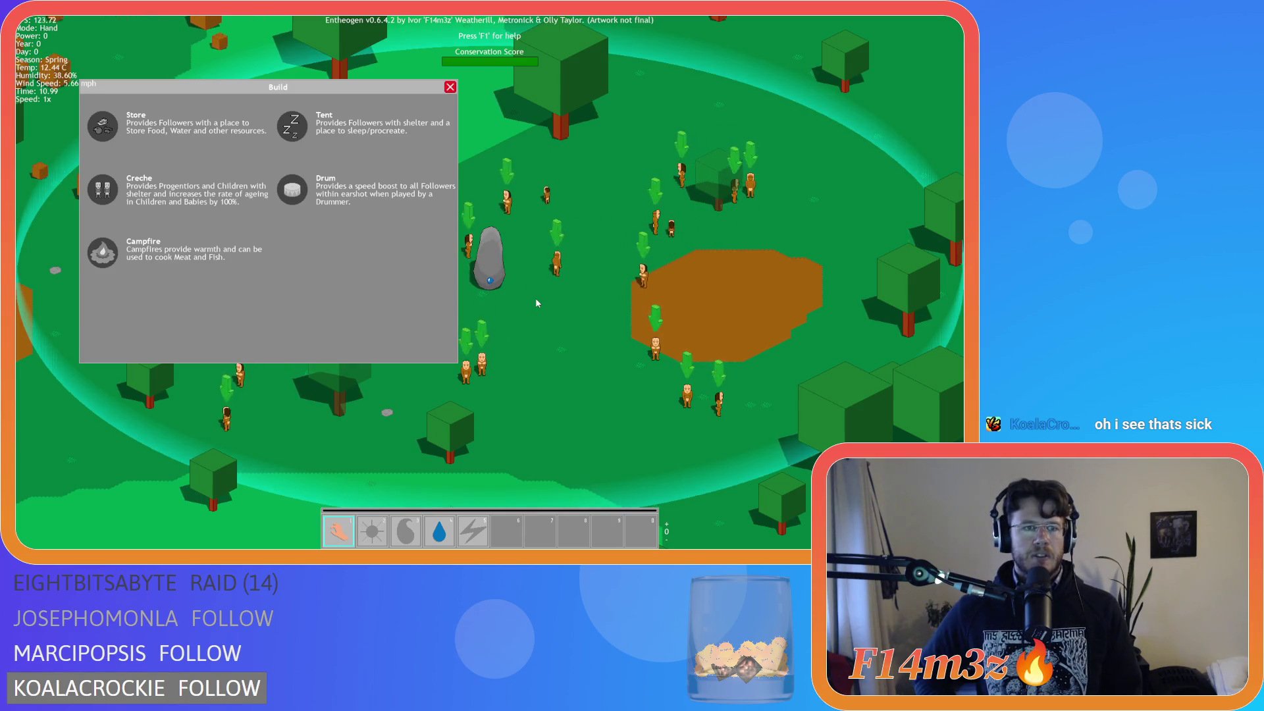
{"action": "key", "text": "Escape"}
{"action": "key", "text": "alt+F4"}
Step: Scroll the Asset Browser to Scripts > GUI > Build and open sc_drawBuildMenu
{"action": "scroll", "coordinate": [894, 256], "scroll_direction": "up", "scroll_amount": 5}
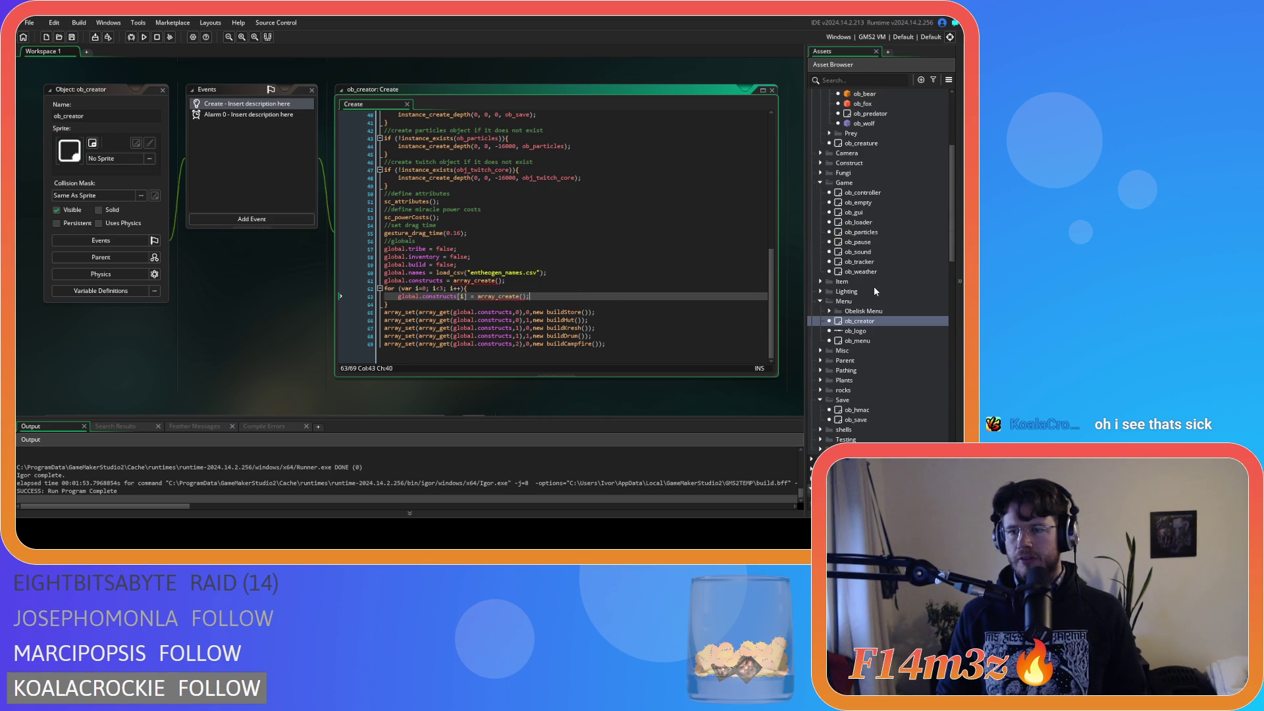
{"action": "scroll", "coordinate": [856, 349], "scroll_direction": "down", "scroll_amount": 5}
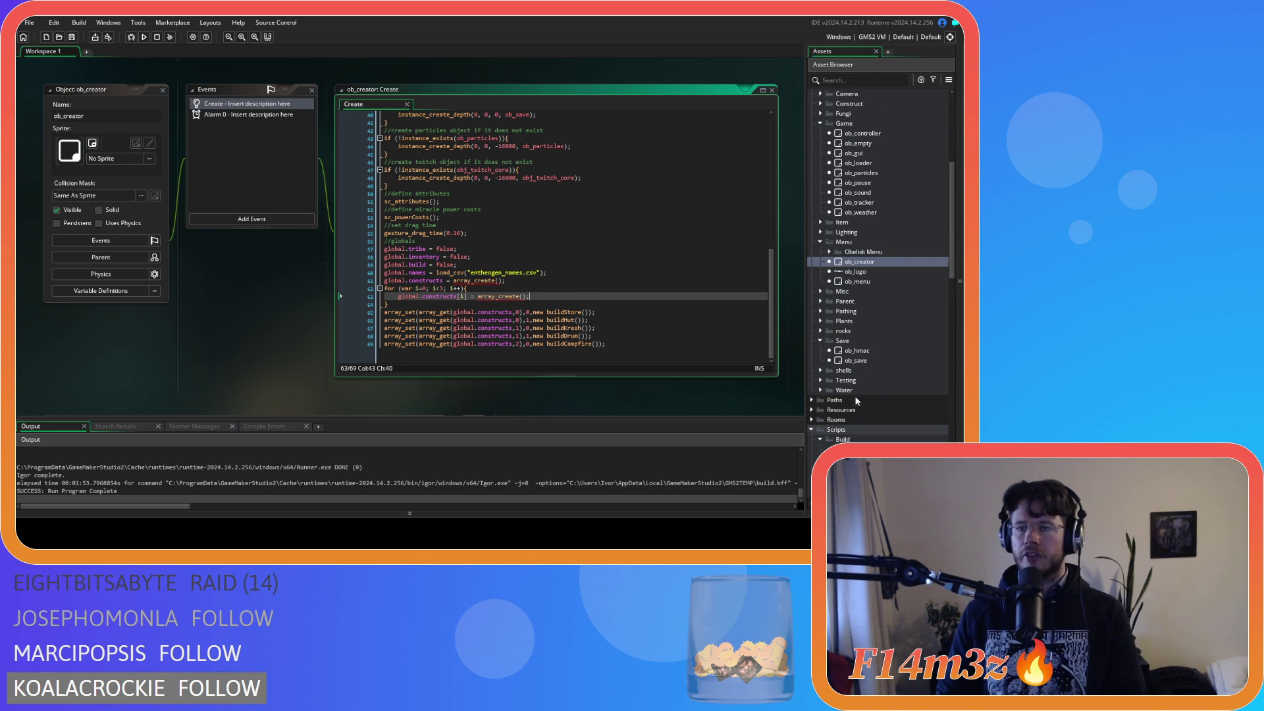
{"action": "scroll", "coordinate": [854, 396], "scroll_direction": "down", "scroll_amount": 2}
{"action": "scroll", "coordinate": [856, 397], "scroll_direction": "up", "scroll_amount": 2}
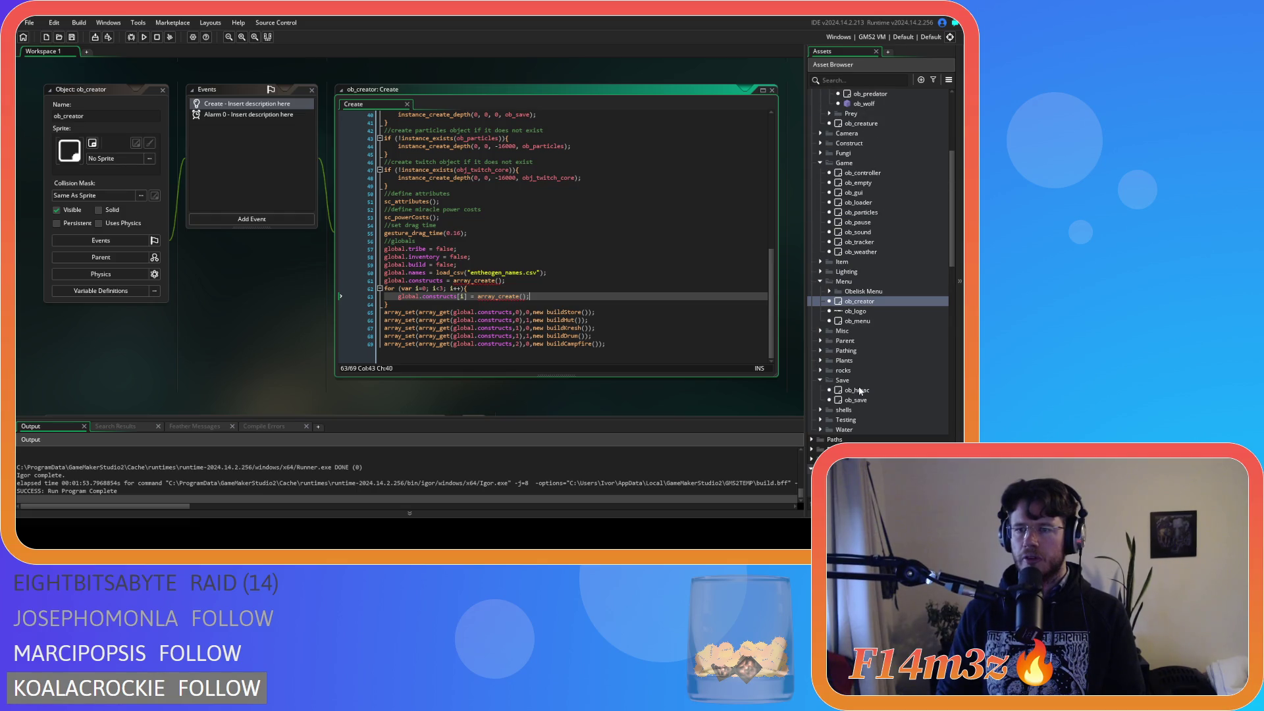
{"action": "scroll", "coordinate": [860, 391], "scroll_direction": "down", "scroll_amount": 6}
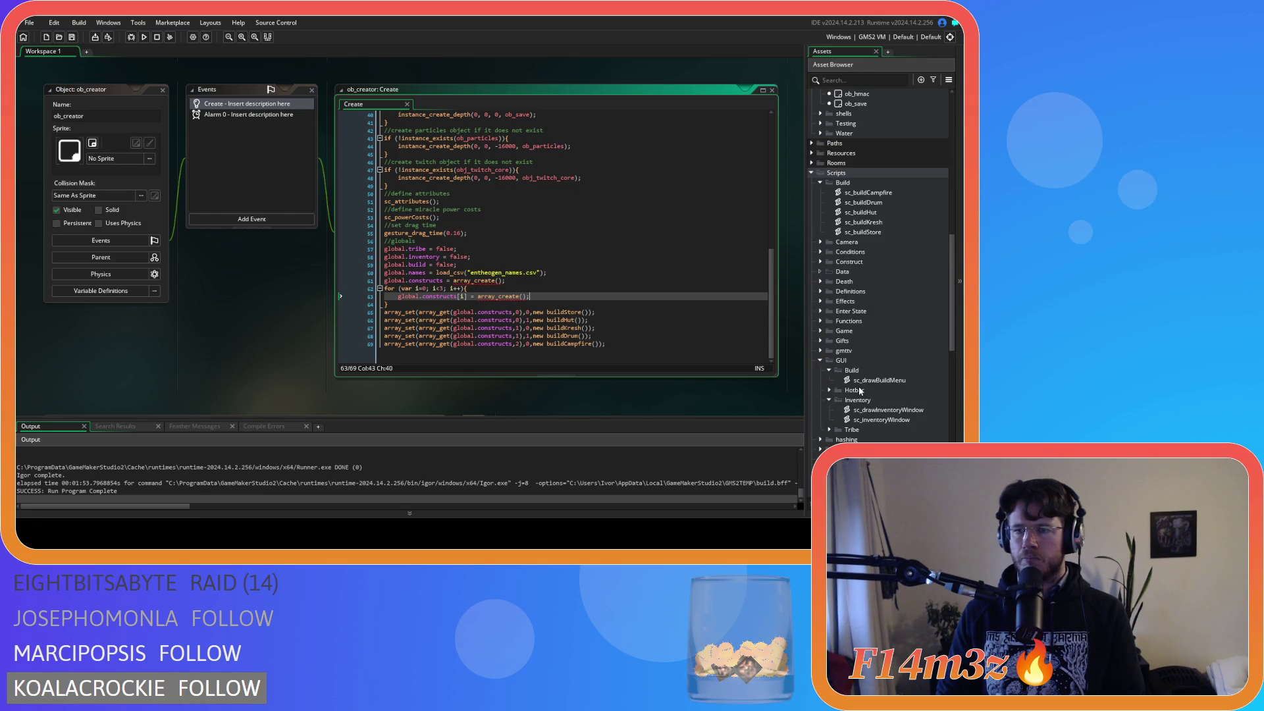
{"action": "double_click", "coordinate": [870, 380]}
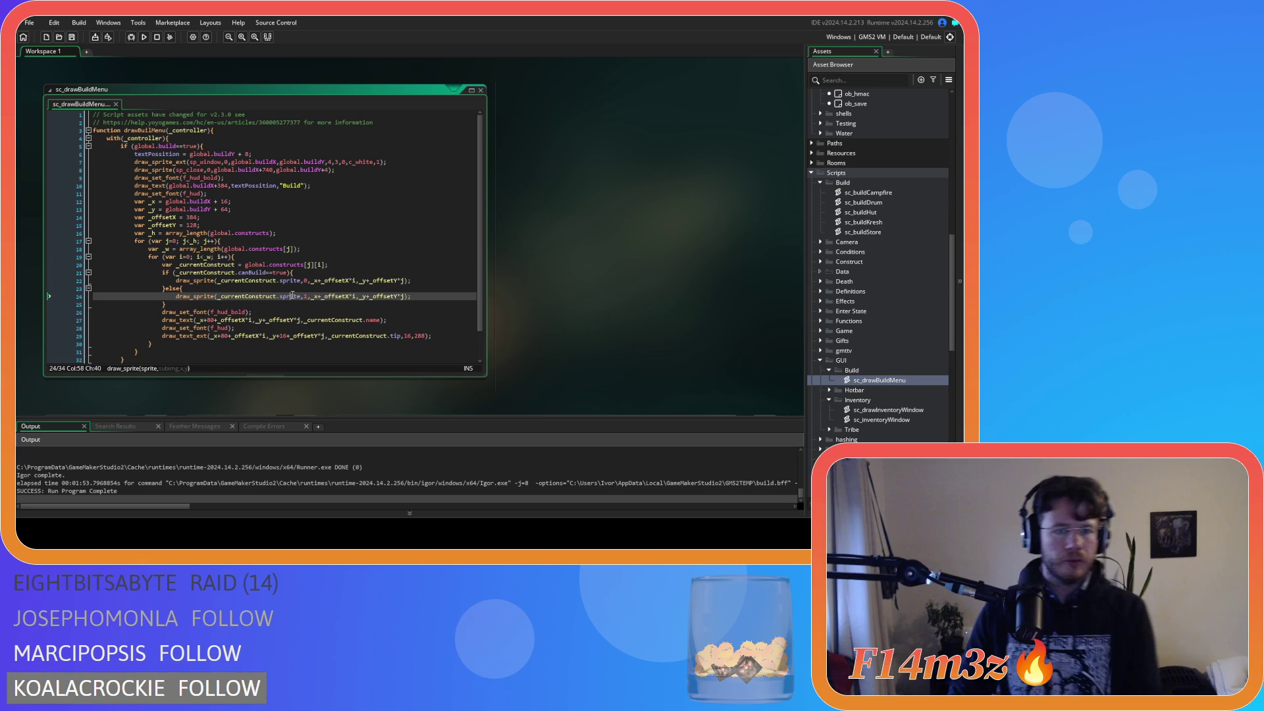
Step: Inspect the canBuild check on line 21 and select the frame argument 1 on line 24
{"action": "left_click", "coordinate": [249, 272]}
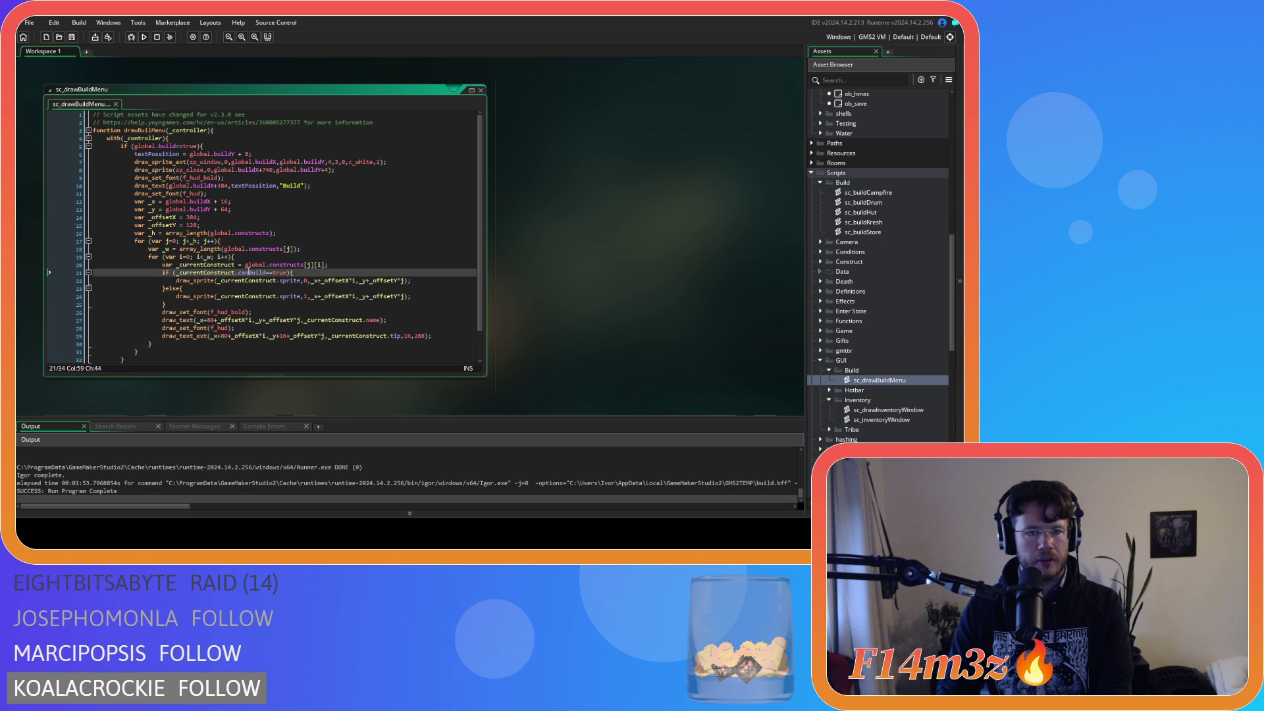
{"action": "left_click", "coordinate": [275, 273]}
{"action": "left_click", "coordinate": [304, 296]}
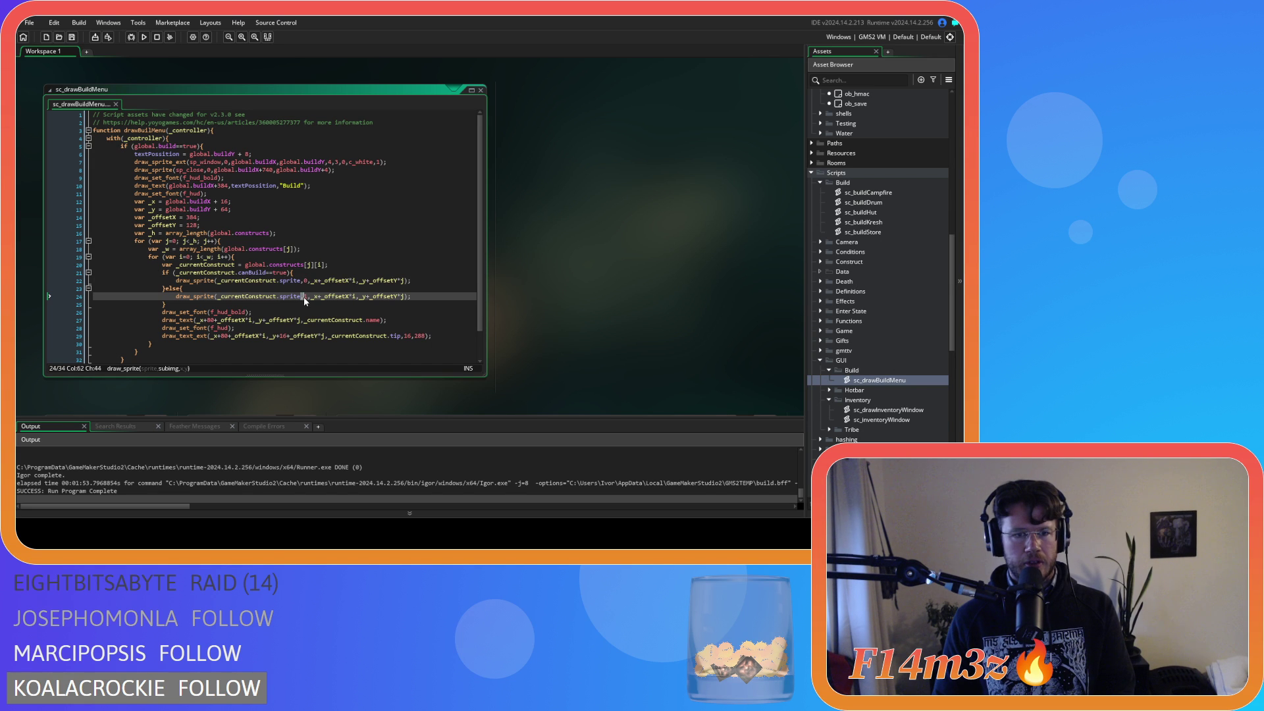
{"action": "left_click", "coordinate": [307, 298]}
{"action": "key", "text": "shift+Left"}
{"action": "scroll", "coordinate": [875, 263], "scroll_direction": "down", "scroll_amount": 10}
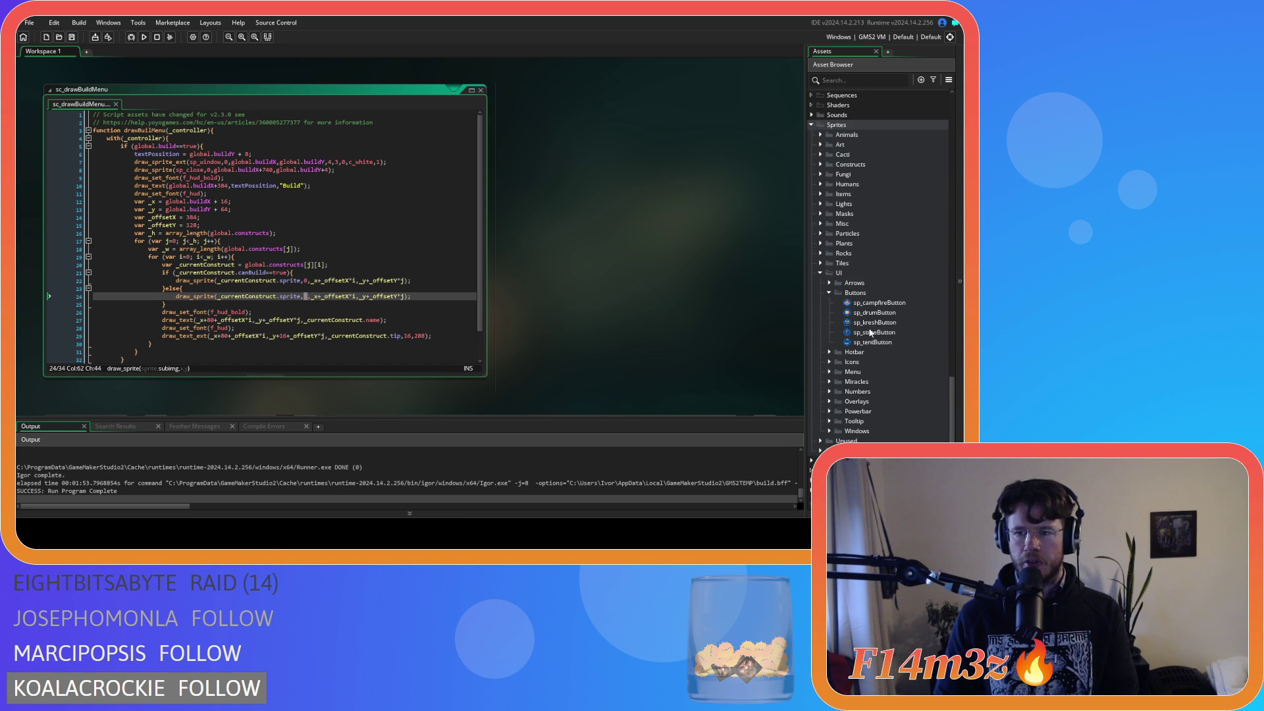
Step: Open sp_campfireButton, compare its coloured first frame with the grey second frame, then close it
{"action": "double_click", "coordinate": [879, 303]}
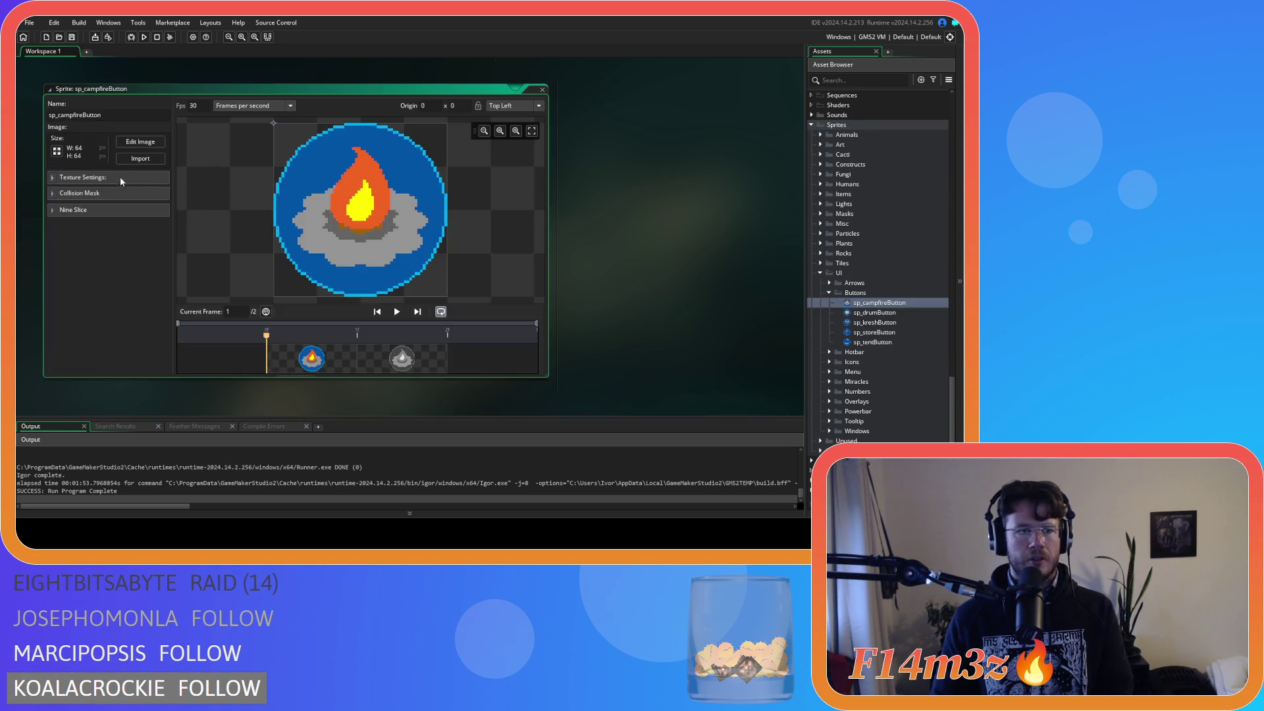
{"action": "left_click", "coordinate": [391, 364]}
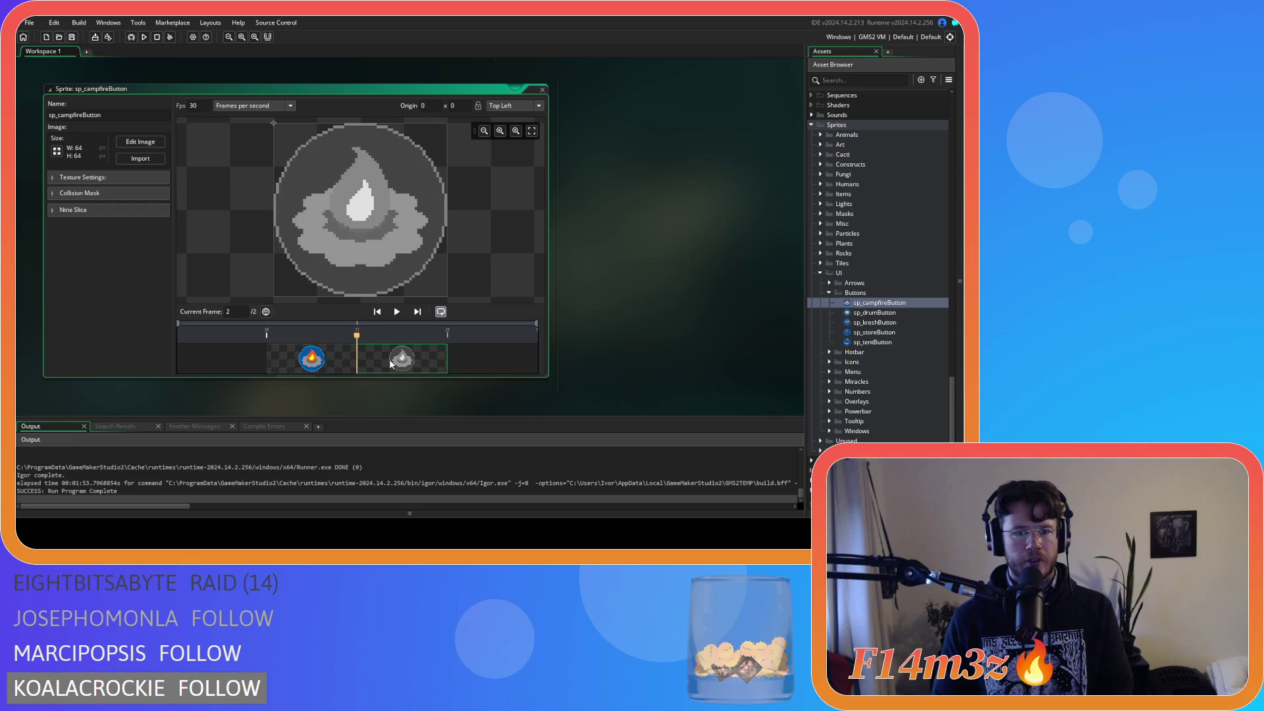
{"action": "left_click", "coordinate": [327, 366]}
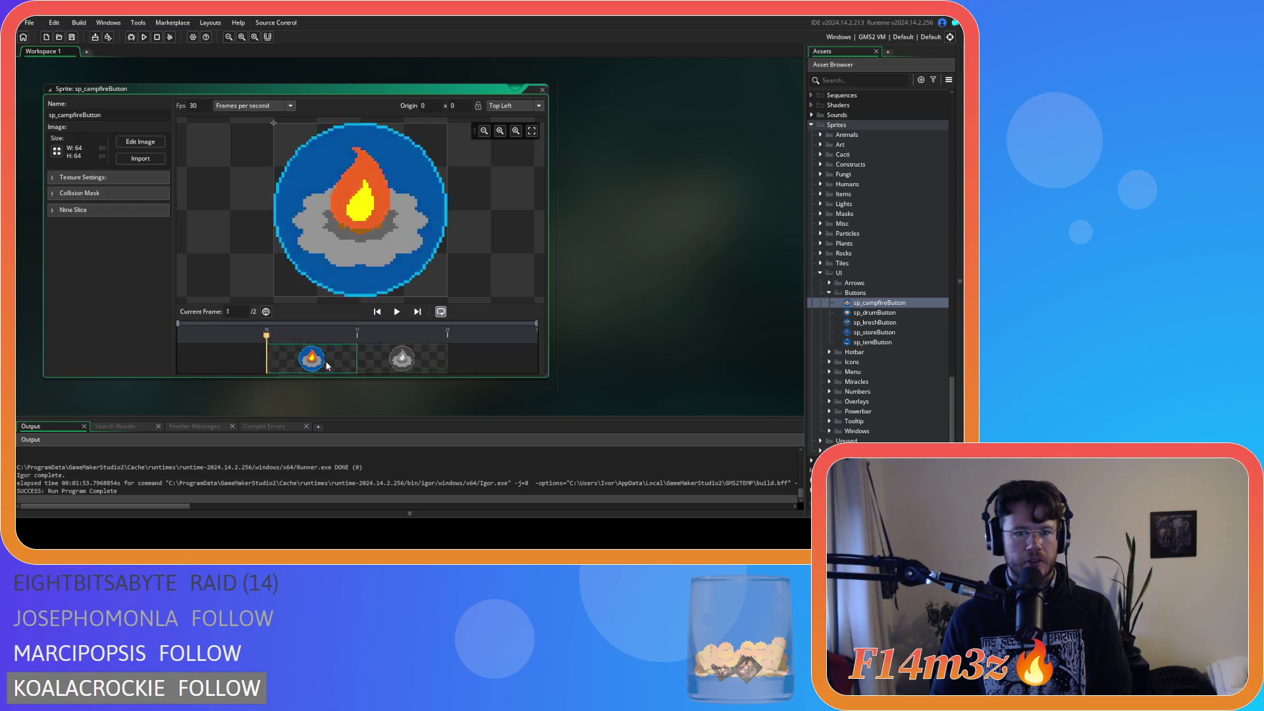
{"action": "left_click", "coordinate": [389, 366]}
{"action": "left_click", "coordinate": [332, 366]}
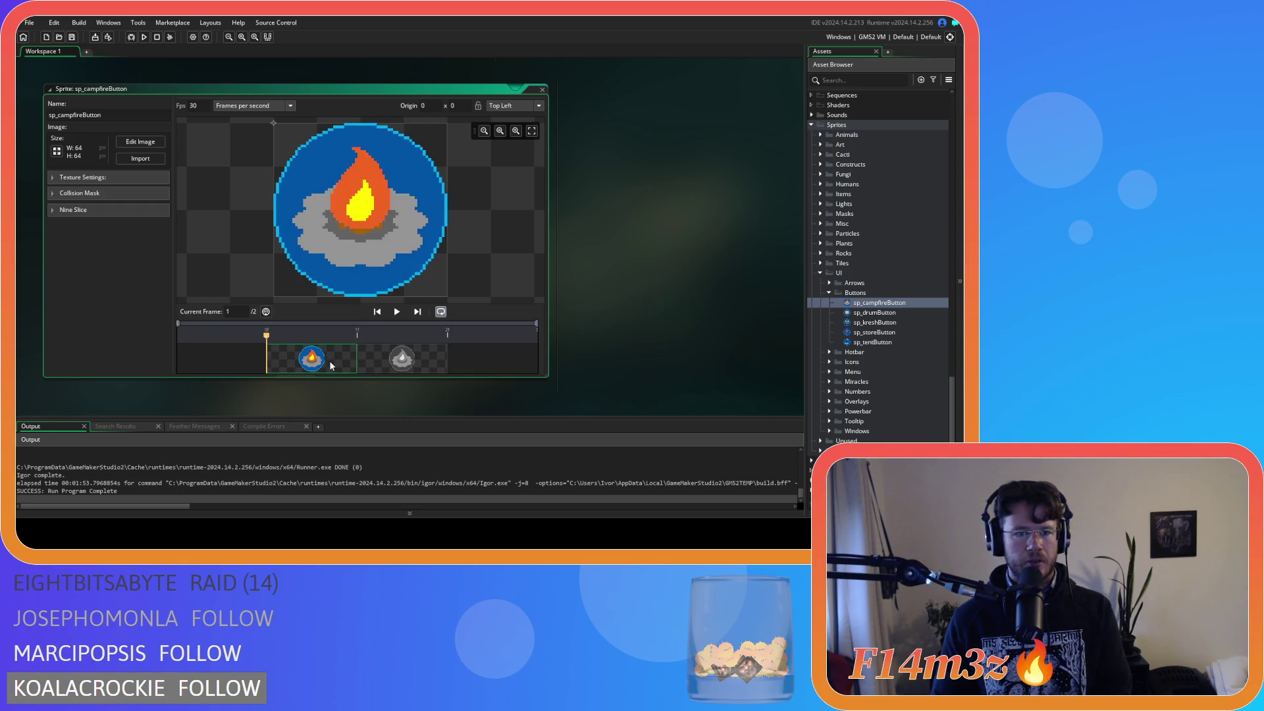
{"action": "left_click", "coordinate": [392, 367]}
{"action": "left_click", "coordinate": [328, 364]}
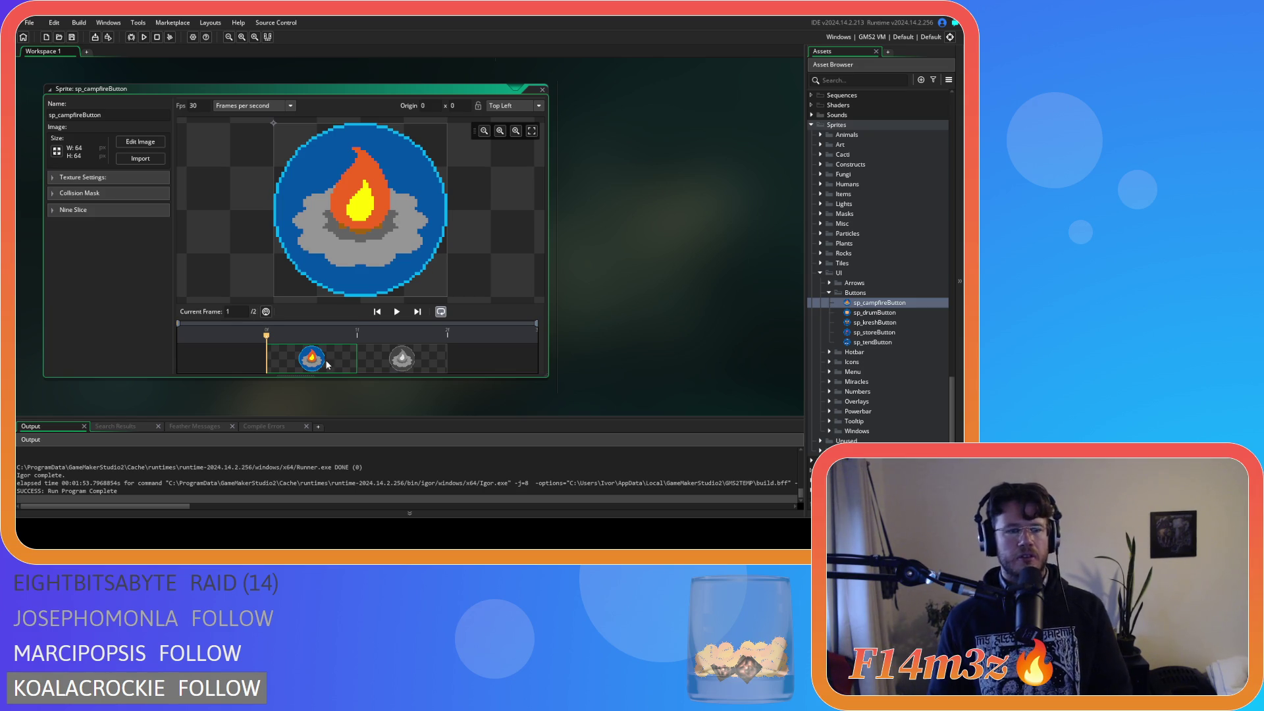
{"action": "left_click", "coordinate": [542, 90]}
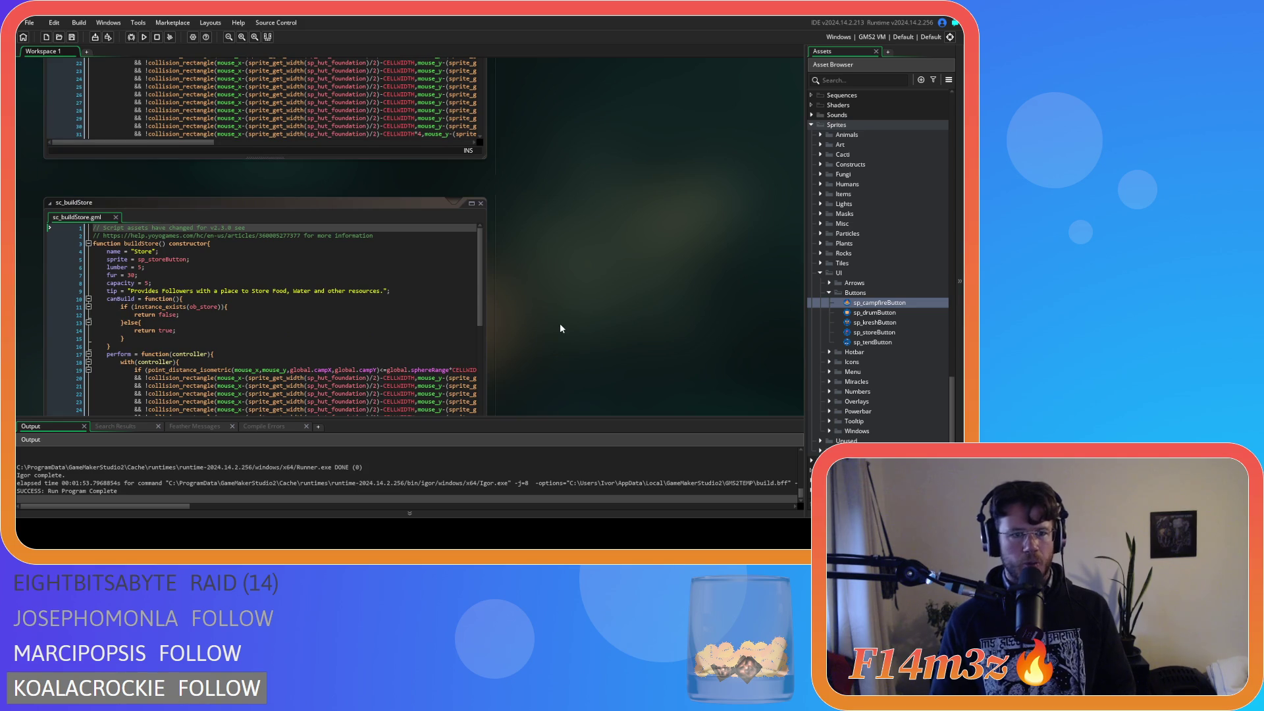
Step: Scroll the workspace to the ob_gui Draw GUI code and the Asset Browser up to Scripts > Build
{"action": "scroll", "coordinate": [560, 322], "scroll_direction": "down", "scroll_amount": 10}
{"action": "scroll", "coordinate": [560, 328], "scroll_direction": "down", "scroll_amount": 10}
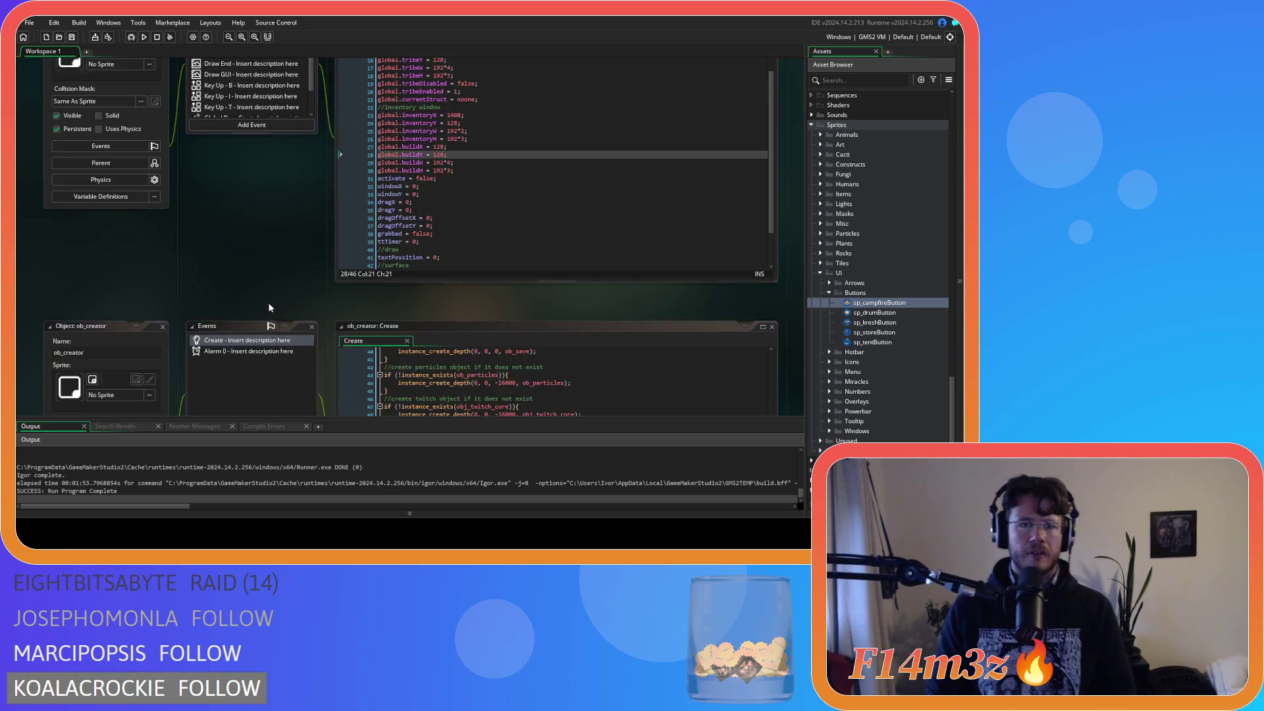
{"action": "scroll", "coordinate": [267, 302], "scroll_direction": "down", "scroll_amount": 6}
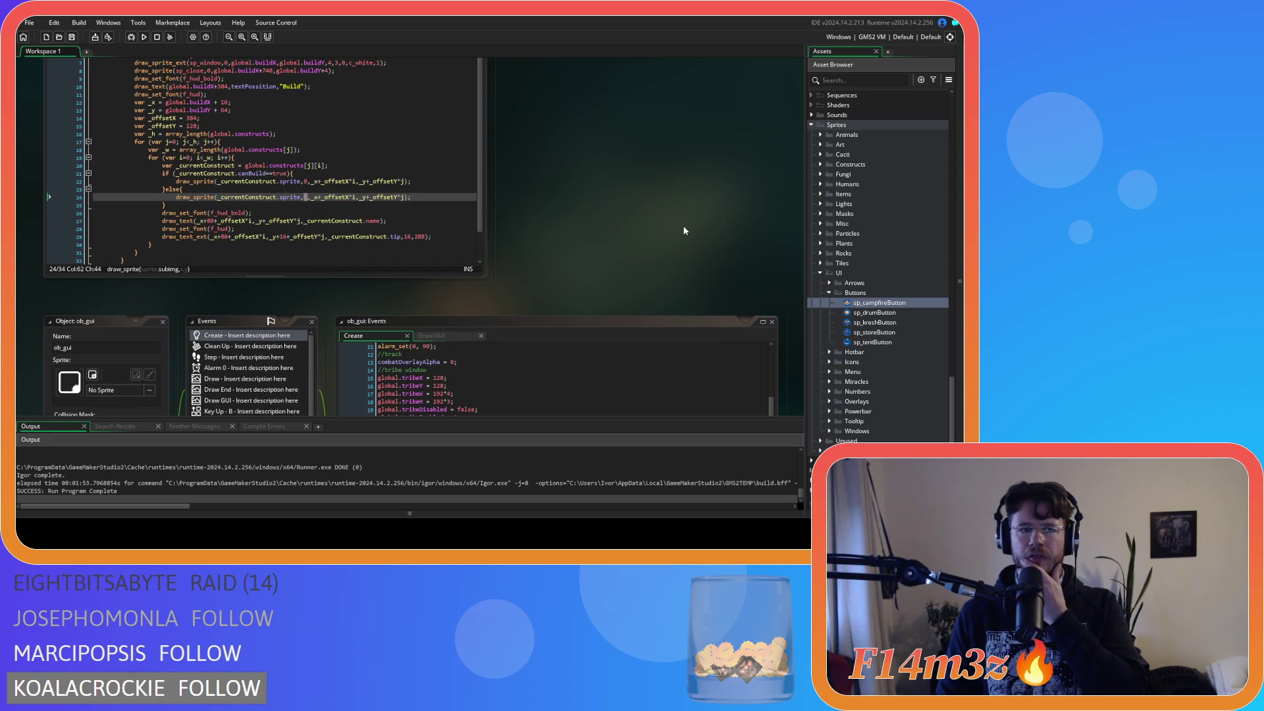
{"action": "scroll", "coordinate": [868, 228], "scroll_direction": "up", "scroll_amount": 5}
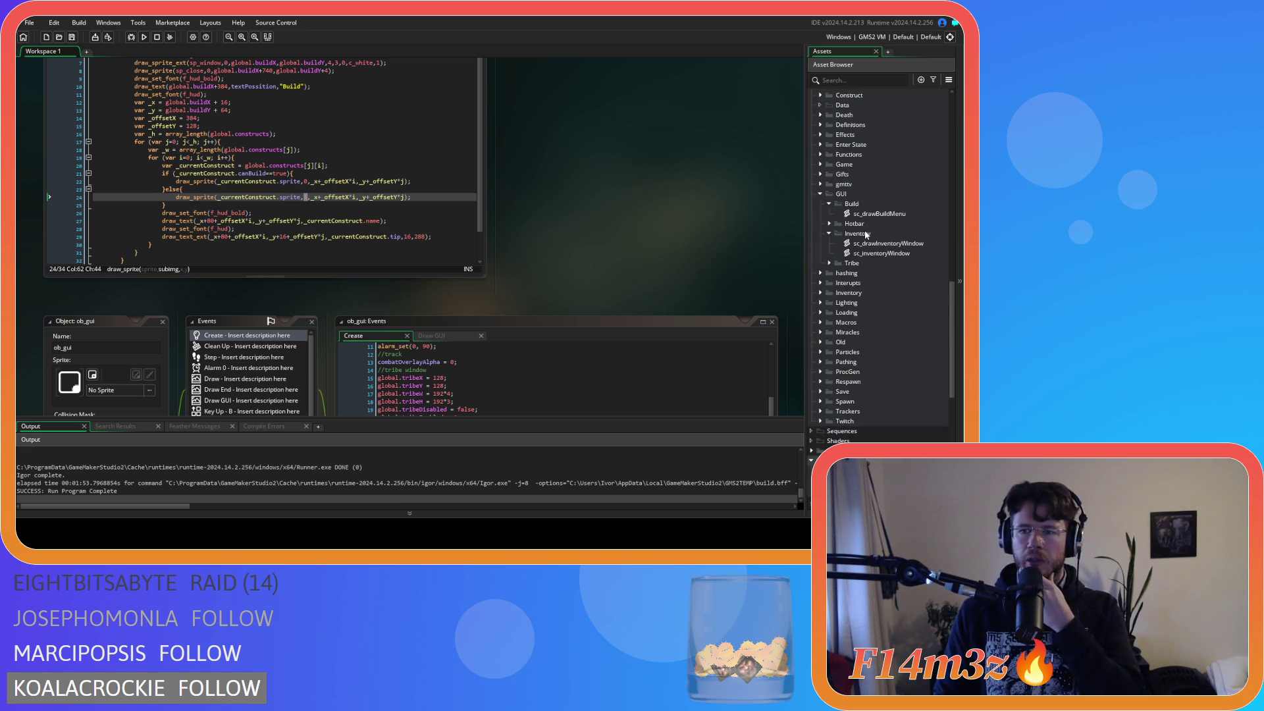
{"action": "scroll", "coordinate": [867, 235], "scroll_direction": "up", "scroll_amount": 5}
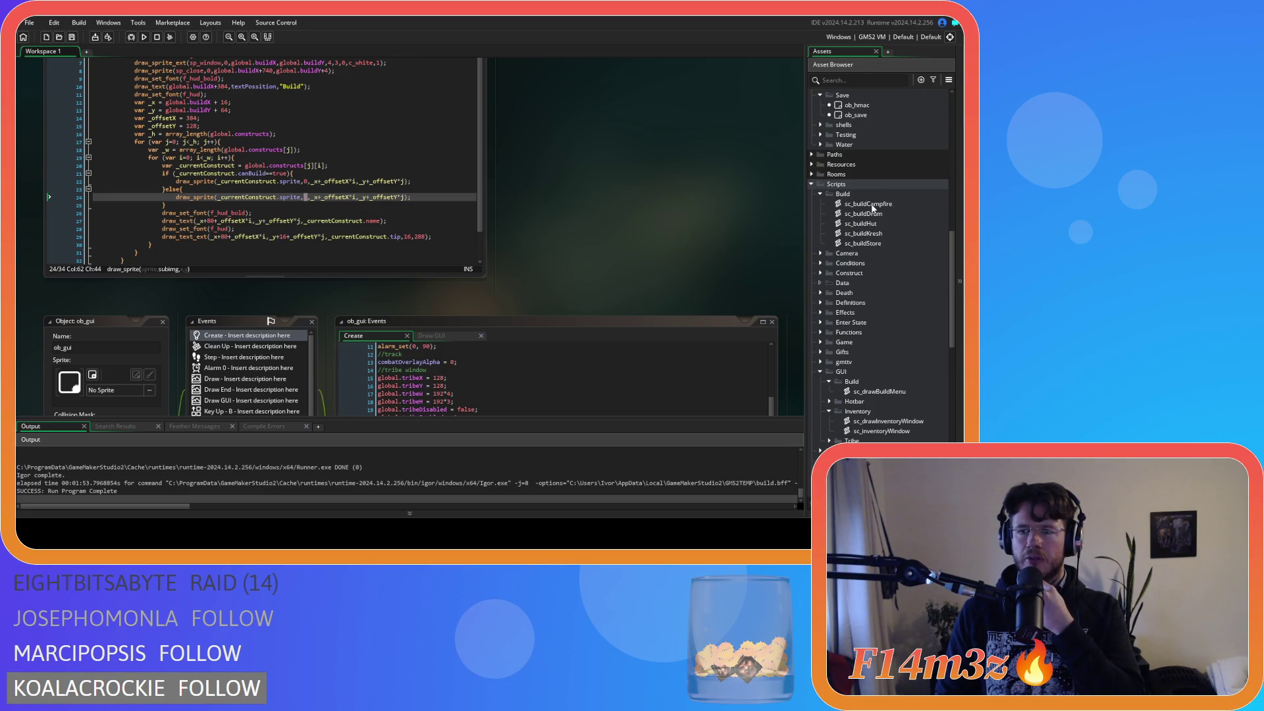
Step: Open sc_buildCampfire and inspect its canBuild else, return false and return true lines
{"action": "double_click", "coordinate": [868, 204]}
{"action": "left_click", "coordinate": [255, 210]}
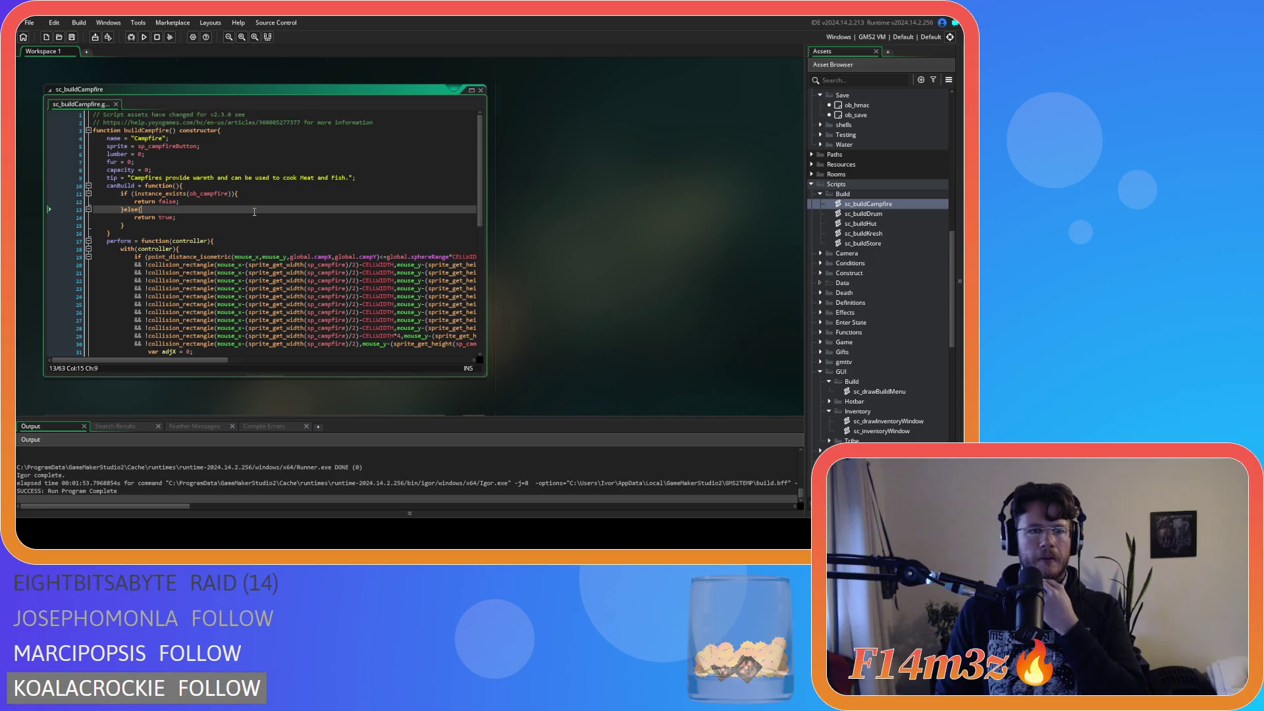
{"action": "left_click", "coordinate": [177, 202]}
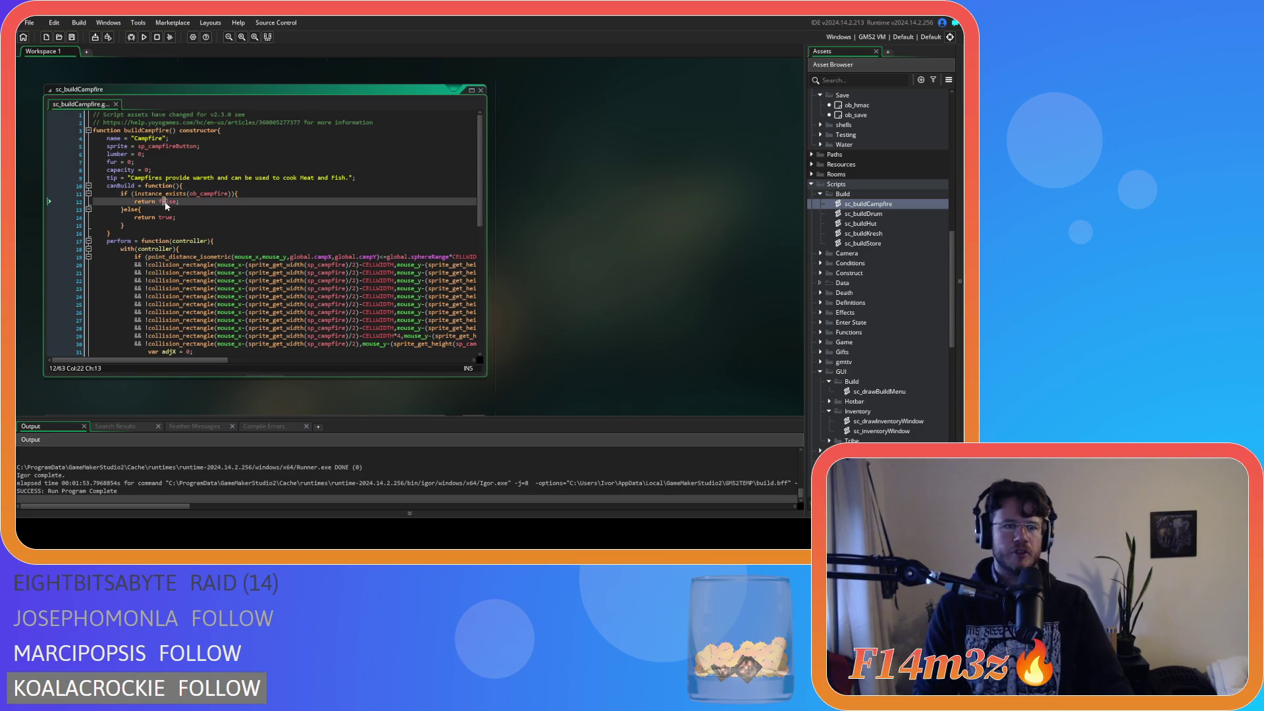
{"action": "left_click", "coordinate": [178, 217]}
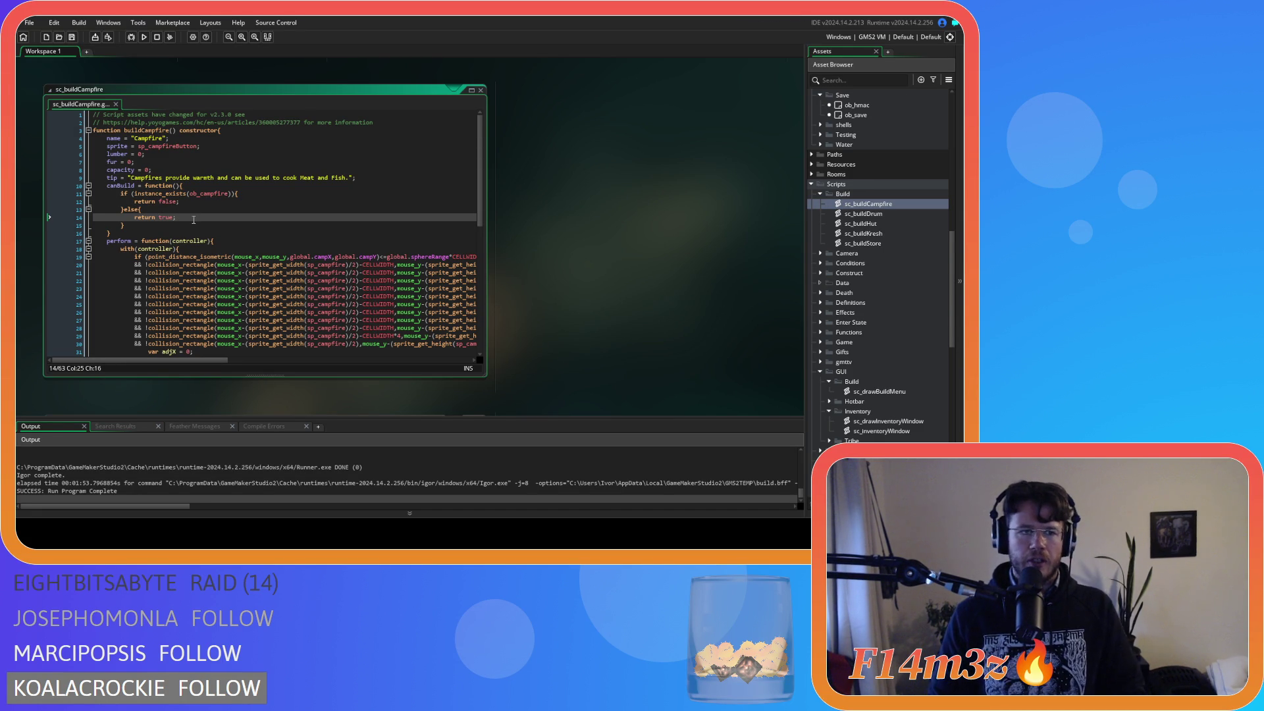
{"action": "scroll", "coordinate": [251, 276], "scroll_direction": "down", "scroll_amount": 10}
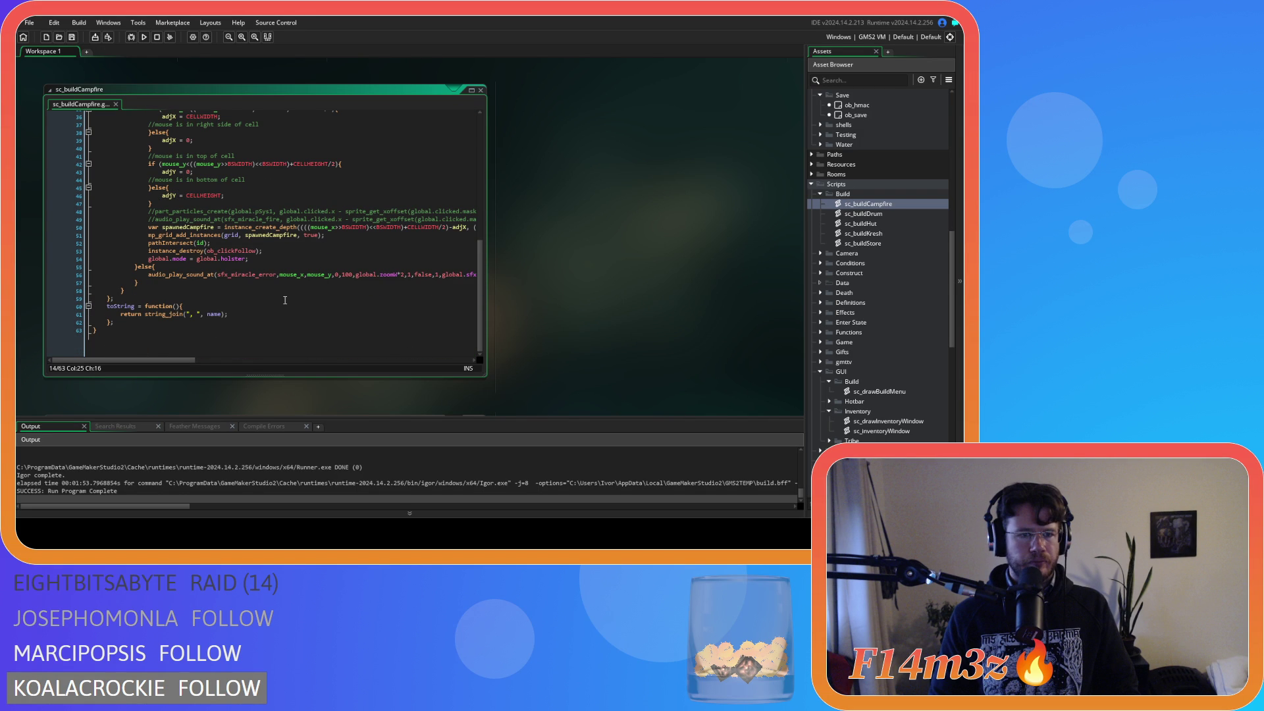
{"action": "scroll", "coordinate": [275, 307], "scroll_direction": "up", "scroll_amount": 10}
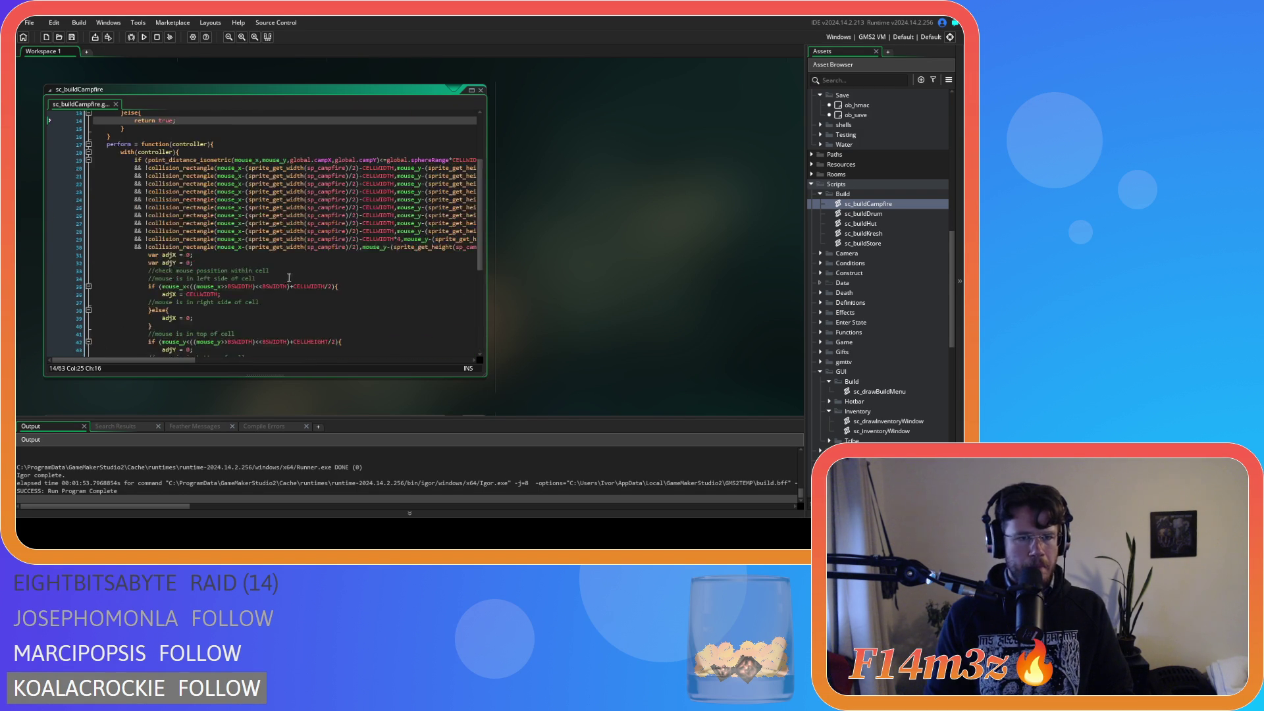
{"action": "left_click", "coordinate": [240, 210]}
{"action": "left_click", "coordinate": [241, 202]}
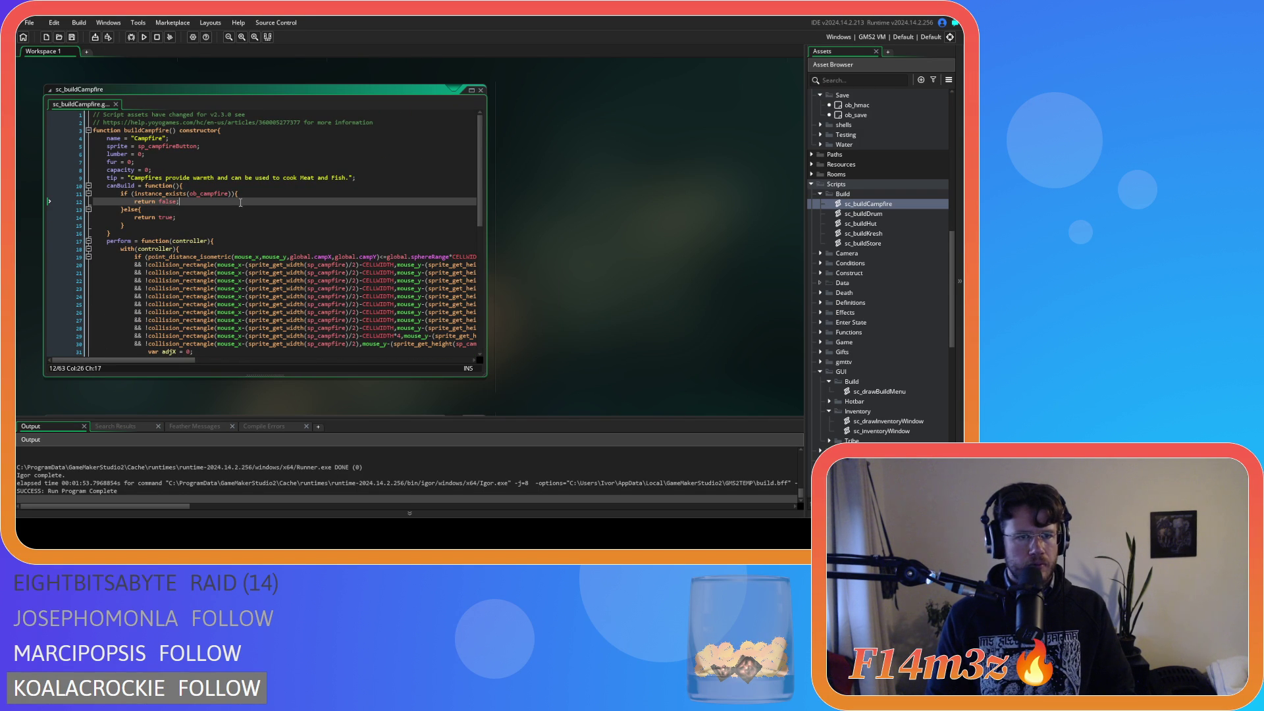
{"action": "left_click", "coordinate": [240, 208]}
Step: Keep subimage 0 in the canBuild draw_sprite call and set the else-branch call's subimage to 1
{"action": "scroll", "coordinate": [593, 270], "scroll_direction": "up", "scroll_amount": 5}
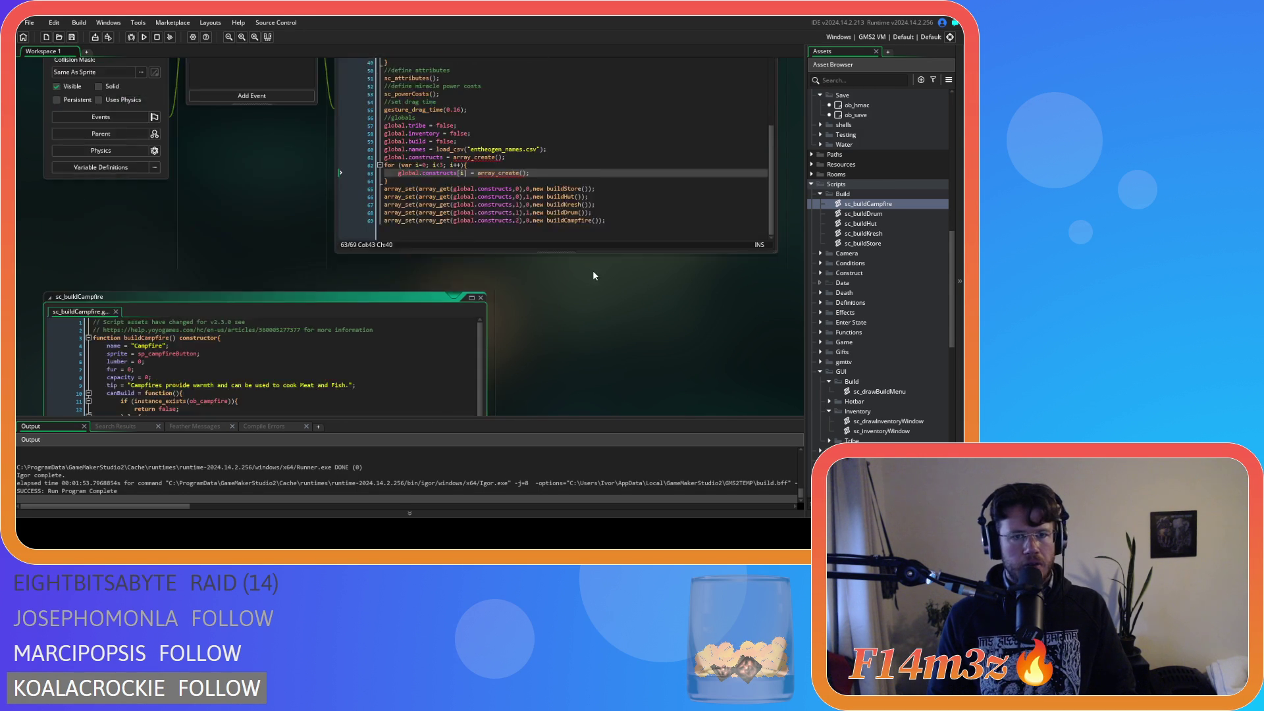
{"action": "scroll", "coordinate": [233, 242], "scroll_direction": "up", "scroll_amount": 5}
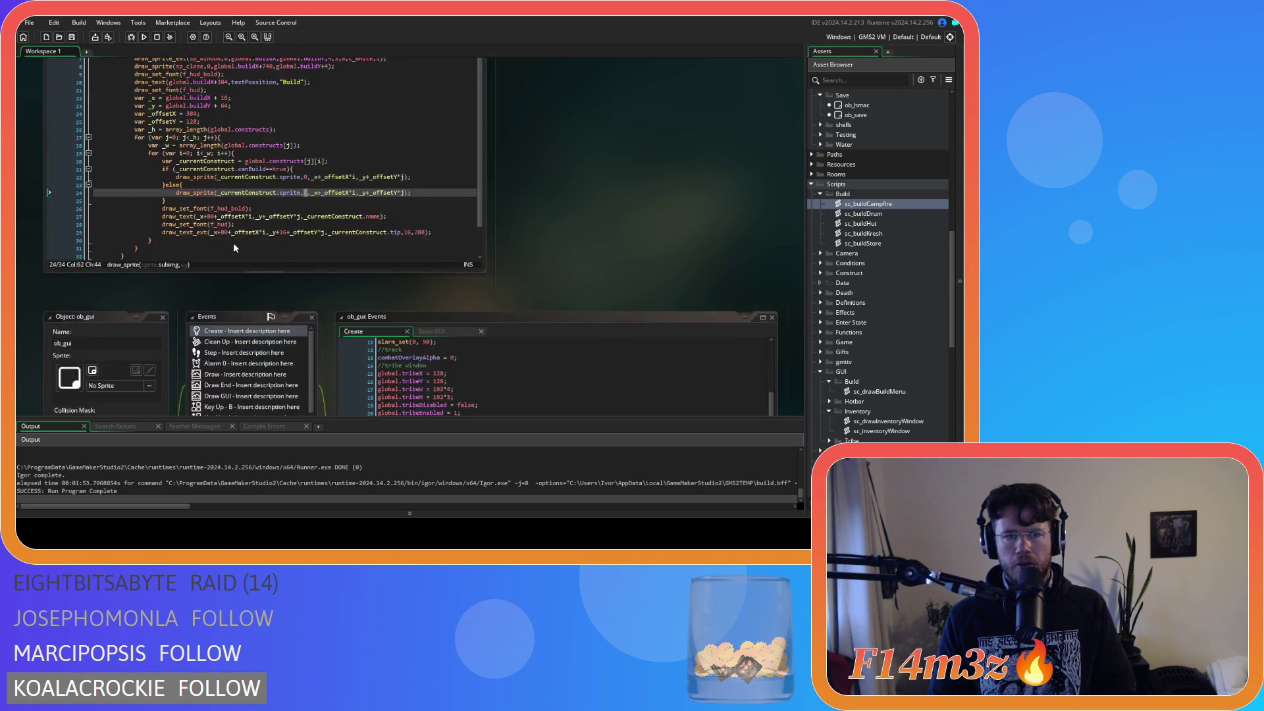
{"action": "left_click", "coordinate": [323, 266]}
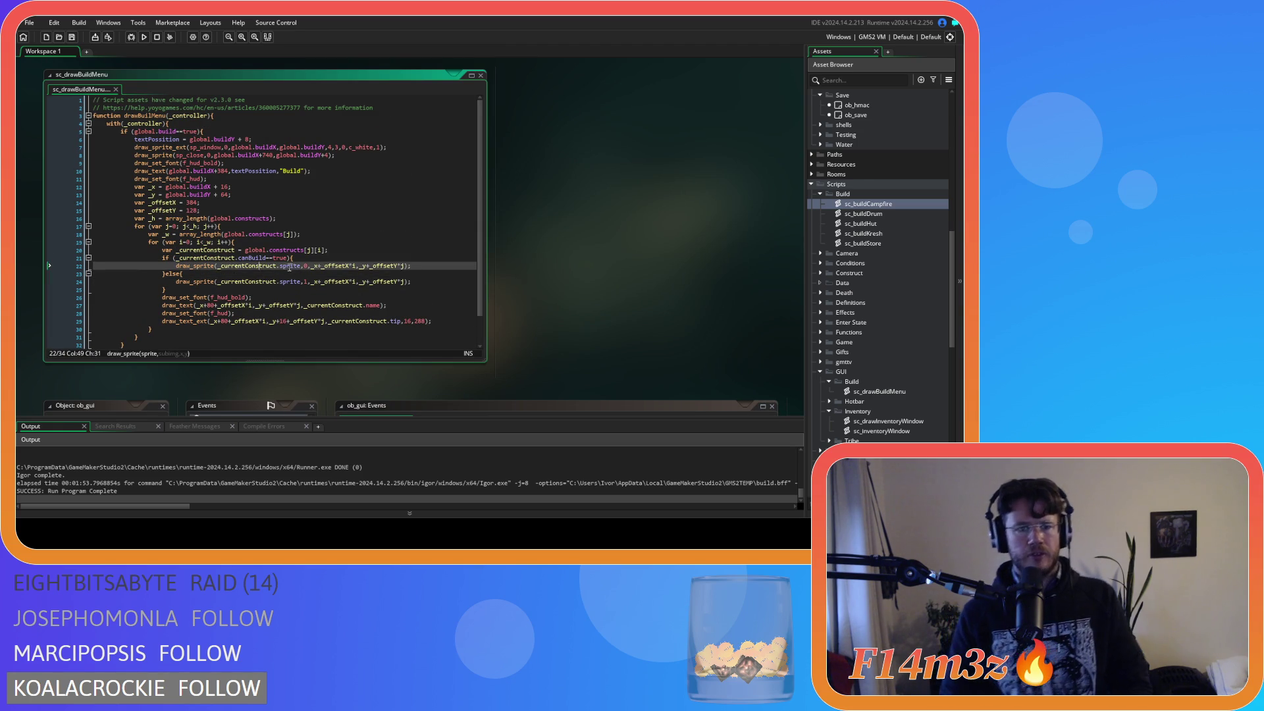
{"action": "left_click", "coordinate": [245, 258]}
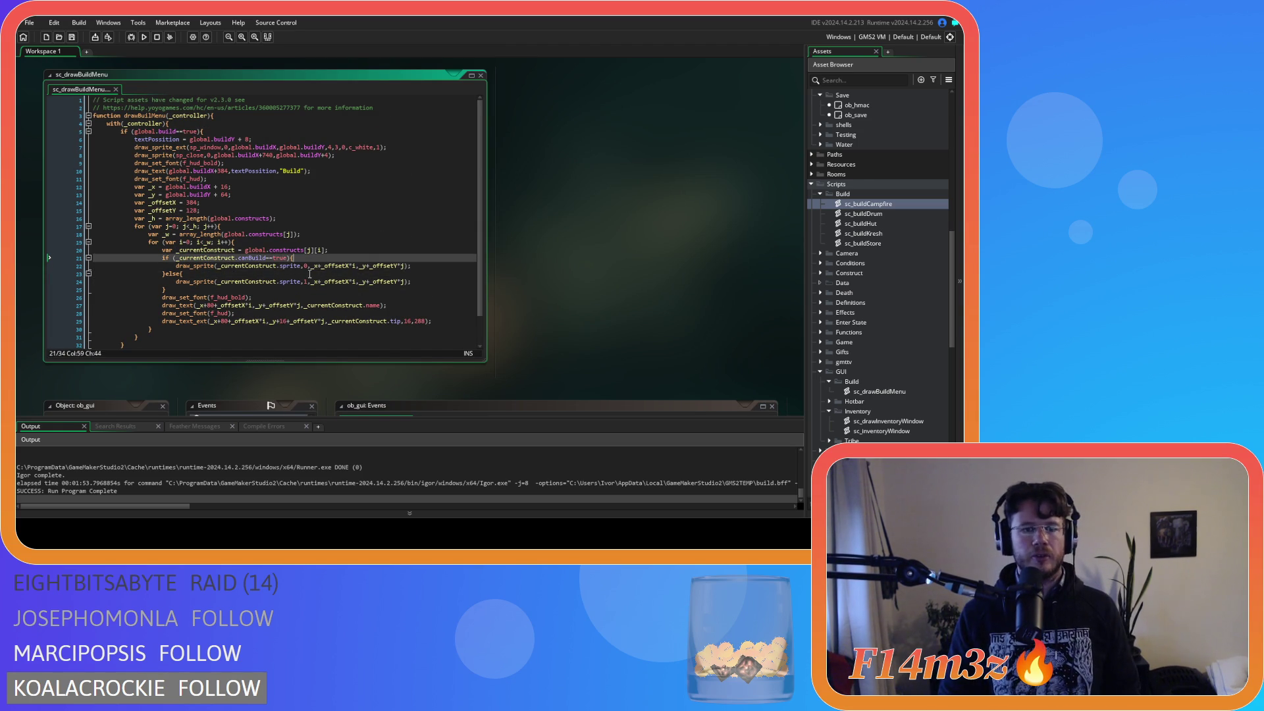
{"action": "left_click", "coordinate": [307, 266]}
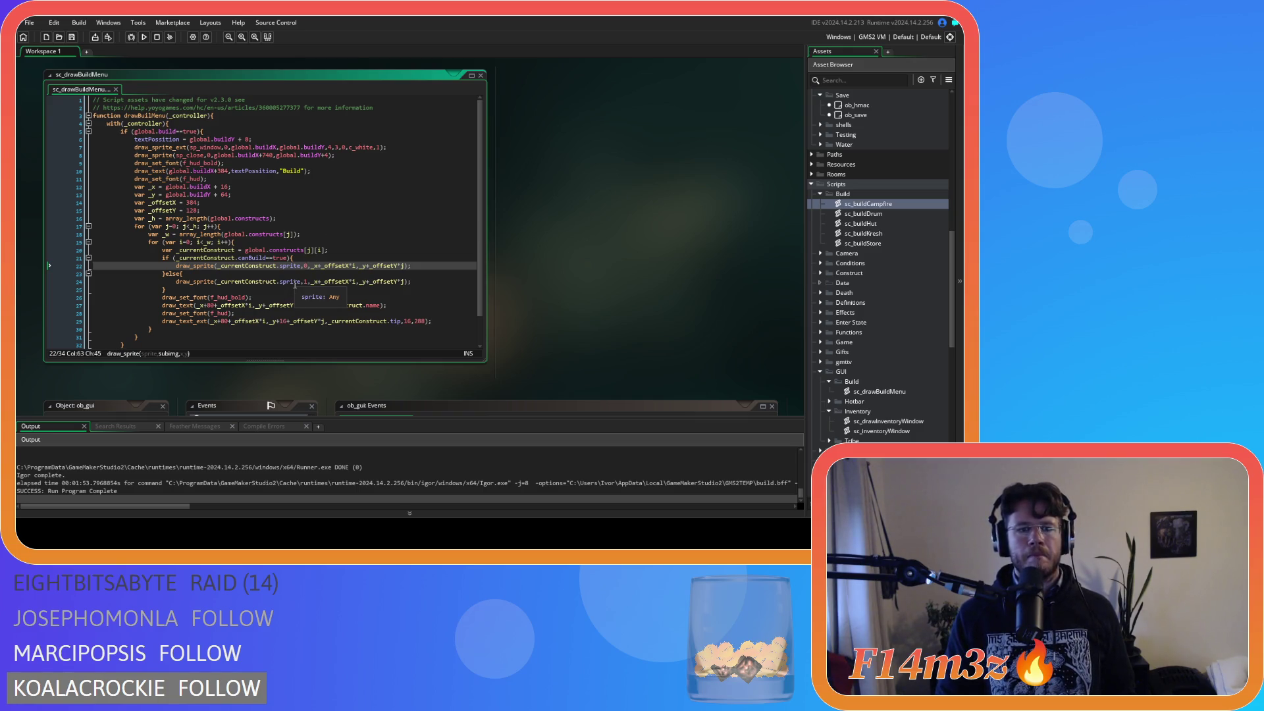
{"action": "left_click", "coordinate": [284, 288]}
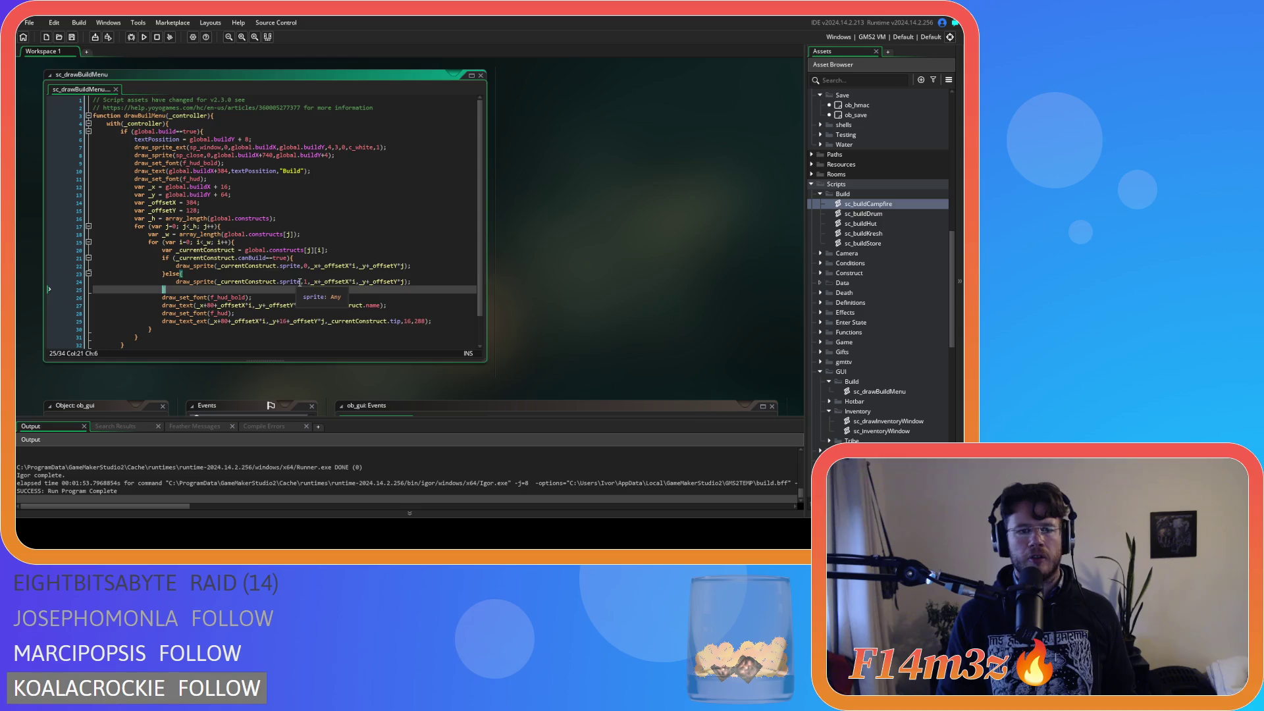
{"action": "left_click", "coordinate": [306, 283]}
{"action": "key", "text": "shift+Left"}
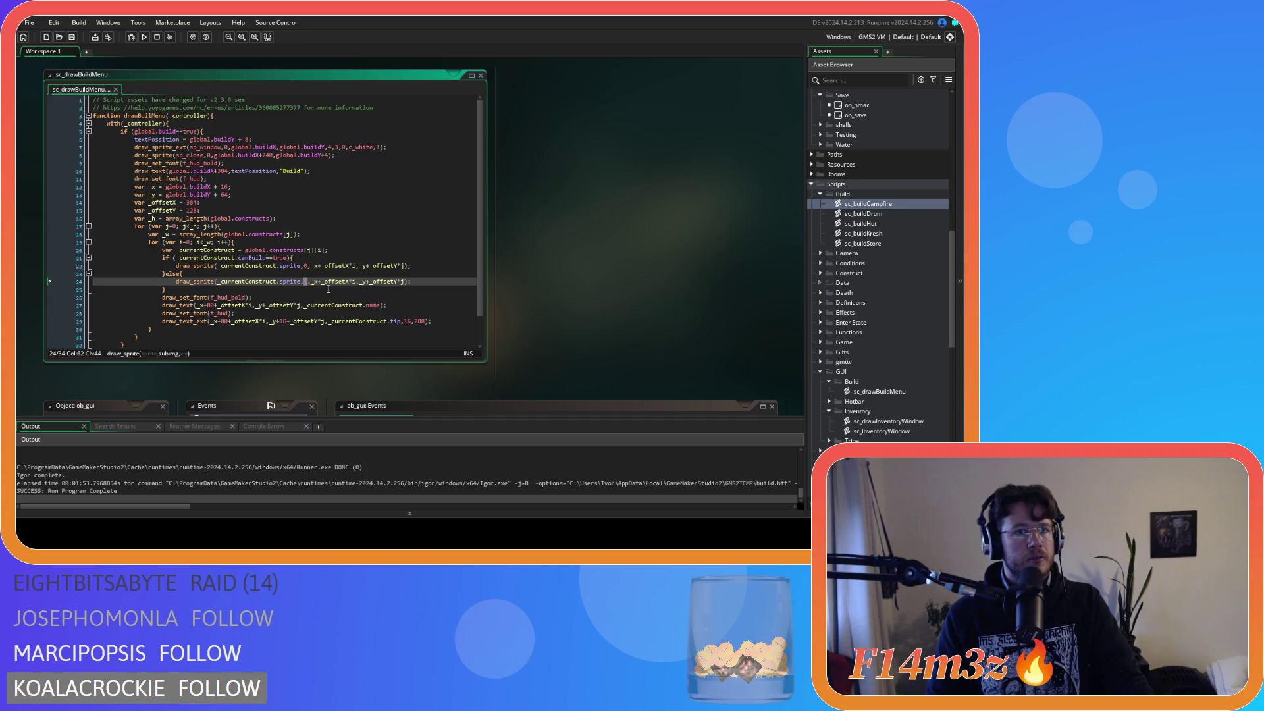
{"action": "type", "text": "1"}
{"action": "left_click", "coordinate": [198, 266]}
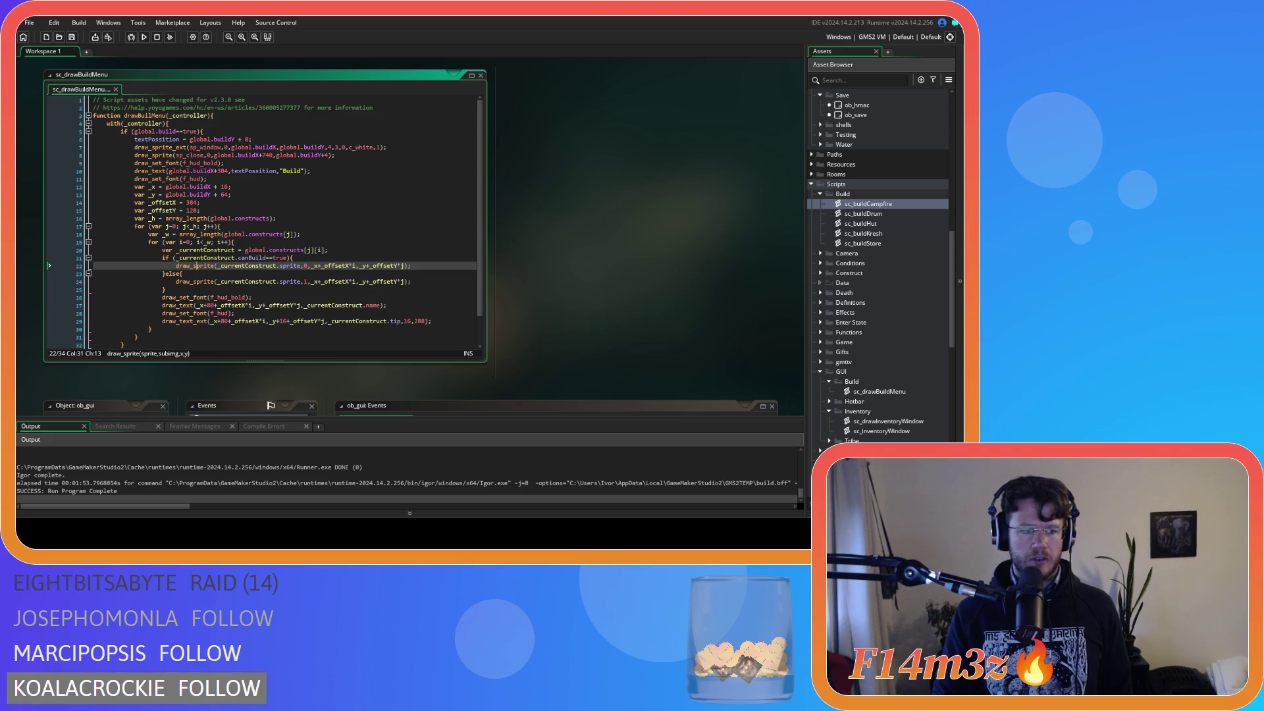
{"action": "left_click", "coordinate": [317, 265]}
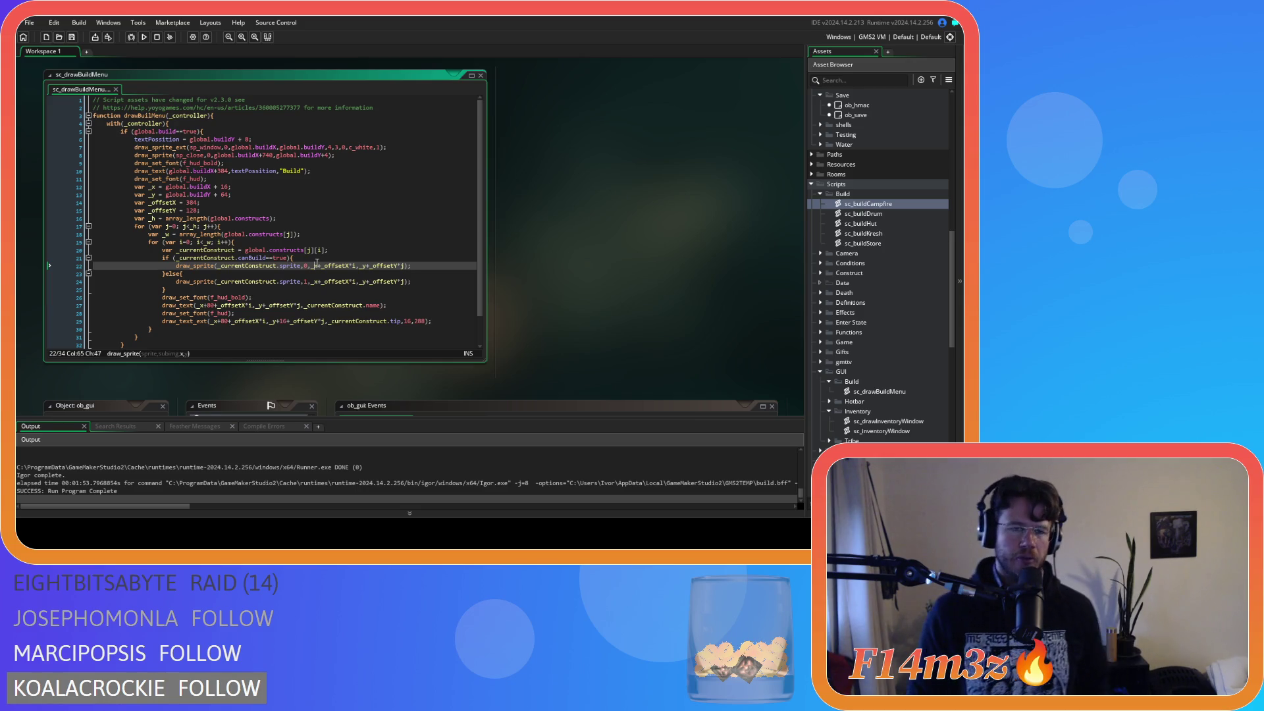
Step: Reopen sc_buildCampfire and give its canBuild function a controller parameter
{"action": "double_click", "coordinate": [868, 203]}
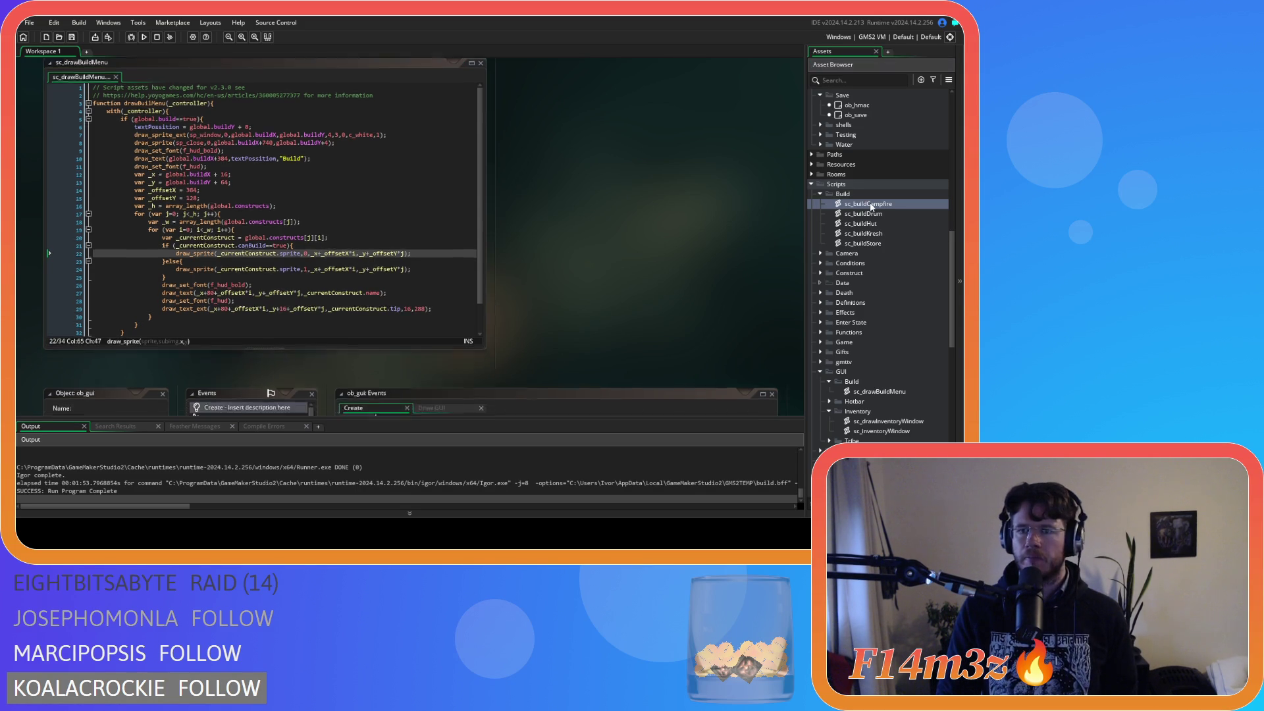
{"action": "left_click", "coordinate": [301, 218]}
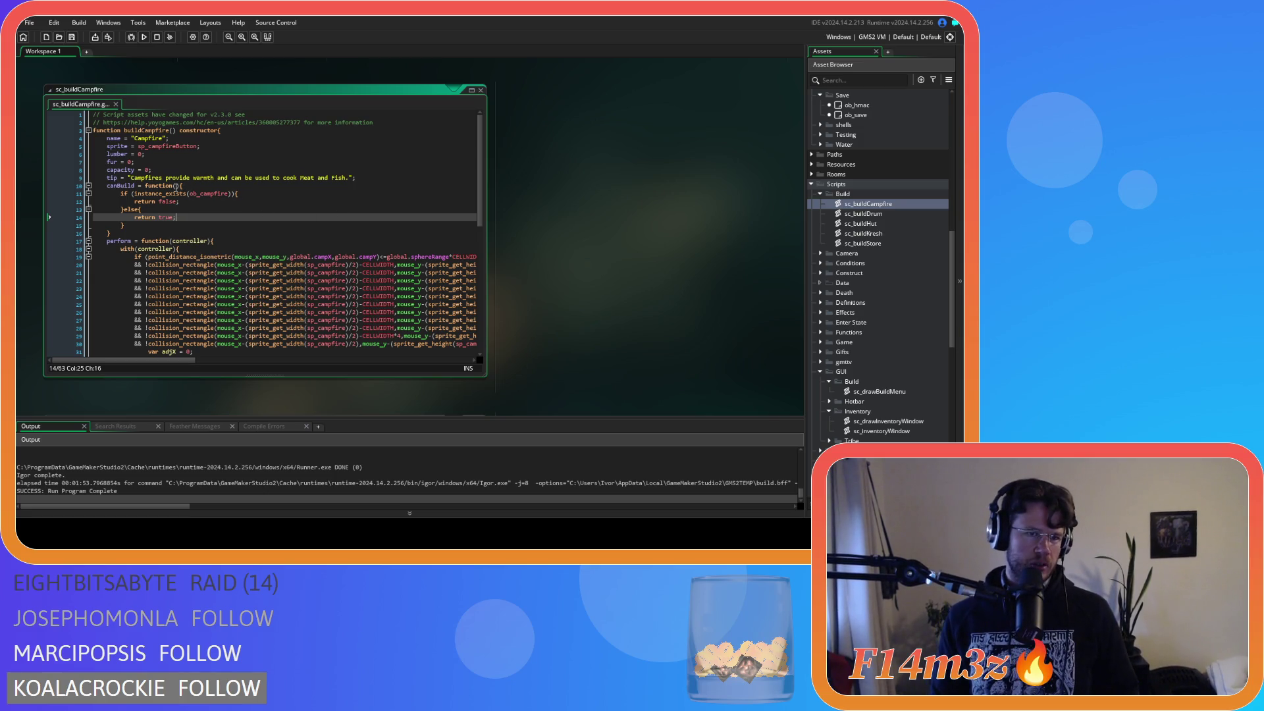
{"action": "left_click", "coordinate": [177, 186]}
{"action": "key", "text": "Right"}
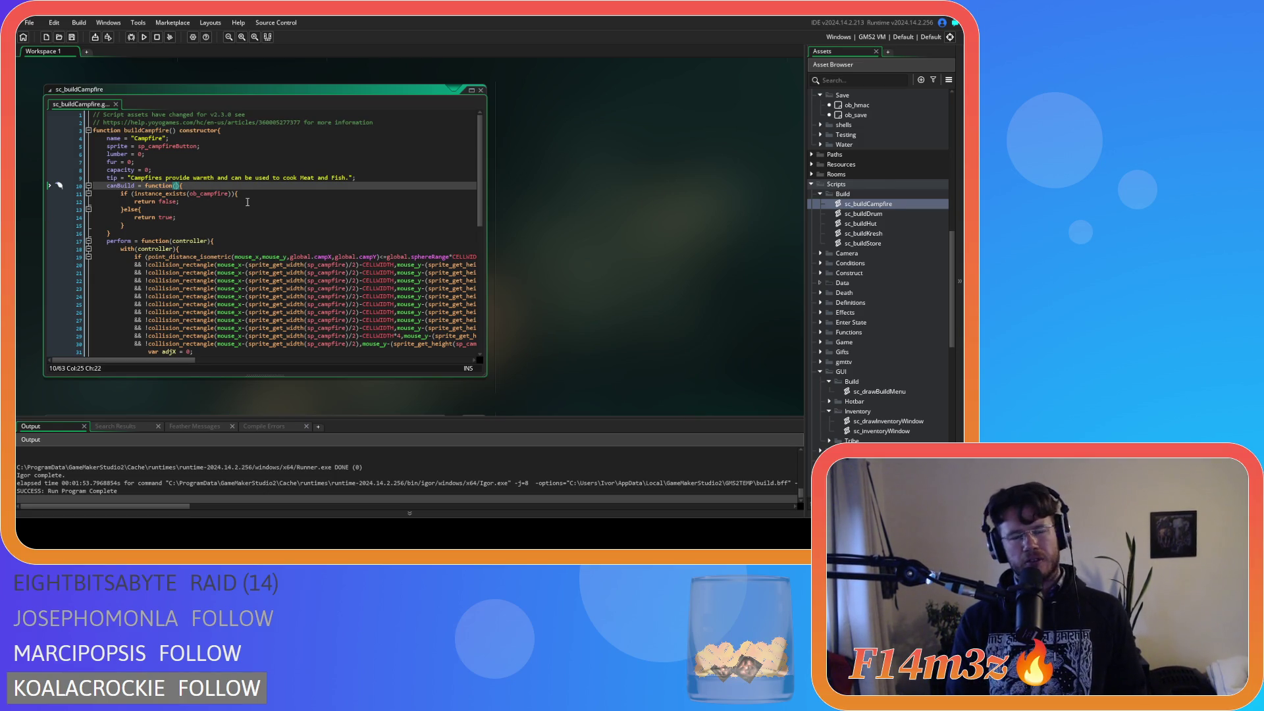
{"action": "type", "text": "contro"}
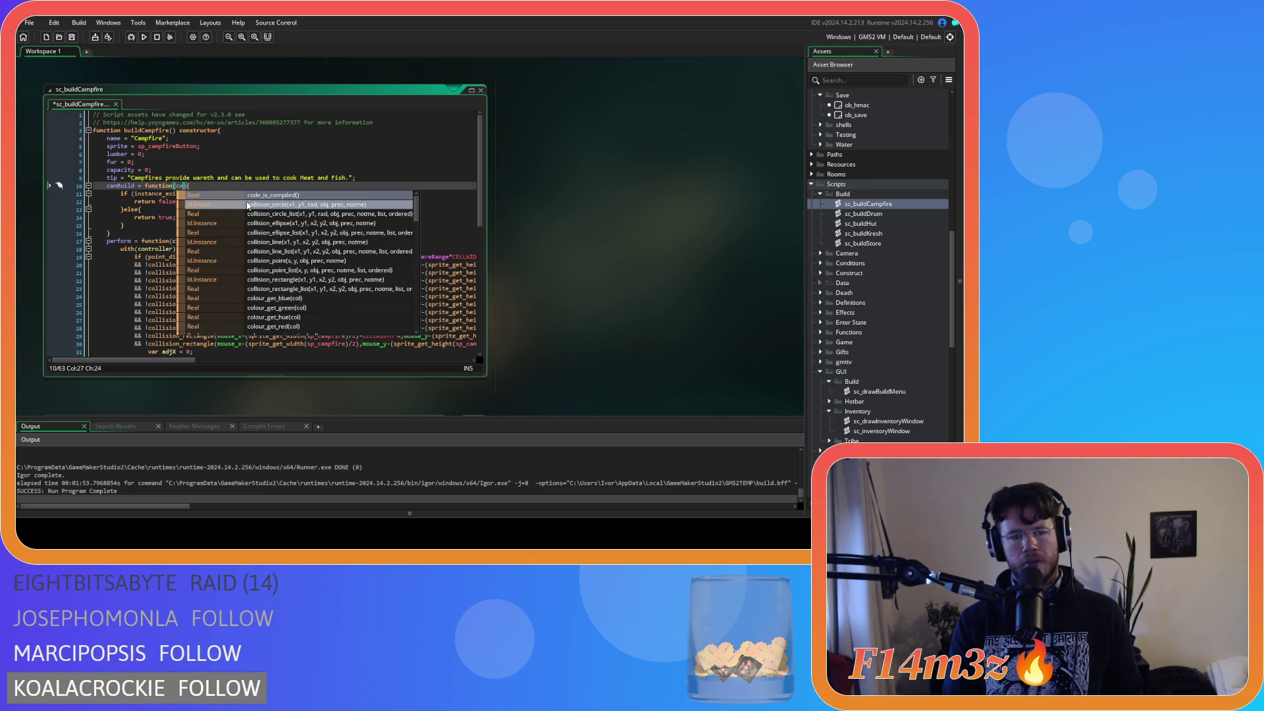
{"action": "type", "text": "ller"}
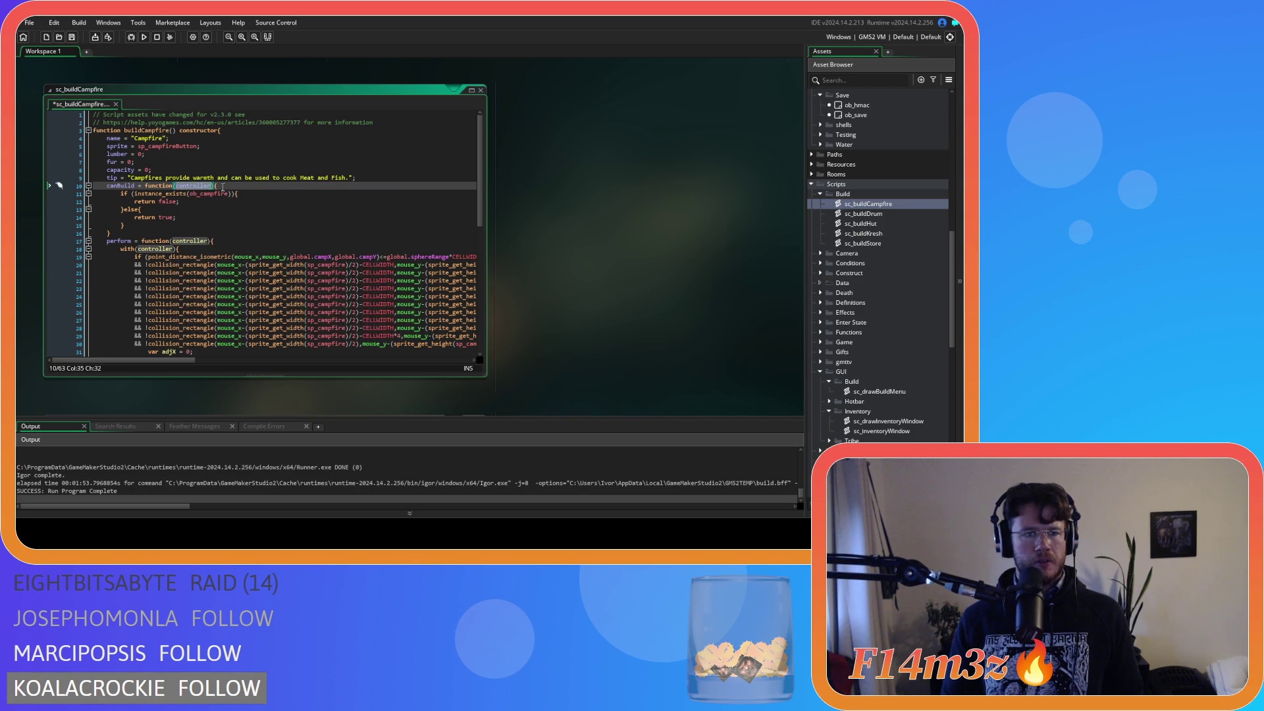
{"action": "key", "text": "Return"}
Step: Wrap canBuild's ob_campfire existence check in a with (controller) { } block and save
{"action": "type", "text": "with"}
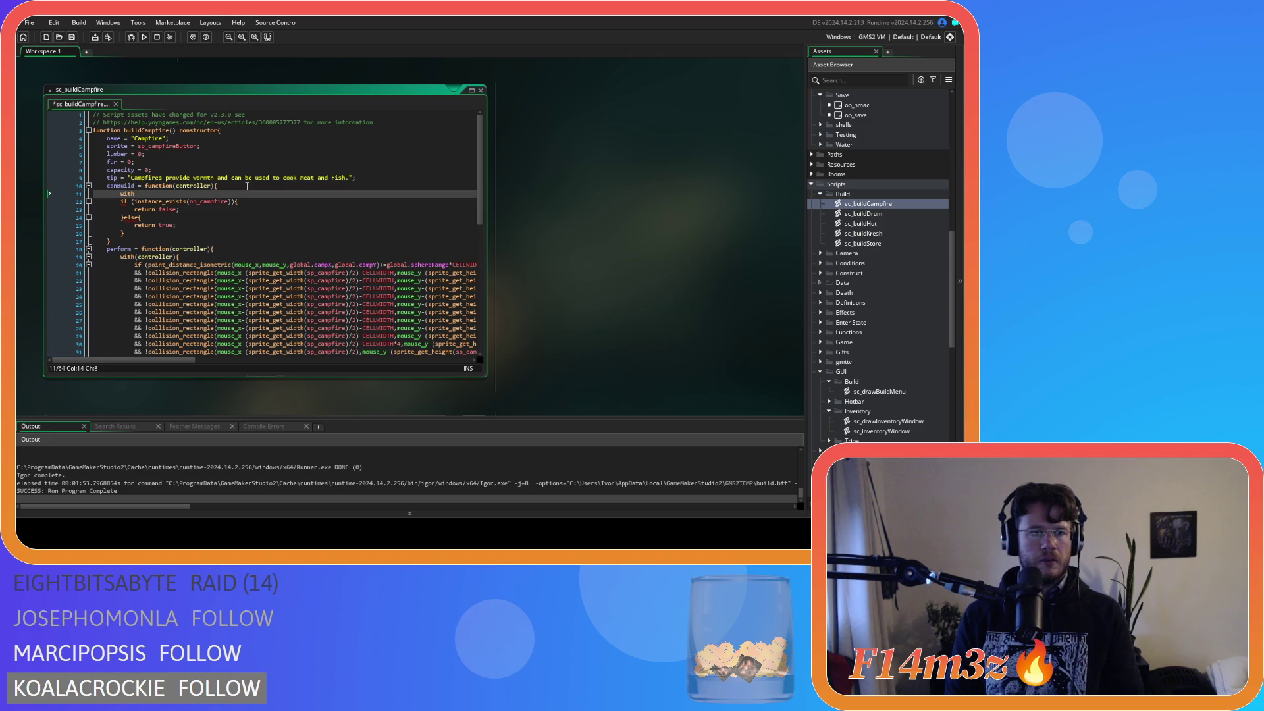
{"action": "key", "text": "Right"}
{"action": "left_click", "coordinate": [208, 193]}
{"action": "type", "text": "(controller)"}
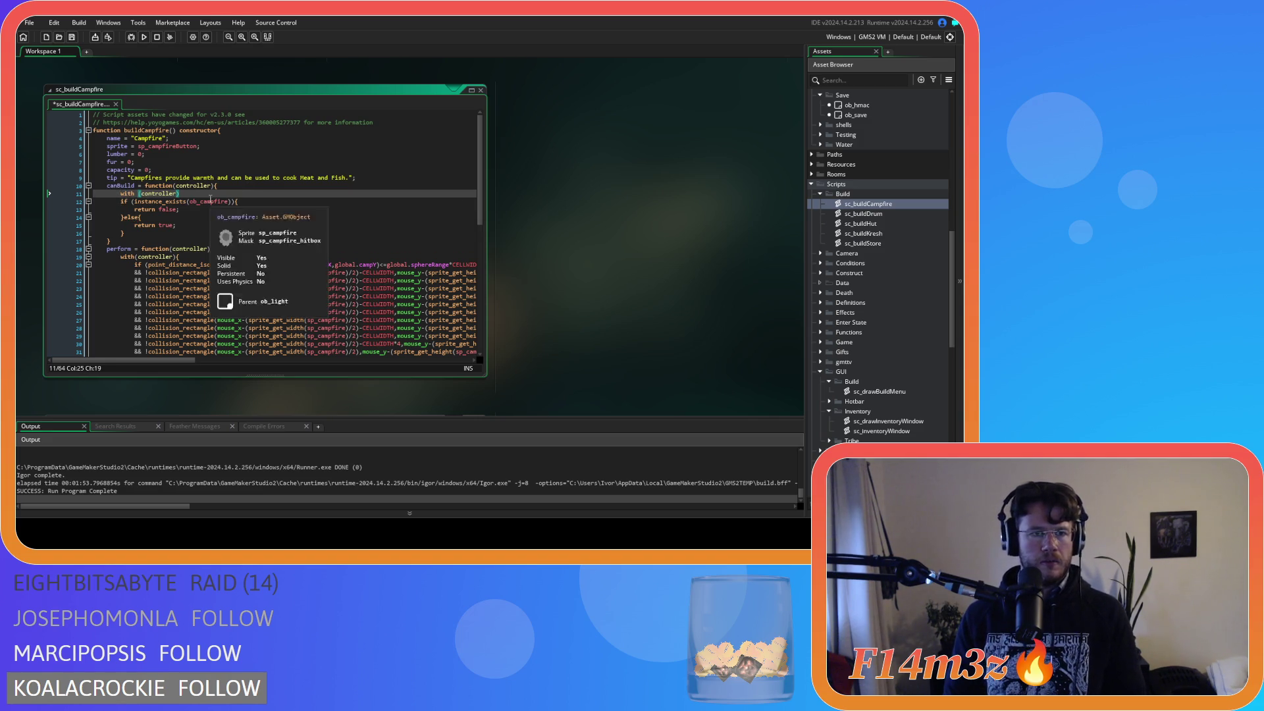
{"action": "left_click_drag", "start_coordinate": [208, 193], "coordinate": [126, 233]}
{"action": "type", "text": "{"}
{"action": "left_click", "coordinate": [201, 227]}
{"action": "key", "text": "ctrl+s"}
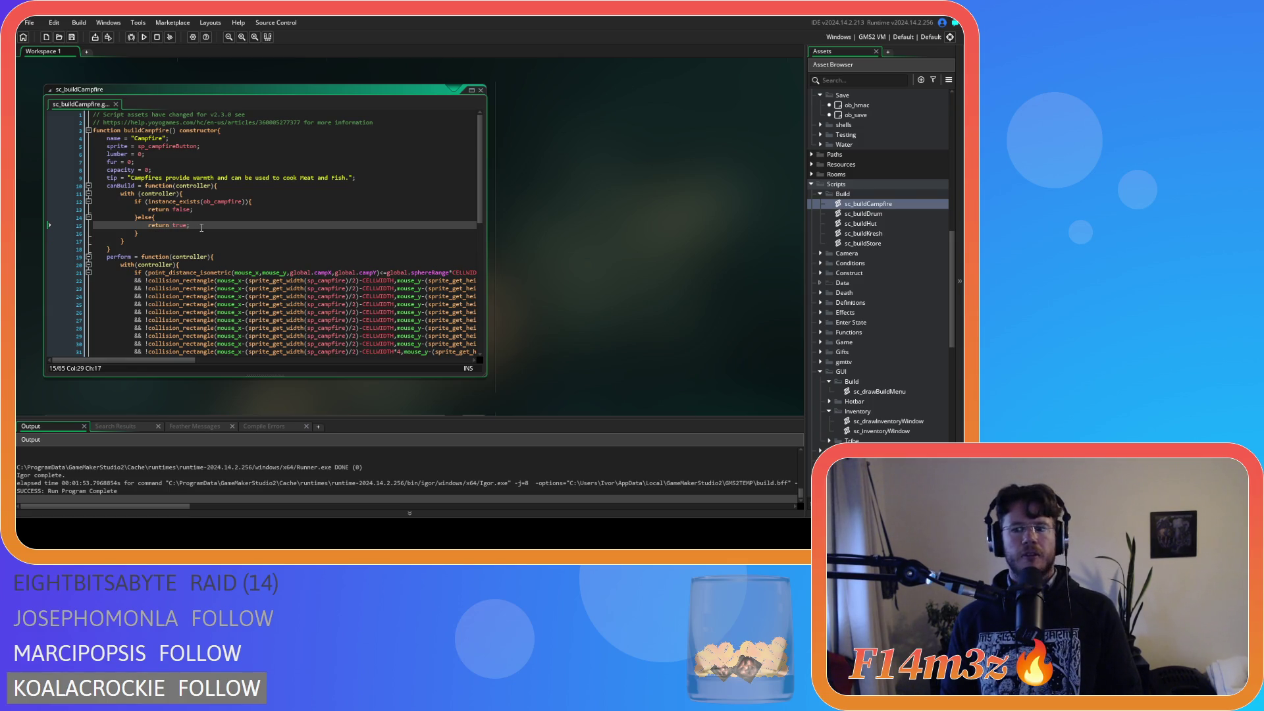
{"action": "key", "text": "F5"}
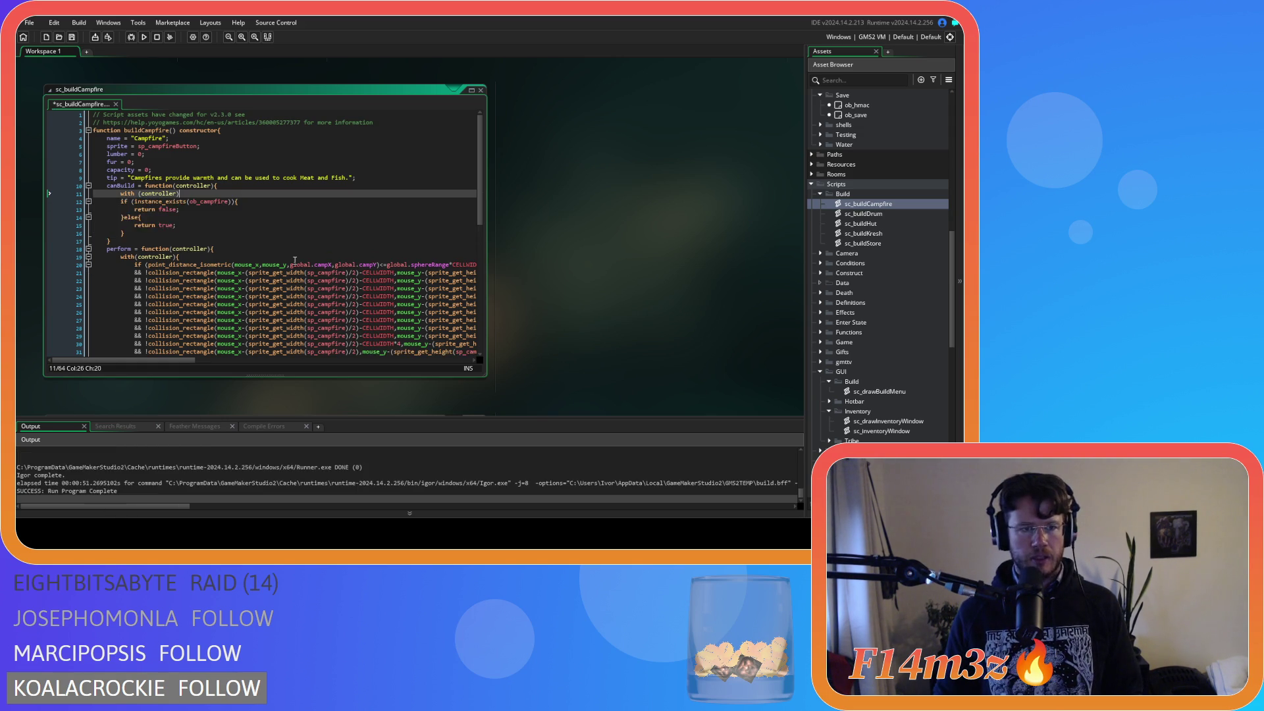
{"action": "key", "text": "BackSpace"}
{"action": "key", "text": "BackSpace"}
{"action": "key", "text": "BackSpace"}
{"action": "double_click", "coordinate": [178, 186]}
{"action": "key", "text": "BackSpace"}
{"action": "left_click", "coordinate": [260, 217]}
{"action": "key", "text": "ctrl+s"}
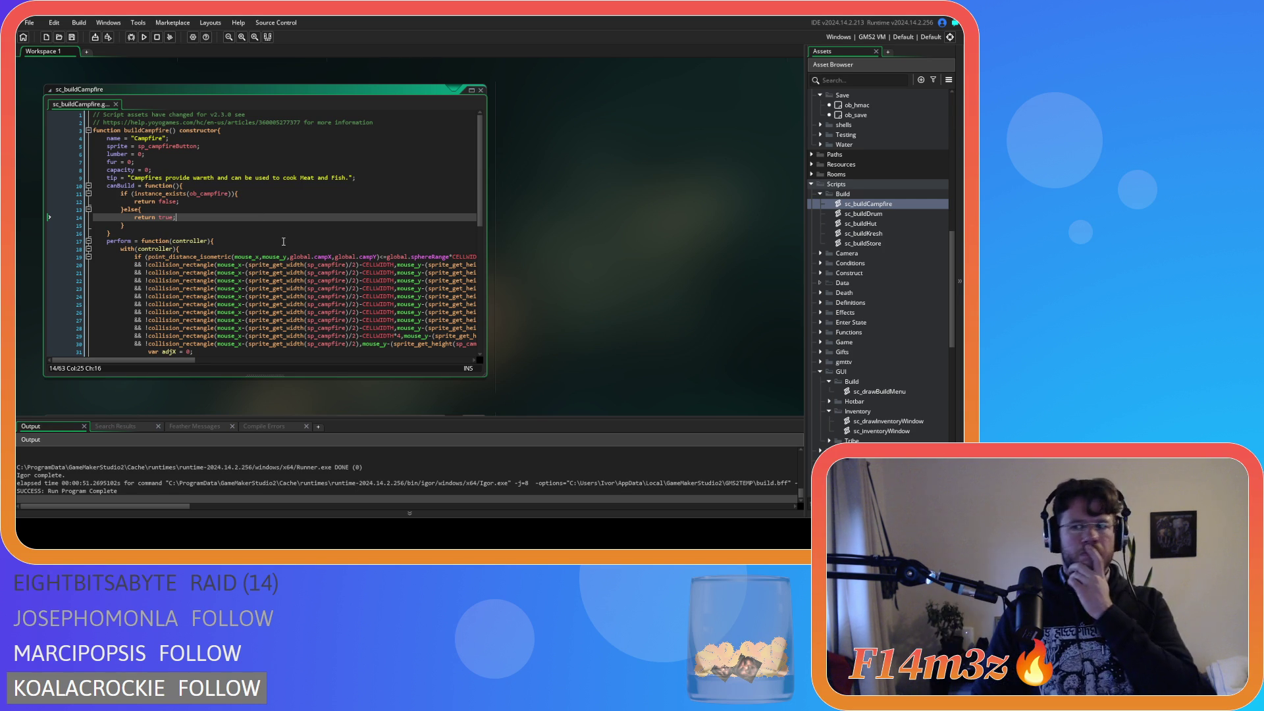
{"action": "left_click", "coordinate": [145, 217]}
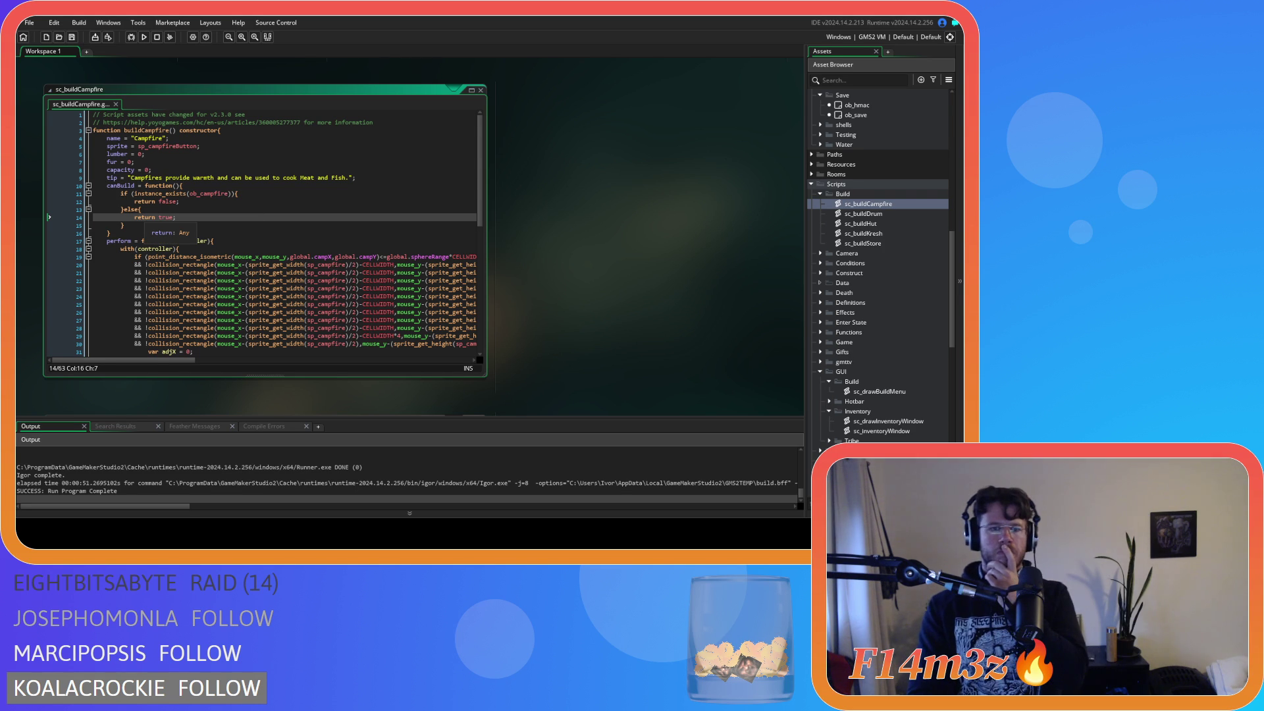
{"action": "left_click", "coordinate": [248, 265]}
{"action": "left_click", "coordinate": [258, 235]}
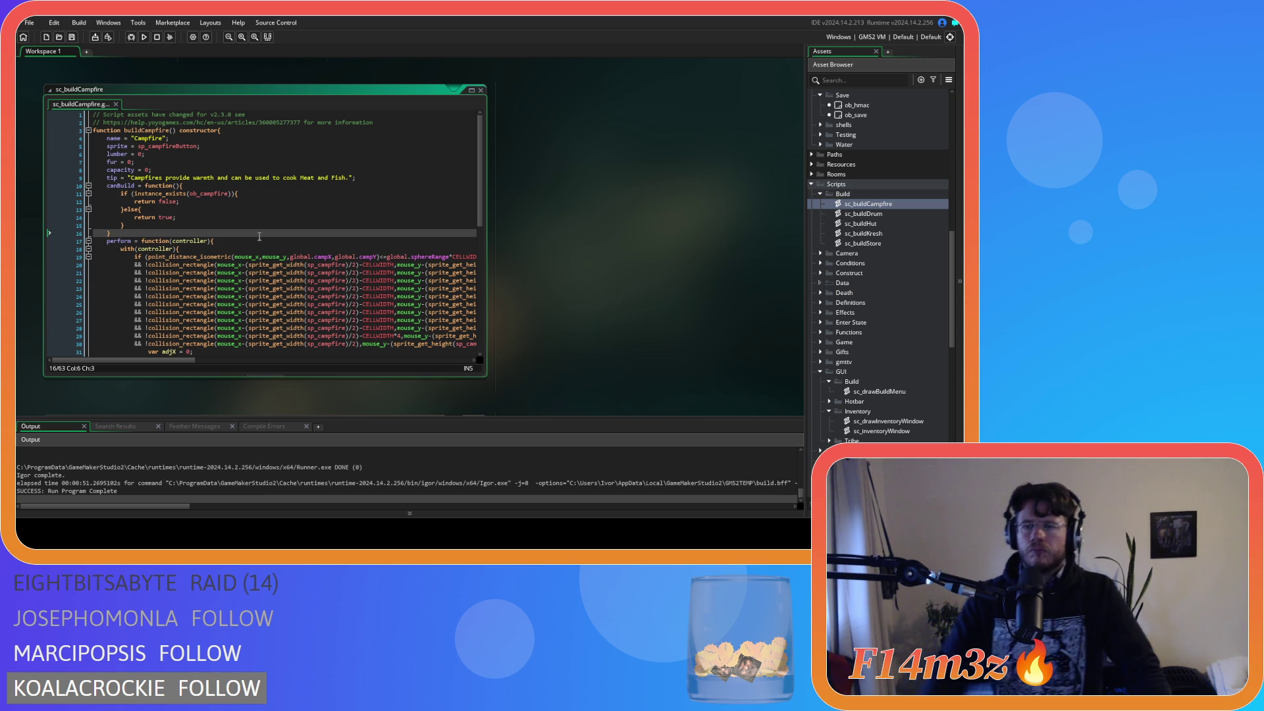
Step: Look through sc_buildDrum, sc_buildHut and sc_buildKresh, then open sc_buildStore at canBuild's closing brace
{"action": "left_click", "coordinate": [870, 214]}
{"action": "double_click", "coordinate": [870, 214]}
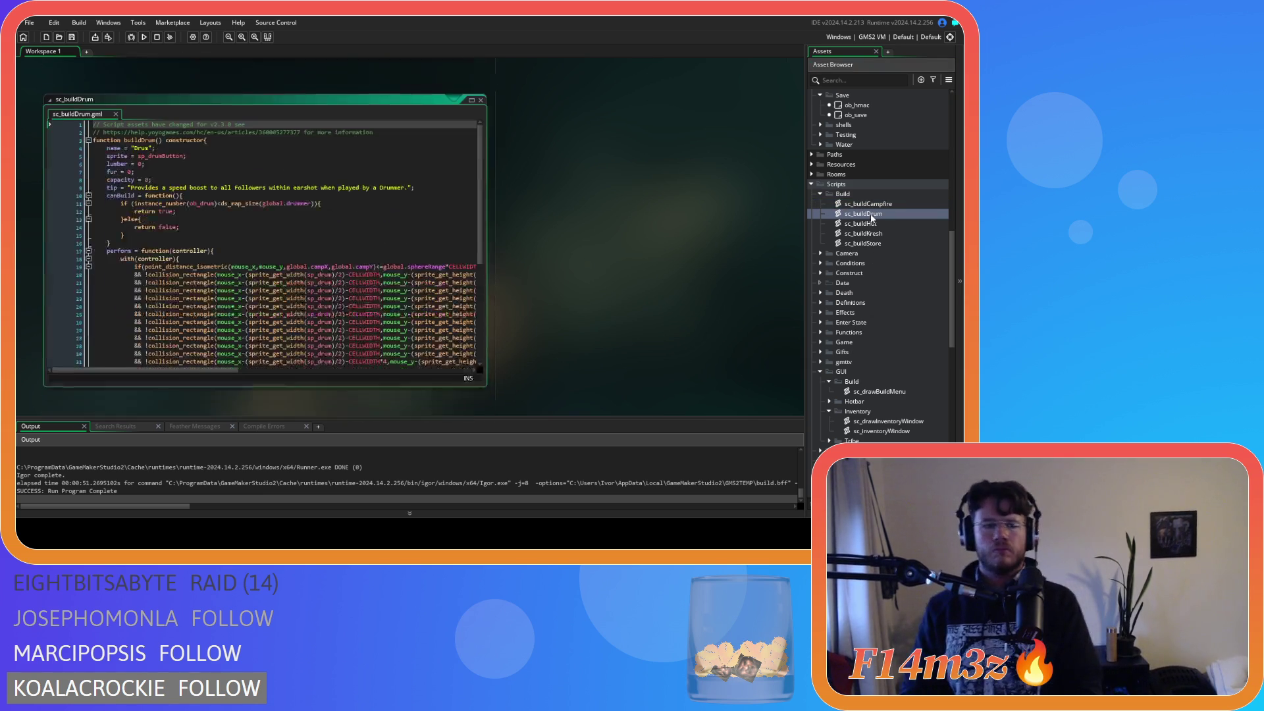
{"action": "double_click", "coordinate": [885, 223]}
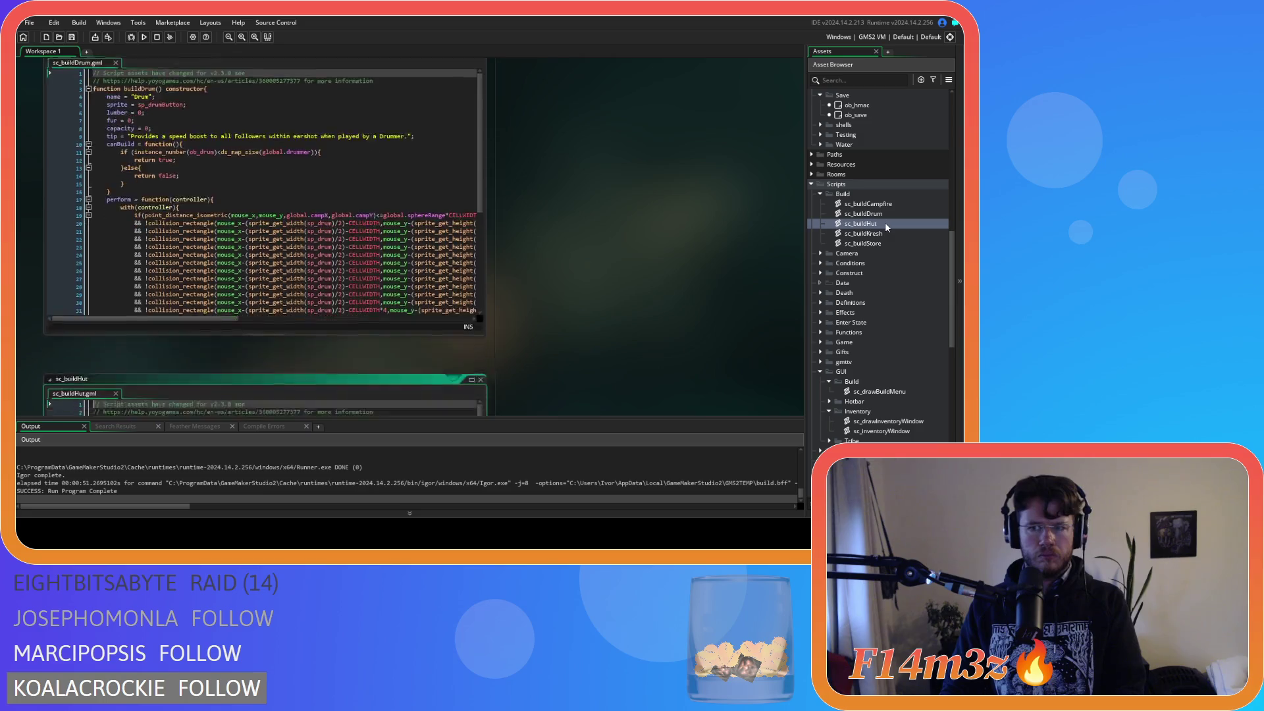
{"action": "left_click", "coordinate": [890, 216]}
{"action": "double_click", "coordinate": [890, 216]}
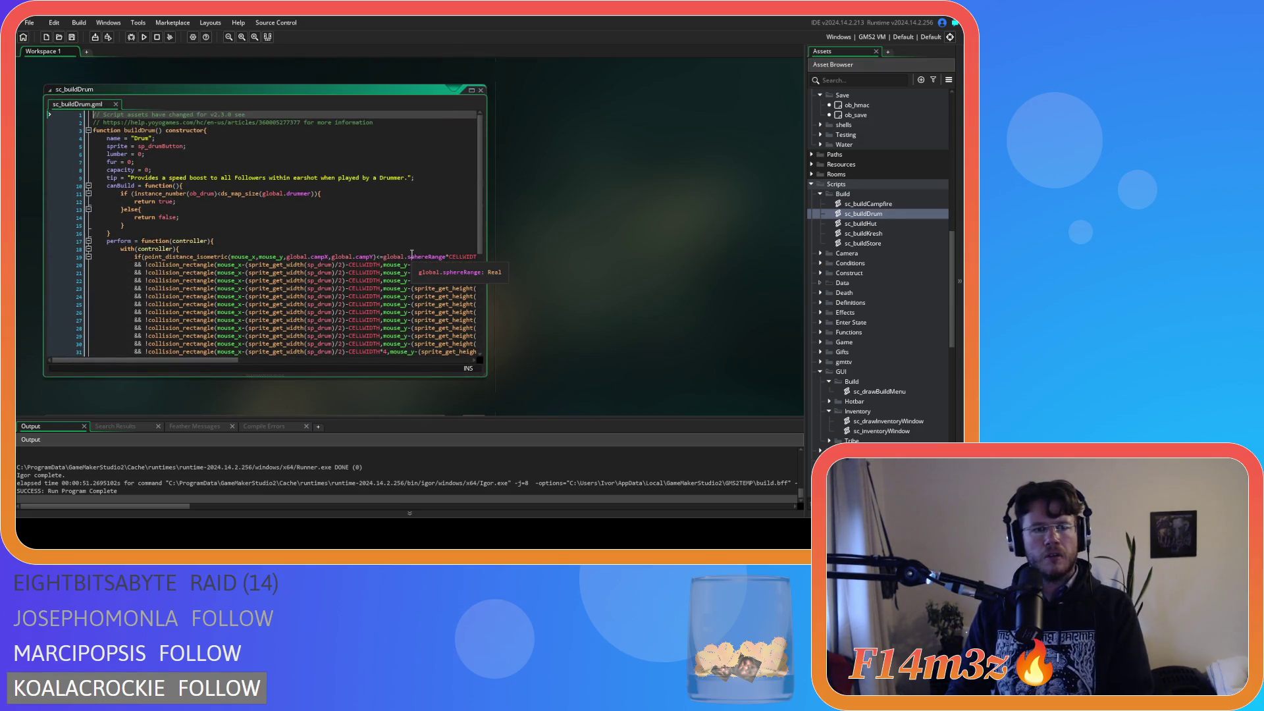
{"action": "double_click", "coordinate": [862, 223]}
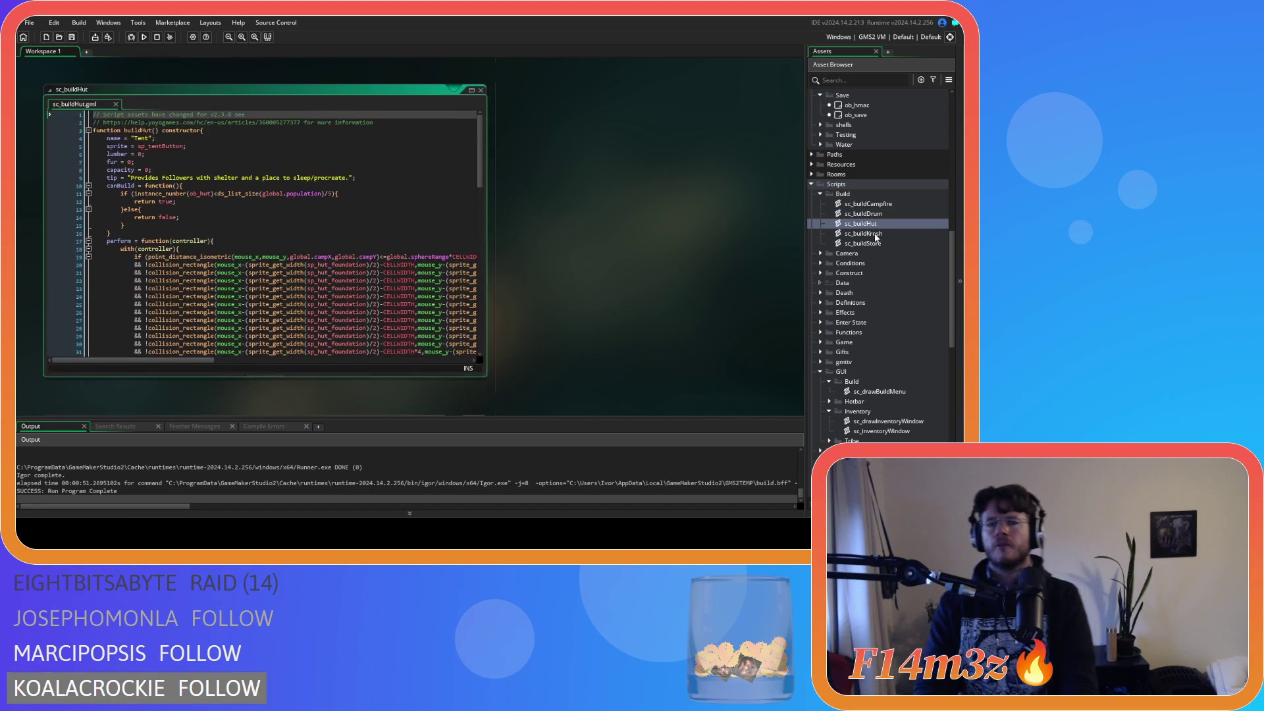
{"action": "double_click", "coordinate": [876, 235]}
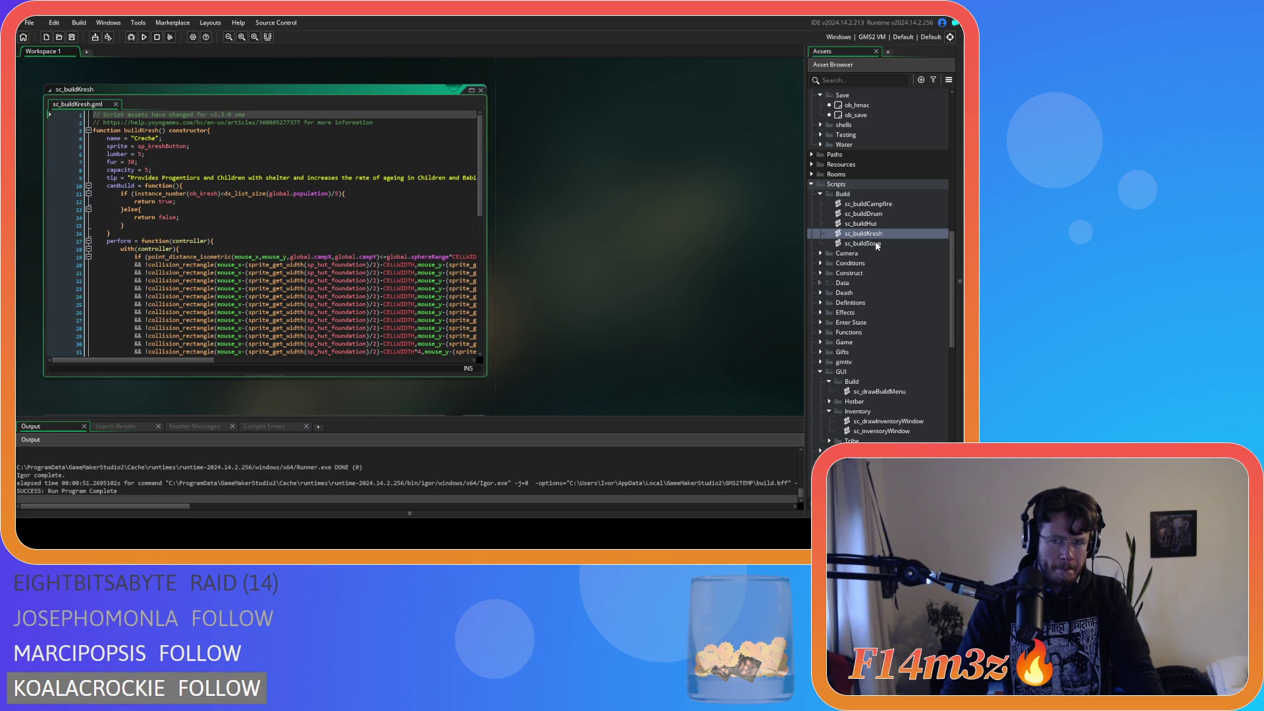
{"action": "left_click", "coordinate": [876, 244]}
{"action": "double_click", "coordinate": [875, 243]}
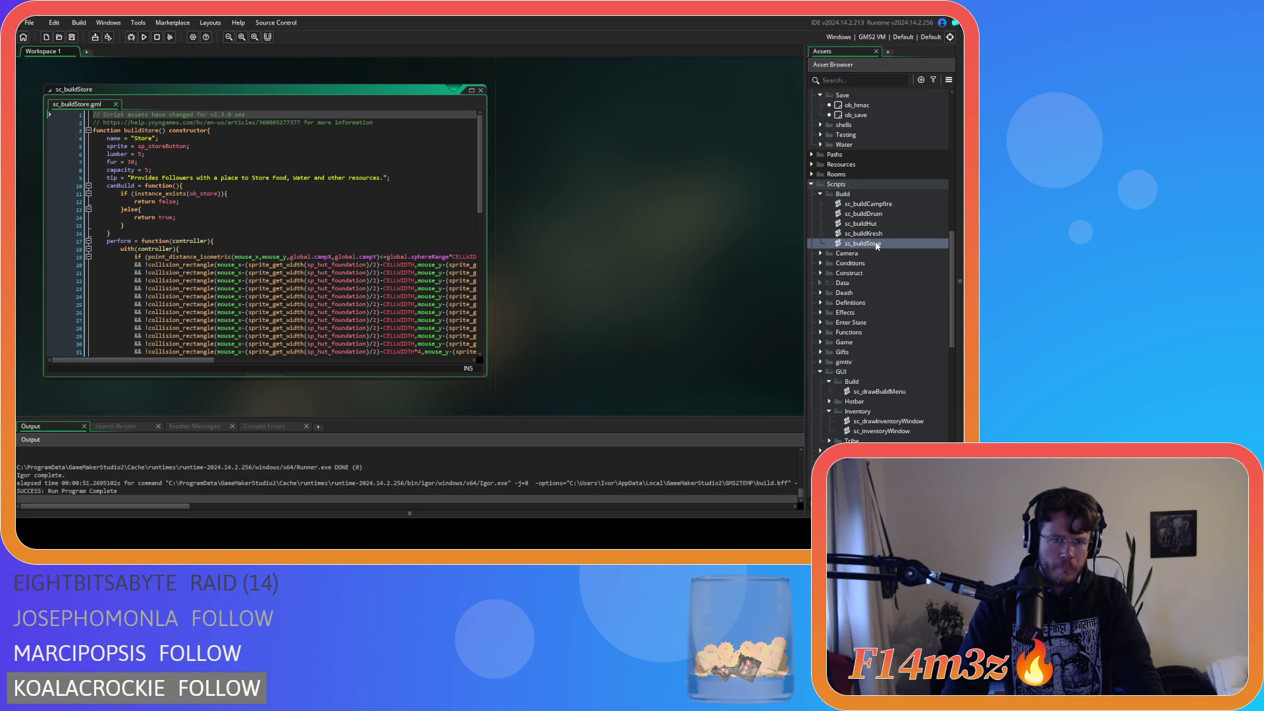
{"action": "left_click", "coordinate": [237, 234]}
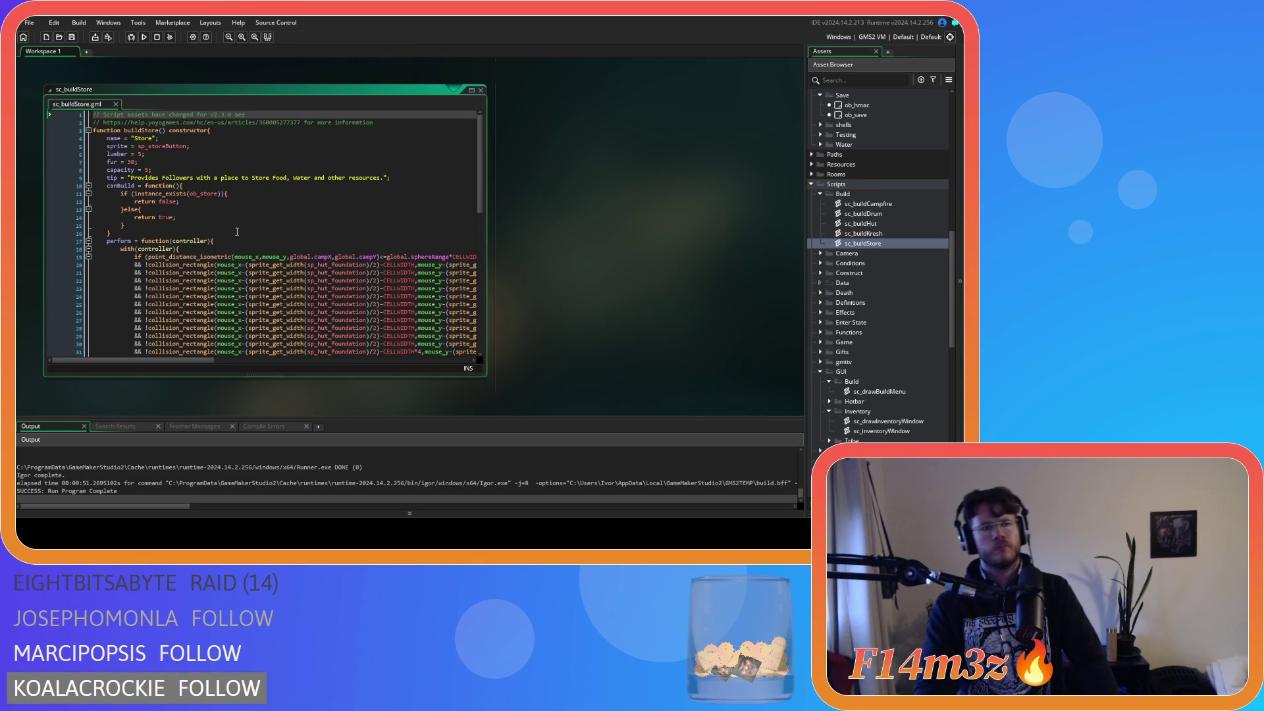
Step: Put a semicolon after canBuild's closing brace in sc_buildStore and save
{"action": "key", "text": "Left"}
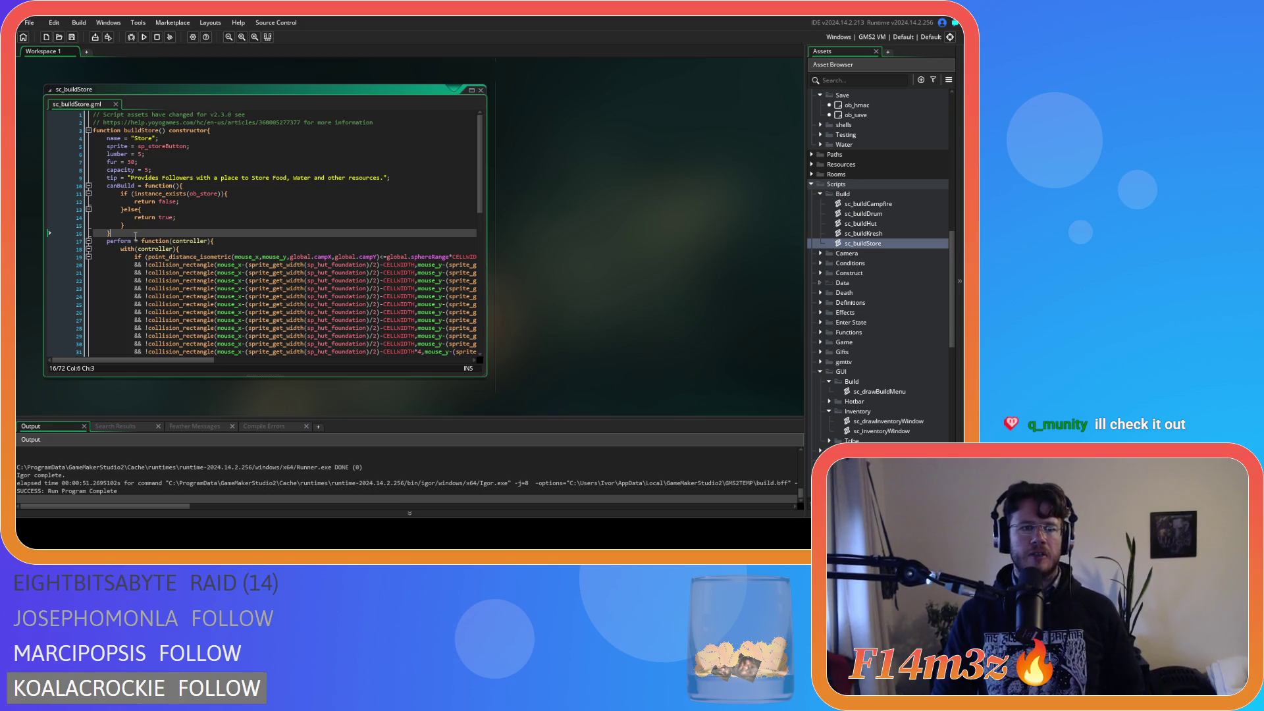
{"action": "type", "text": ";"}
{"action": "key", "text": "ctrl+s"}
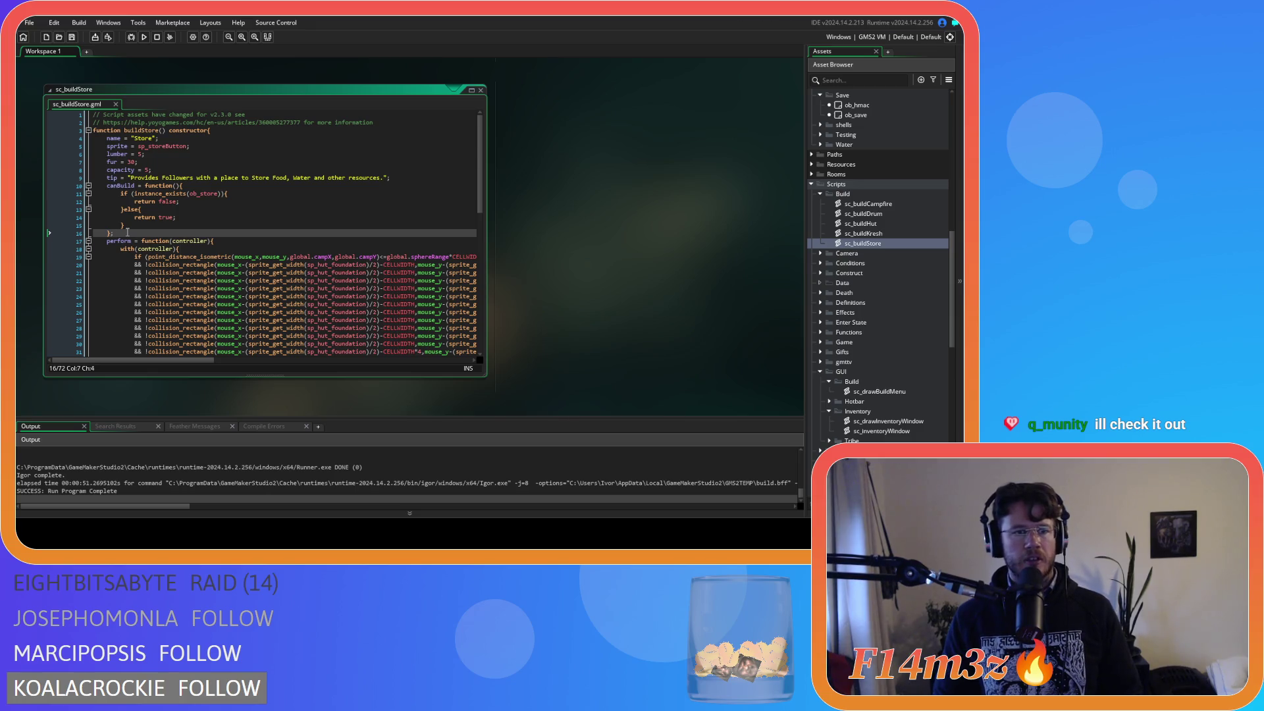
Step: Check that the line-16 brace closes canBuild, not the else block or perform function
{"action": "key", "text": "Left"}
{"action": "key", "text": "Left"}
{"action": "key", "text": "Home"}
{"action": "key", "text": "Down"}
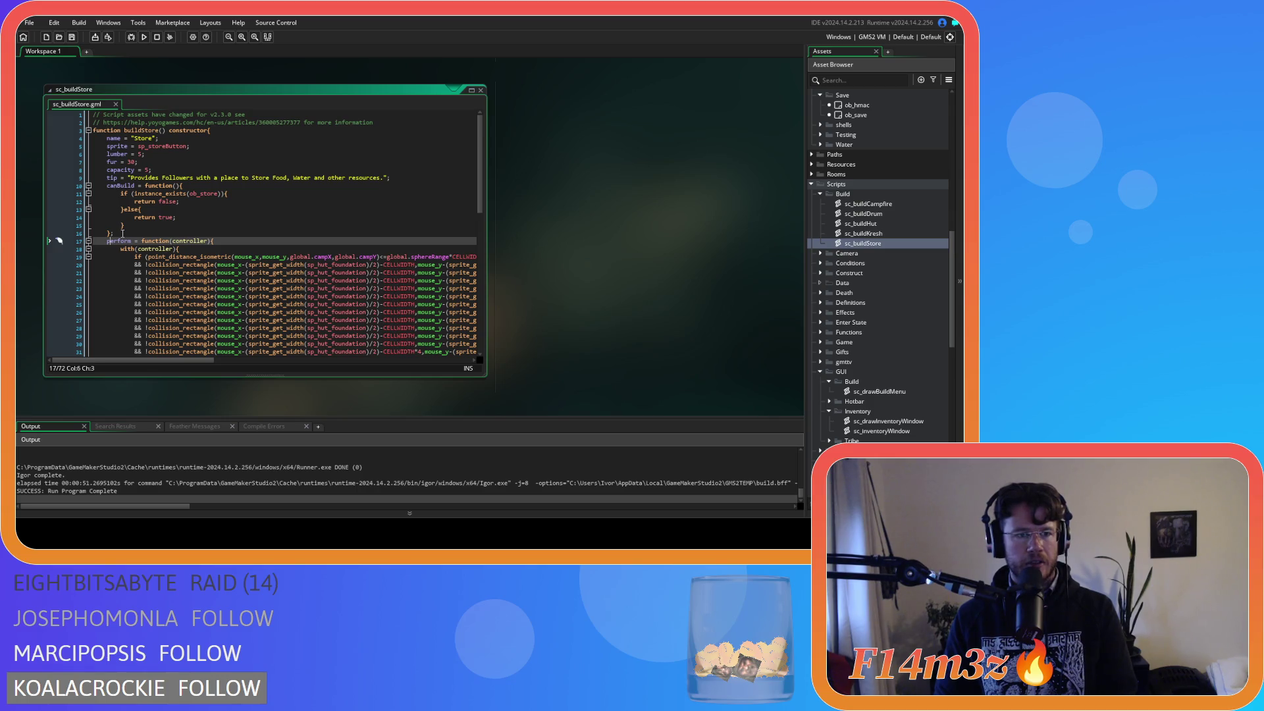
{"action": "left_click", "coordinate": [122, 233]}
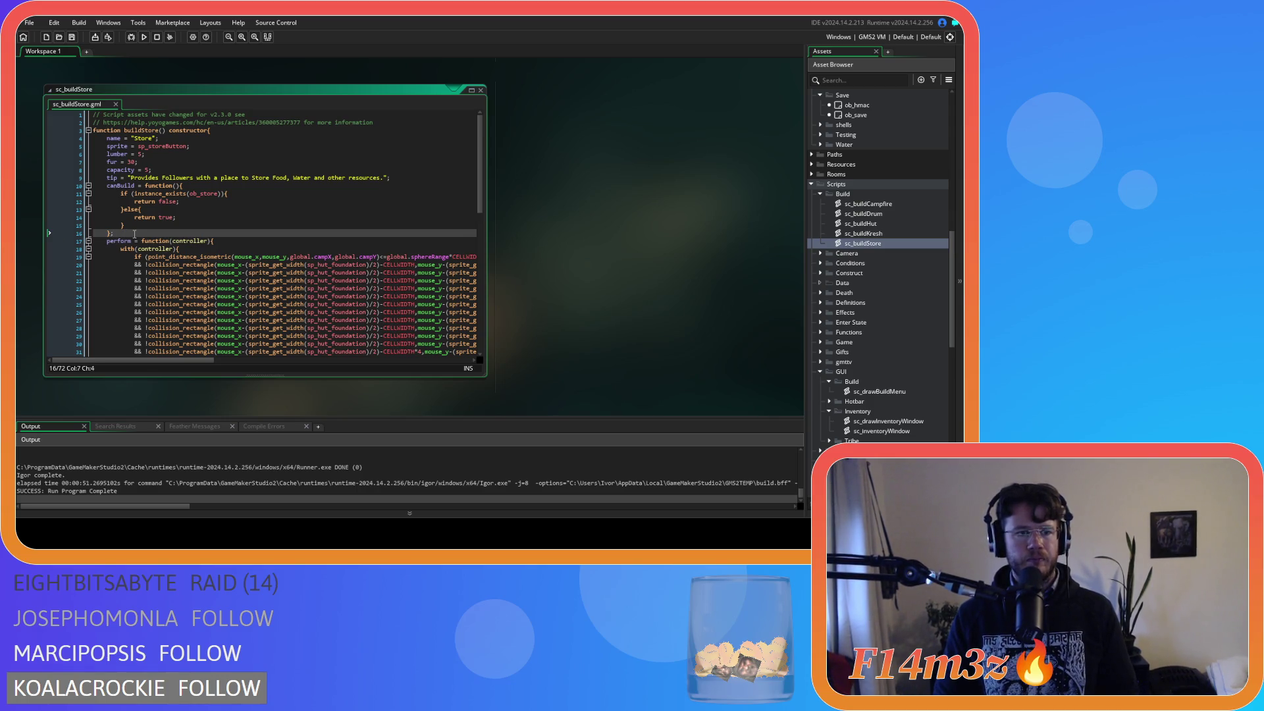
{"action": "left_click", "coordinate": [144, 228]}
{"action": "left_click", "coordinate": [144, 235]}
{"action": "key", "text": "Home"}
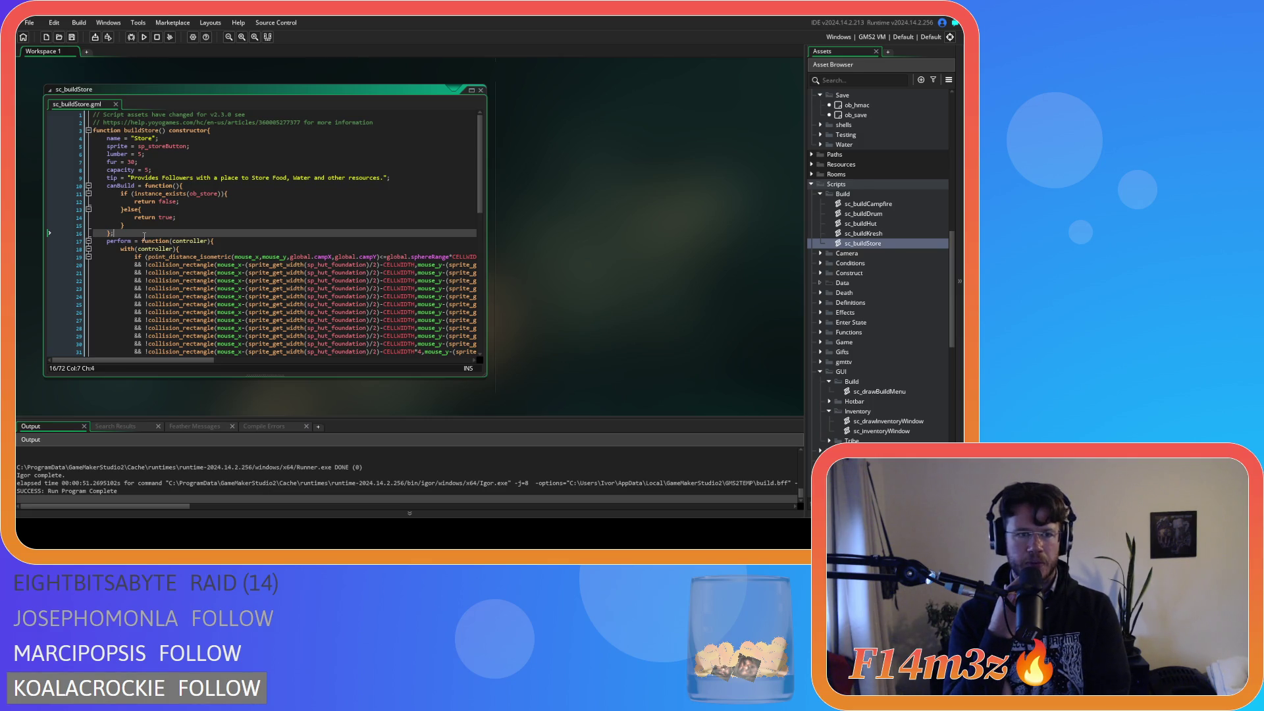
Step: Add a semicolon after canBuild's closing brace in sc_buildKresh, sc_buildHut and sc_buildCampfire, and save
{"action": "double_click", "coordinate": [867, 233]}
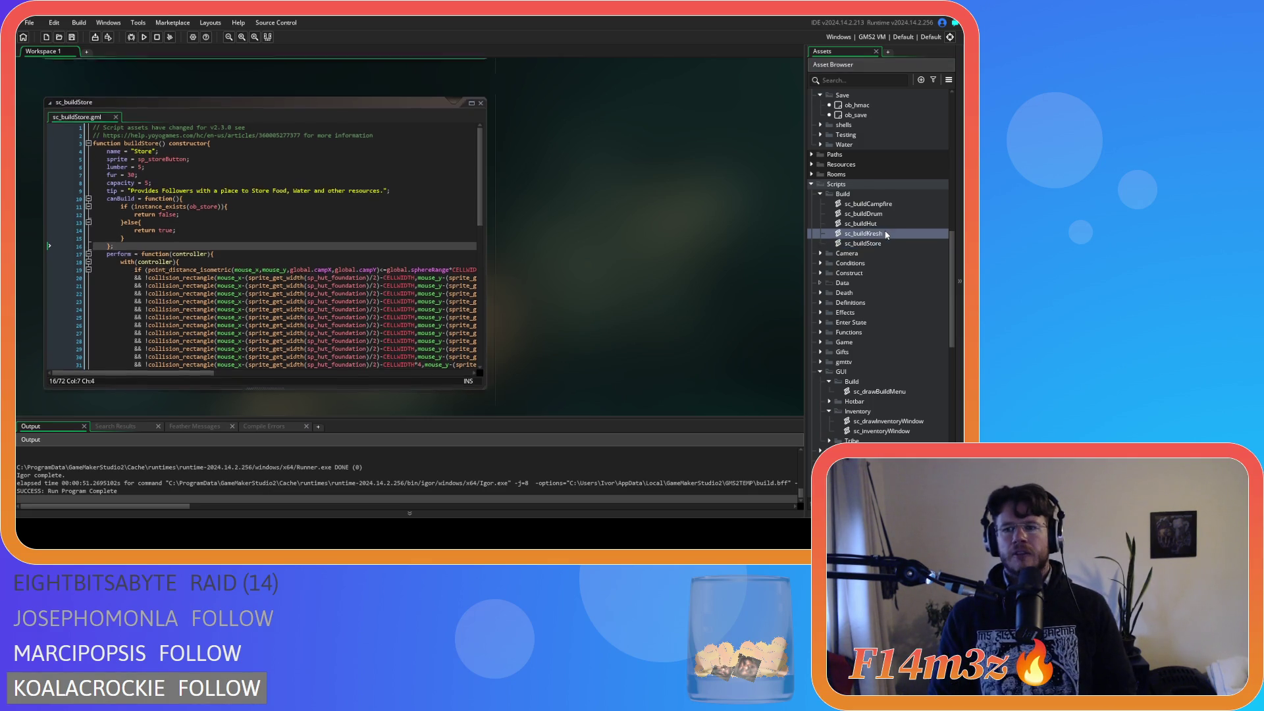
{"action": "left_click", "coordinate": [135, 231]}
{"action": "type", "text": ";"}
{"action": "double_click", "coordinate": [869, 213]}
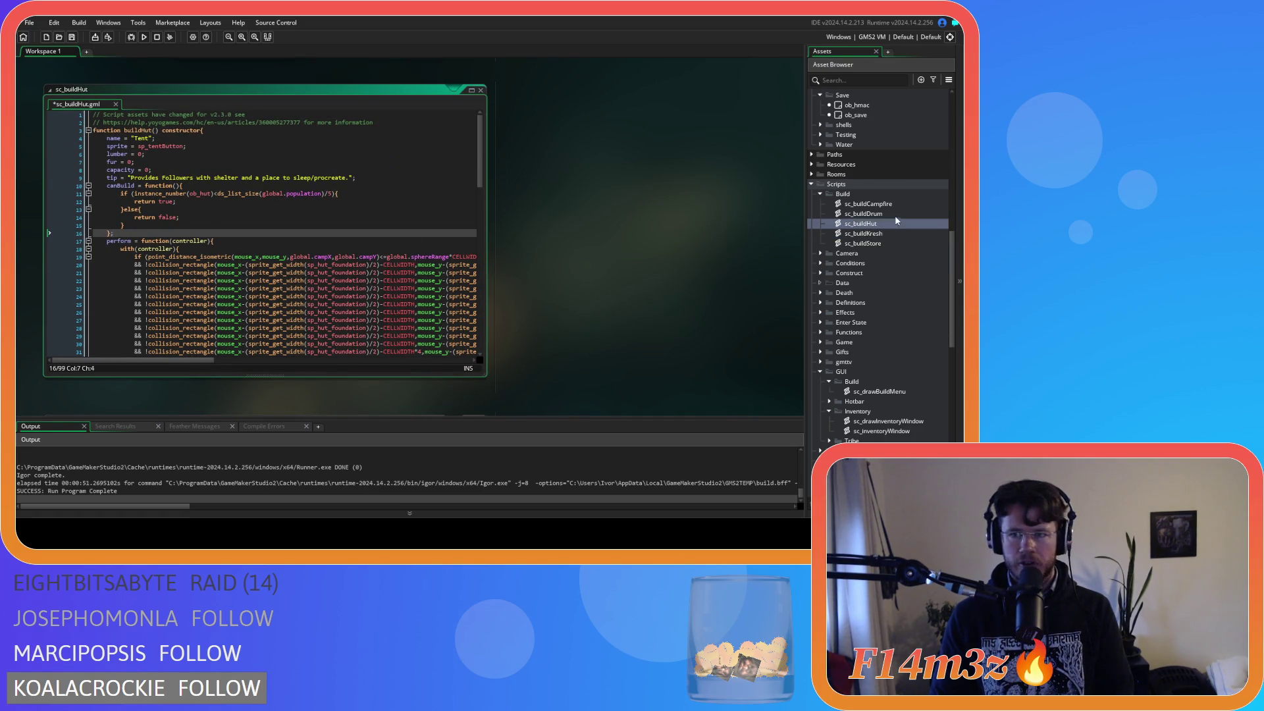
{"action": "left_click", "coordinate": [145, 240]}
{"action": "left_click", "coordinate": [146, 233]}
{"action": "type", "text": ";"}
{"action": "double_click", "coordinate": [817, 205]}
{"action": "left_click", "coordinate": [151, 235]}
{"action": "type", "text": ";"}
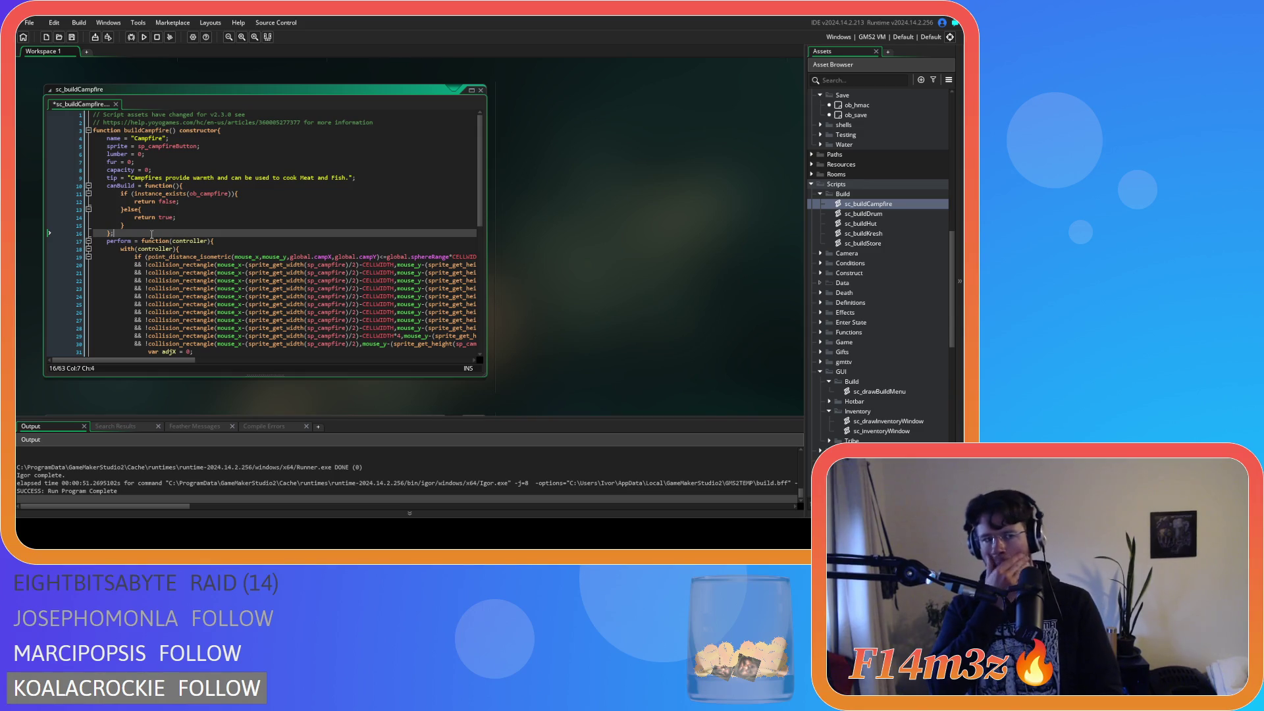
{"action": "key", "text": "ctrl+s"}
{"action": "left_click", "coordinate": [233, 202]}
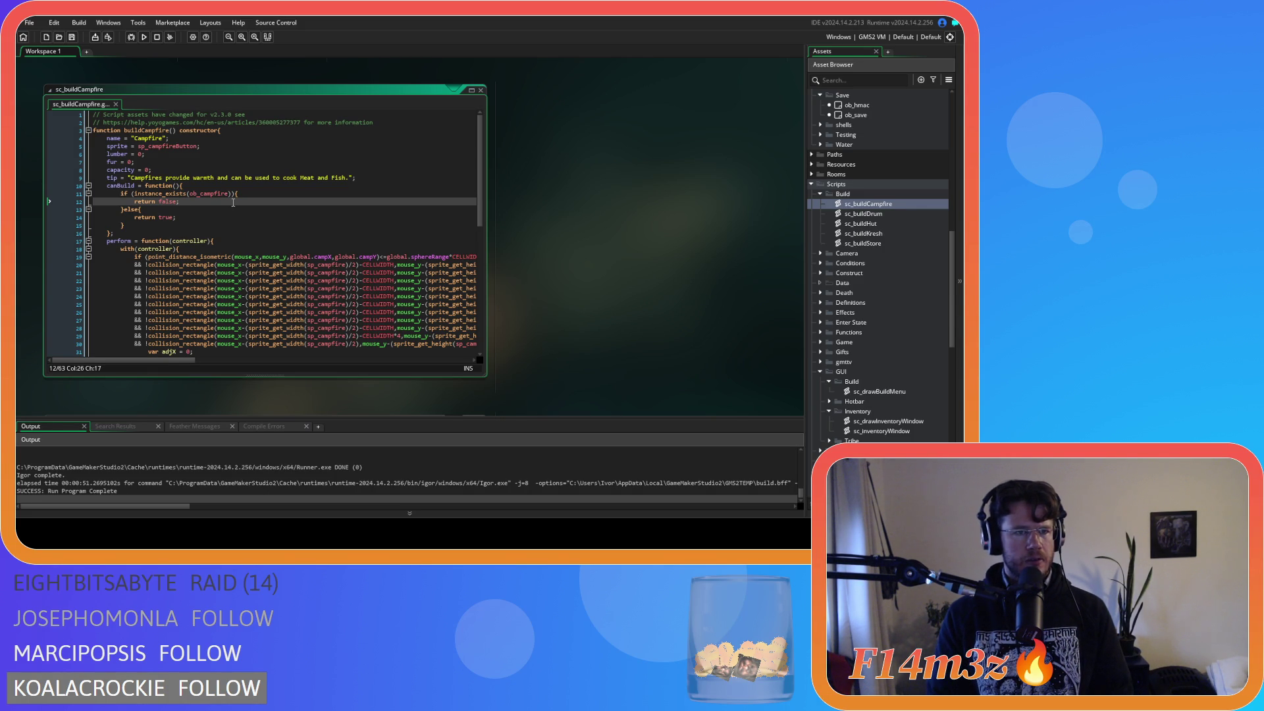
Step: Scroll back to sc_drawBuildMenu and inspect the draw_sprite call for buildable constructs
{"action": "scroll", "coordinate": [233, 202], "scroll_direction": "up", "scroll_amount": 5}
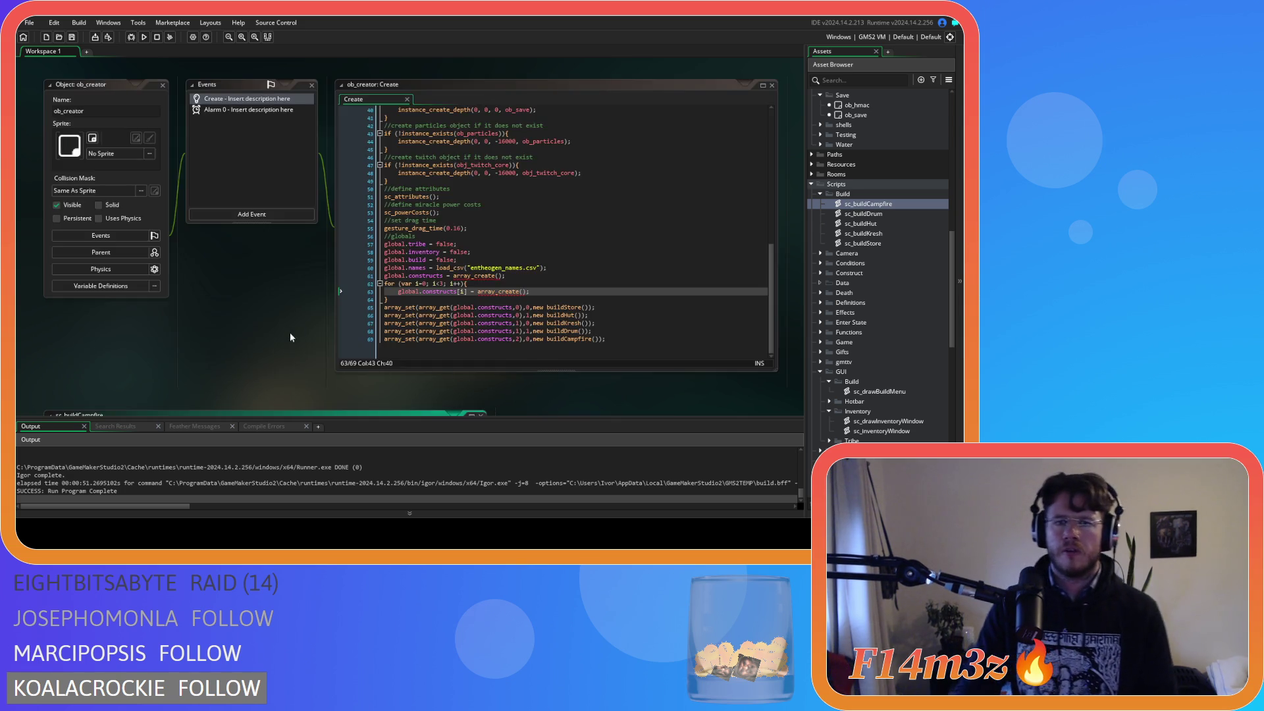
{"action": "scroll", "coordinate": [303, 287], "scroll_direction": "down", "scroll_amount": 2}
{"action": "scroll", "coordinate": [298, 287], "scroll_direction": "up", "scroll_amount": 1}
{"action": "scroll", "coordinate": [302, 290], "scroll_direction": "down", "scroll_amount": 3}
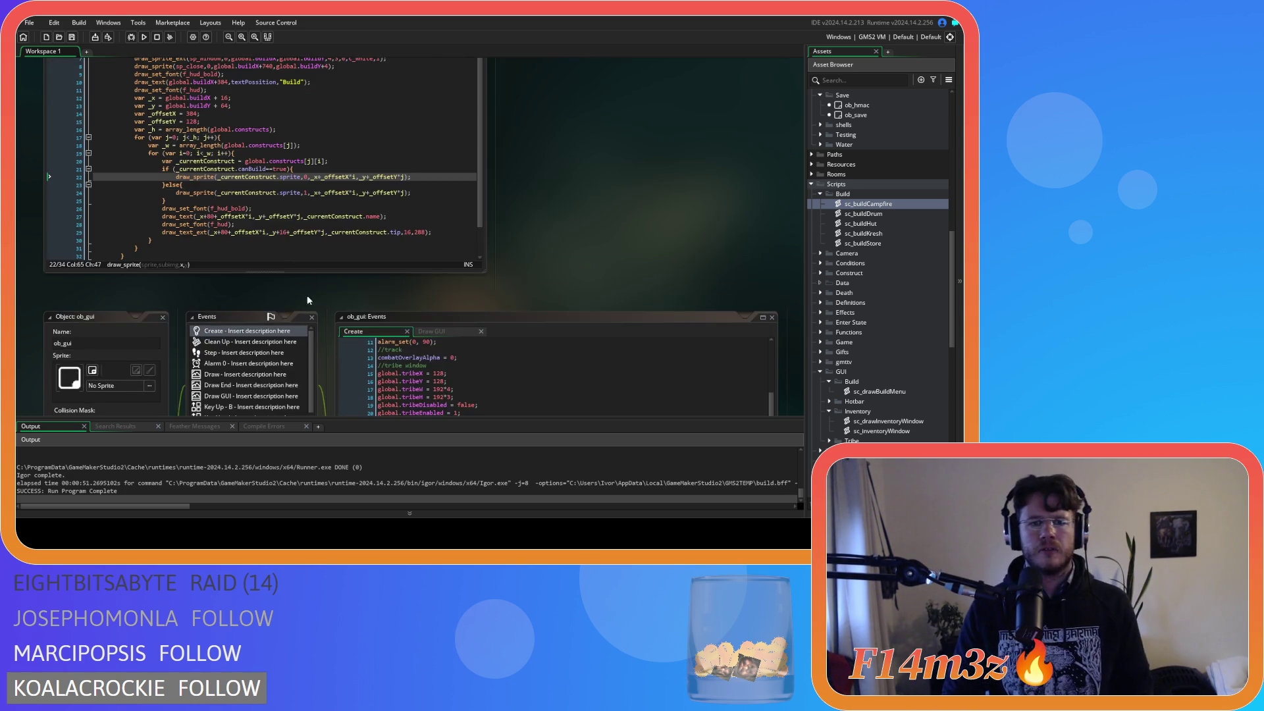
{"action": "scroll", "coordinate": [306, 292], "scroll_direction": "up", "scroll_amount": 4}
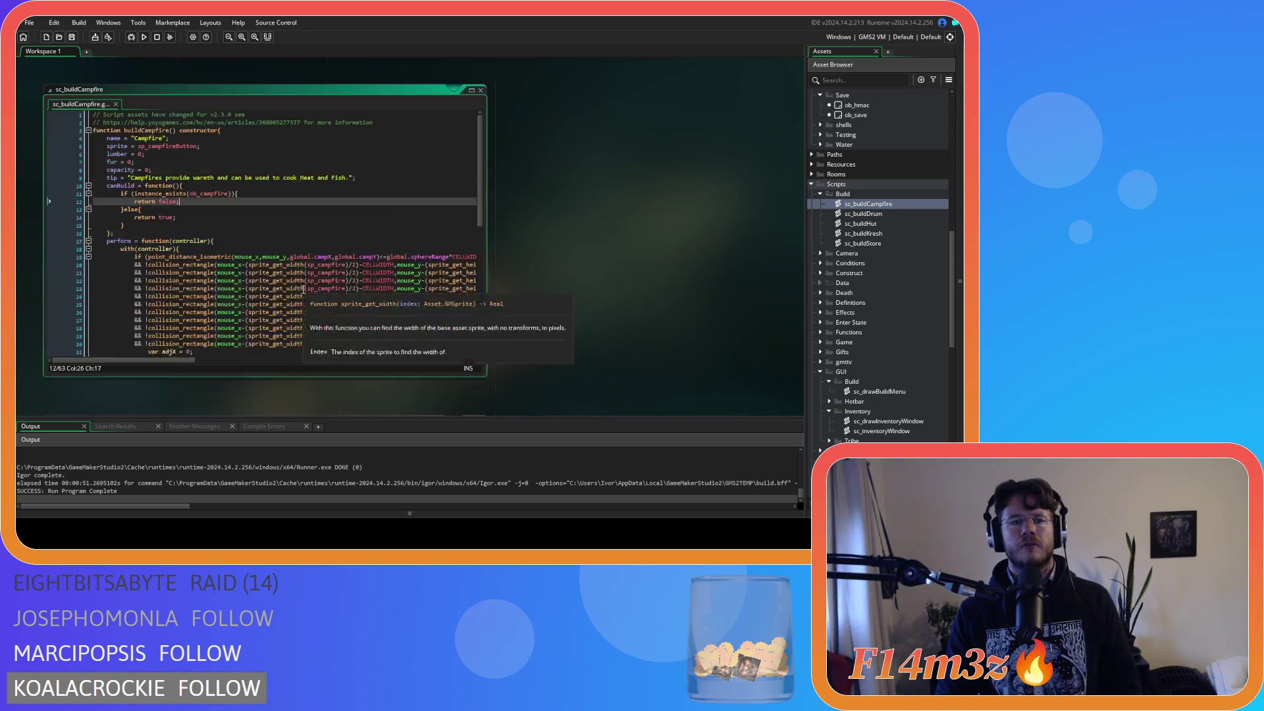
{"action": "scroll", "coordinate": [315, 298], "scroll_direction": "up", "scroll_amount": 5}
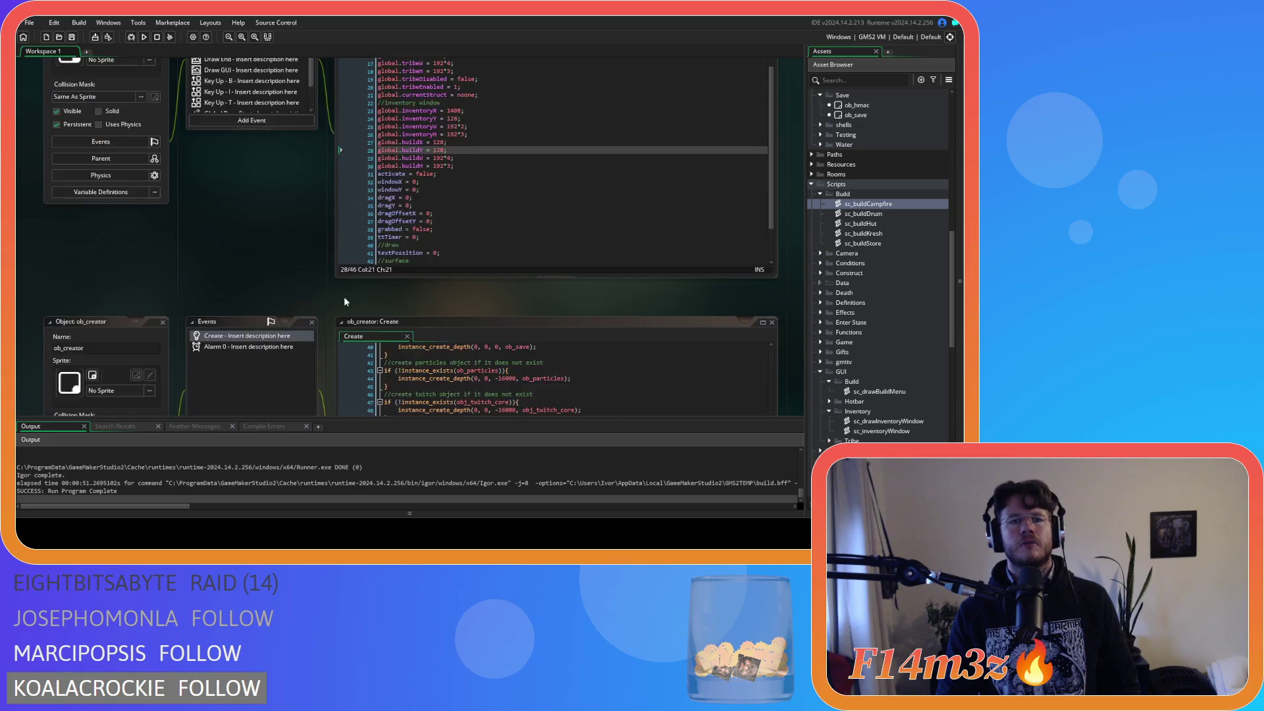
{"action": "left_click", "coordinate": [304, 236]}
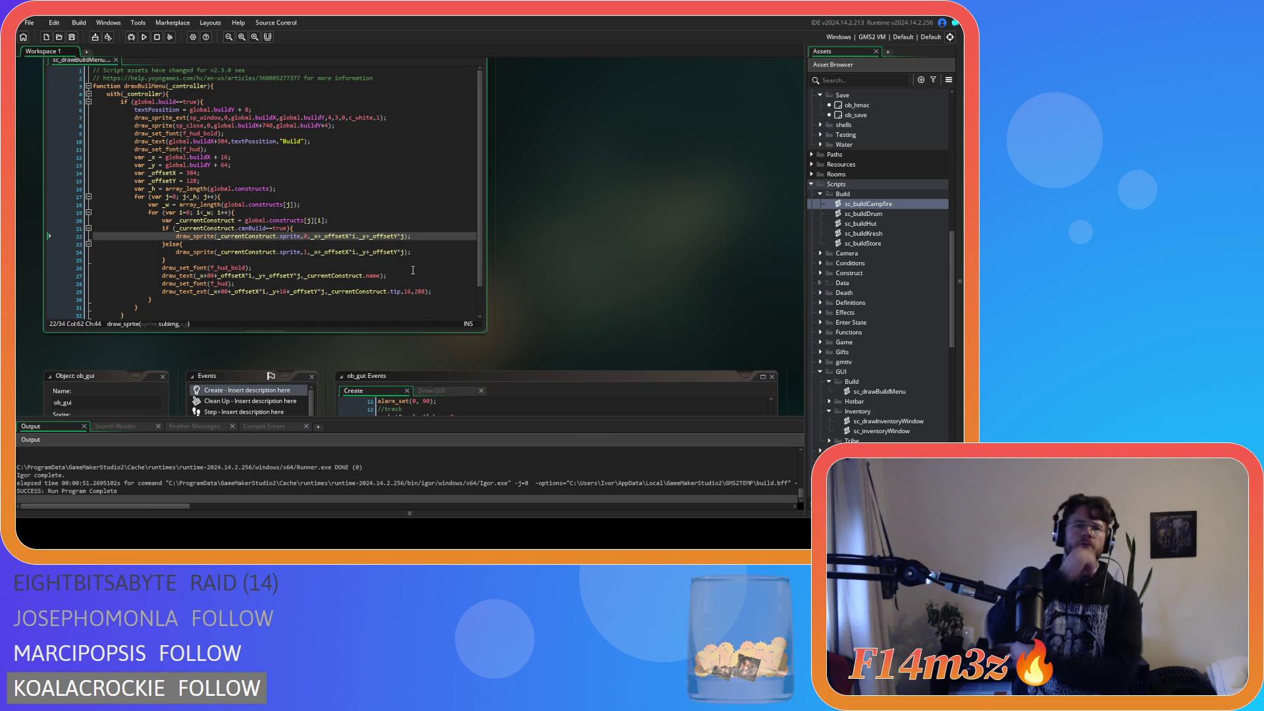
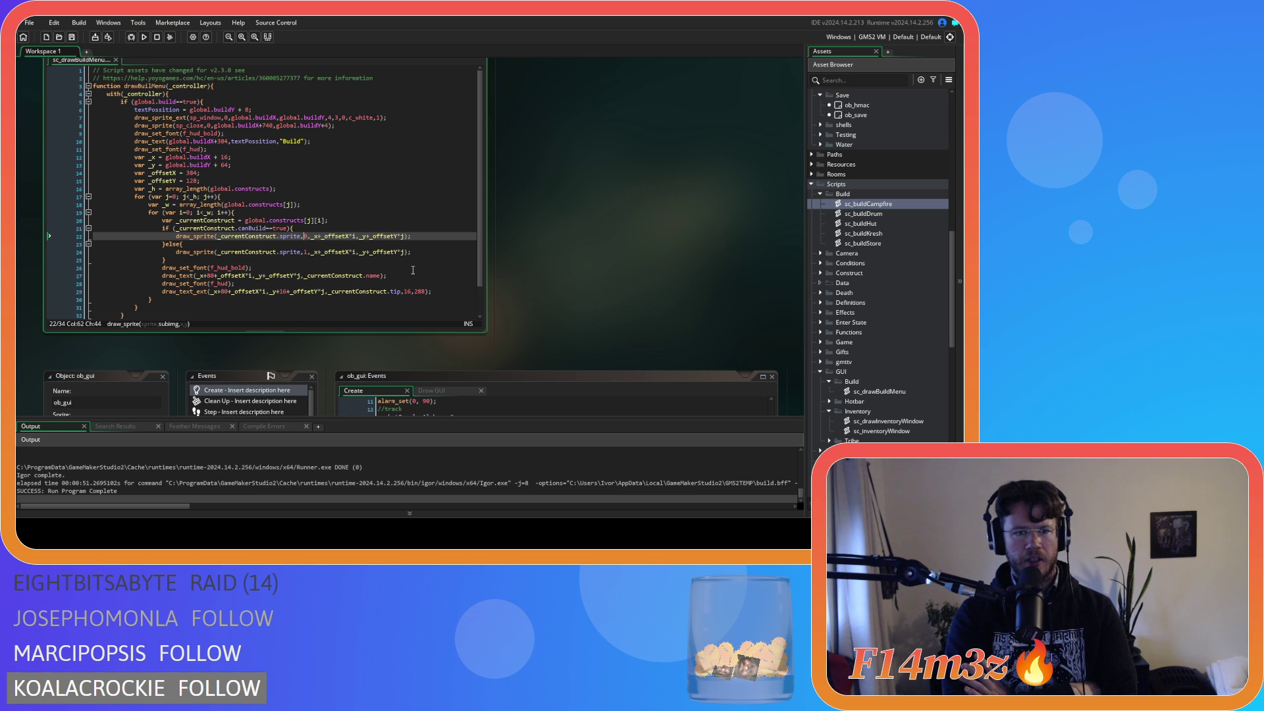
Step: Check which brace on line 25 closes the fallback-frame else block before draw_set_font
{"action": "left_click", "coordinate": [367, 252]}
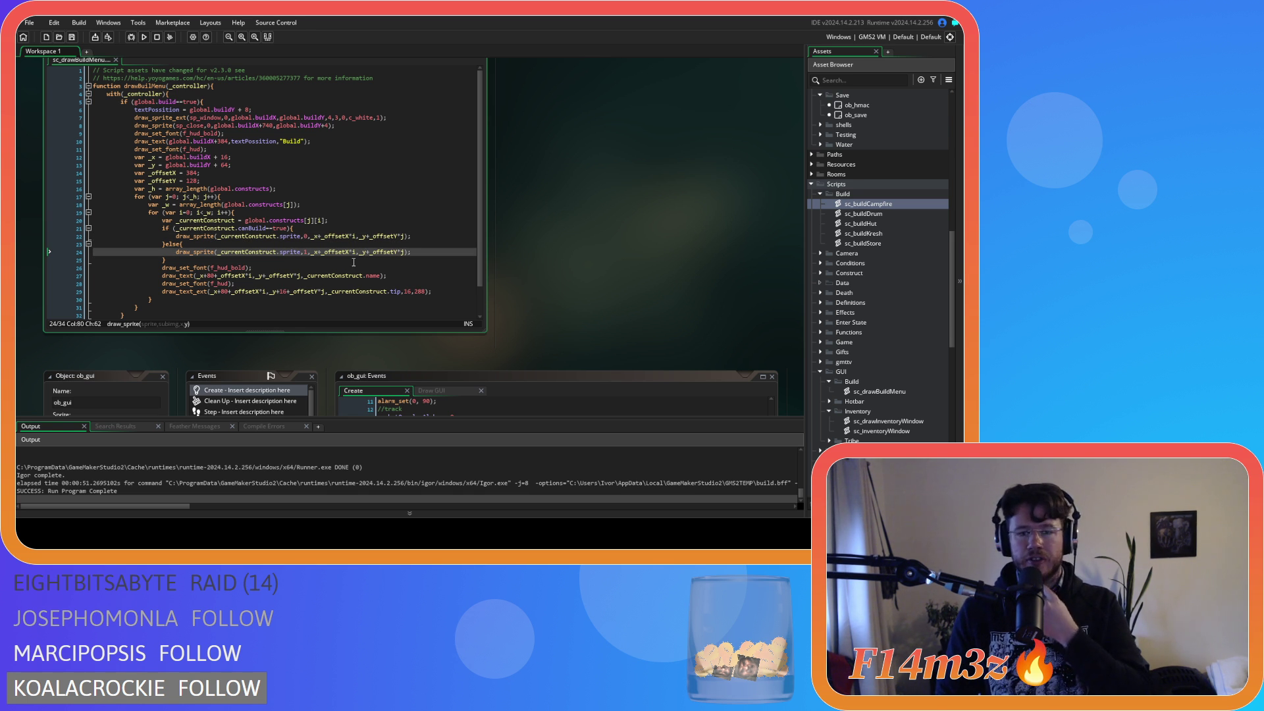
{"action": "left_click", "coordinate": [366, 260]}
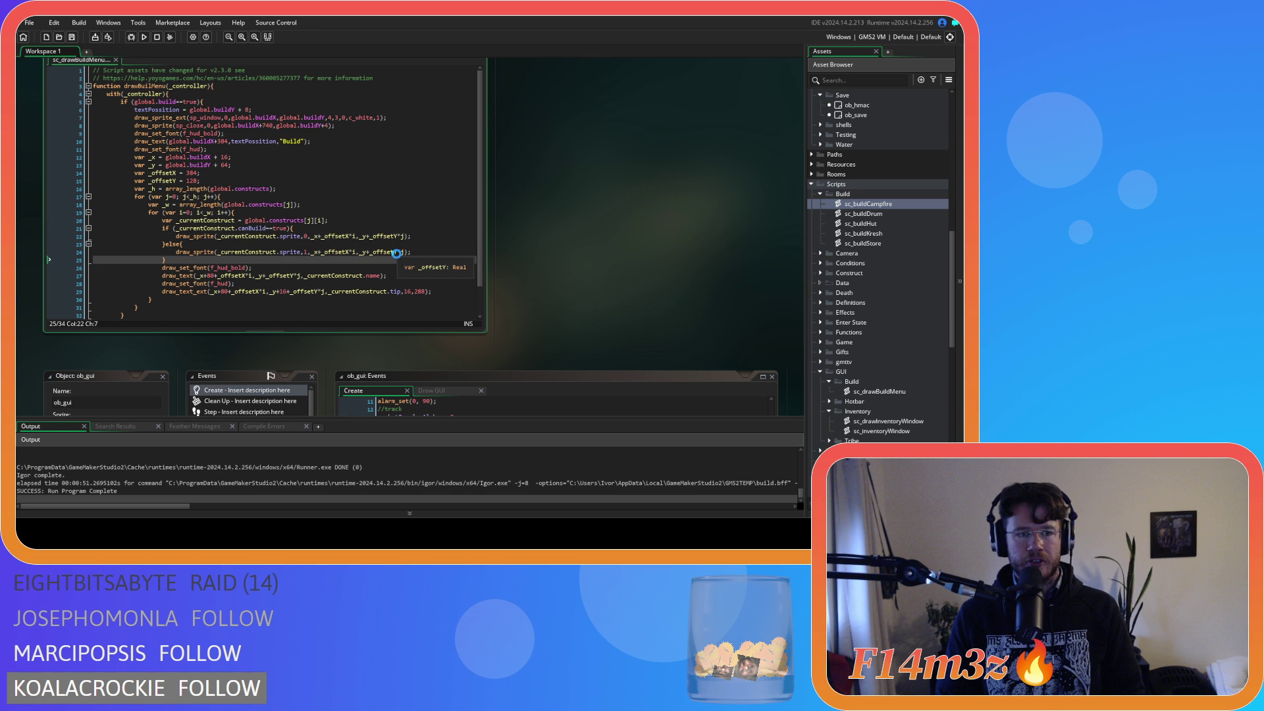
{"action": "left_click", "coordinate": [388, 264]}
{"action": "left_click", "coordinate": [392, 258]}
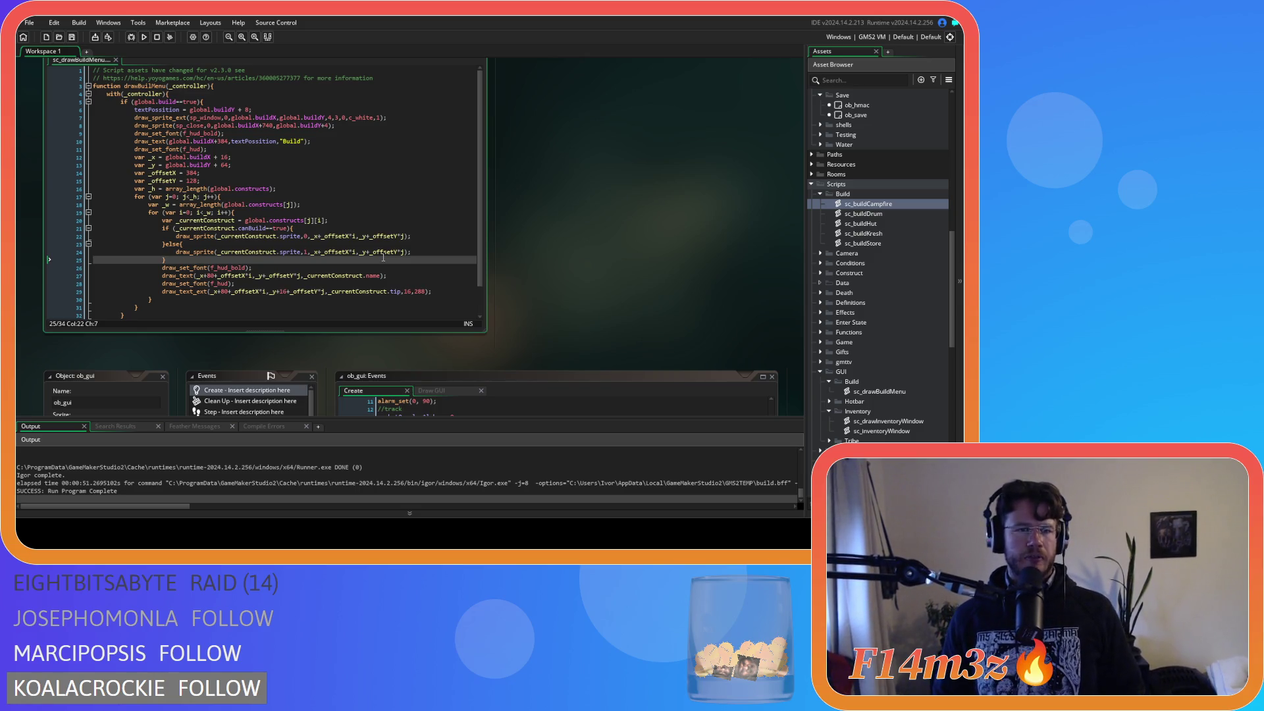
{"action": "left_click", "coordinate": [206, 267]}
{"action": "left_click", "coordinate": [193, 258]}
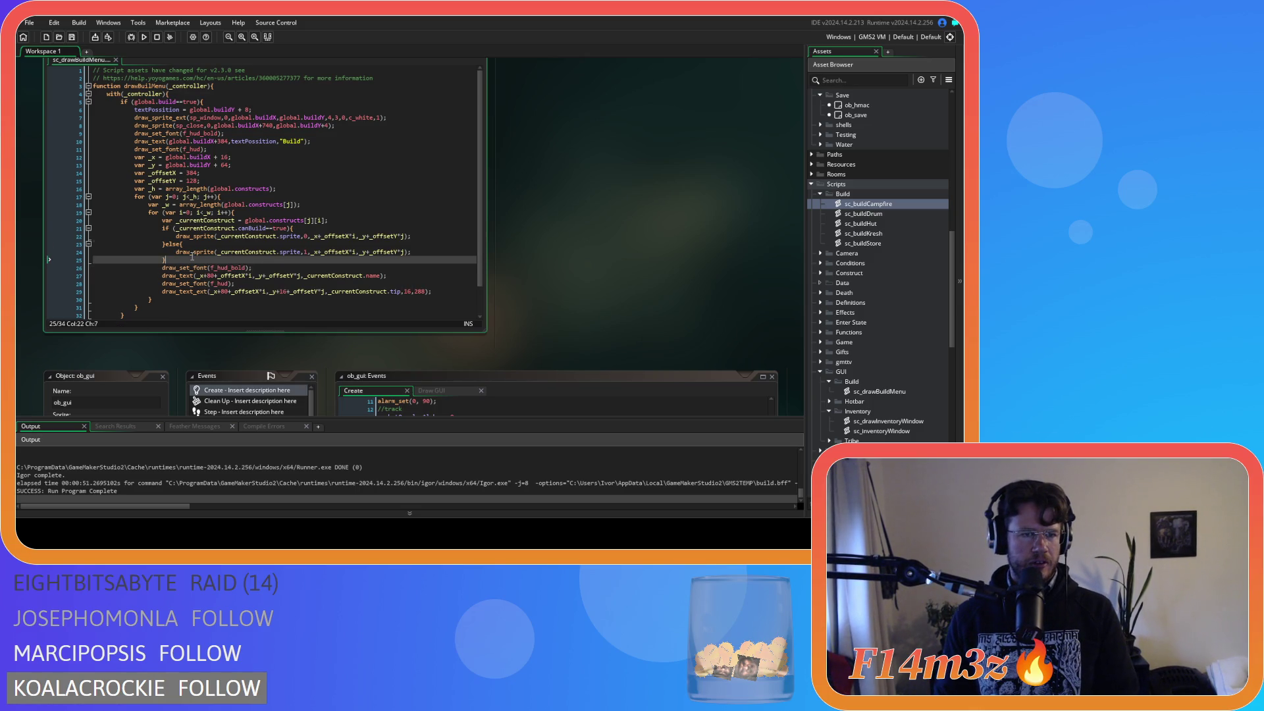
{"action": "key", "text": "Left"}
{"action": "key", "text": "Right"}
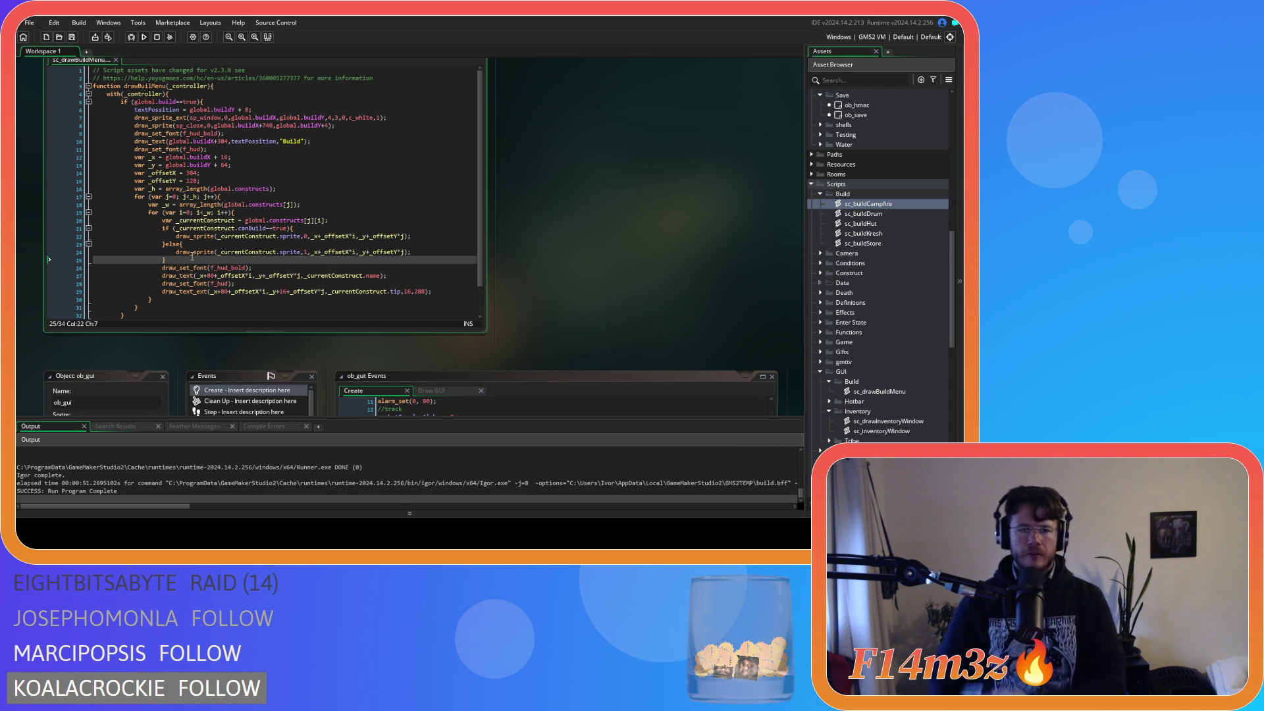
Step: Review sc_buildCampfire's canBuild: return false if instance_exists(ob_campfire), else return true
{"action": "scroll", "coordinate": [289, 232], "scroll_direction": "down", "scroll_amount": 5}
{"action": "scroll", "coordinate": [289, 233], "scroll_direction": "down", "scroll_amount": 5}
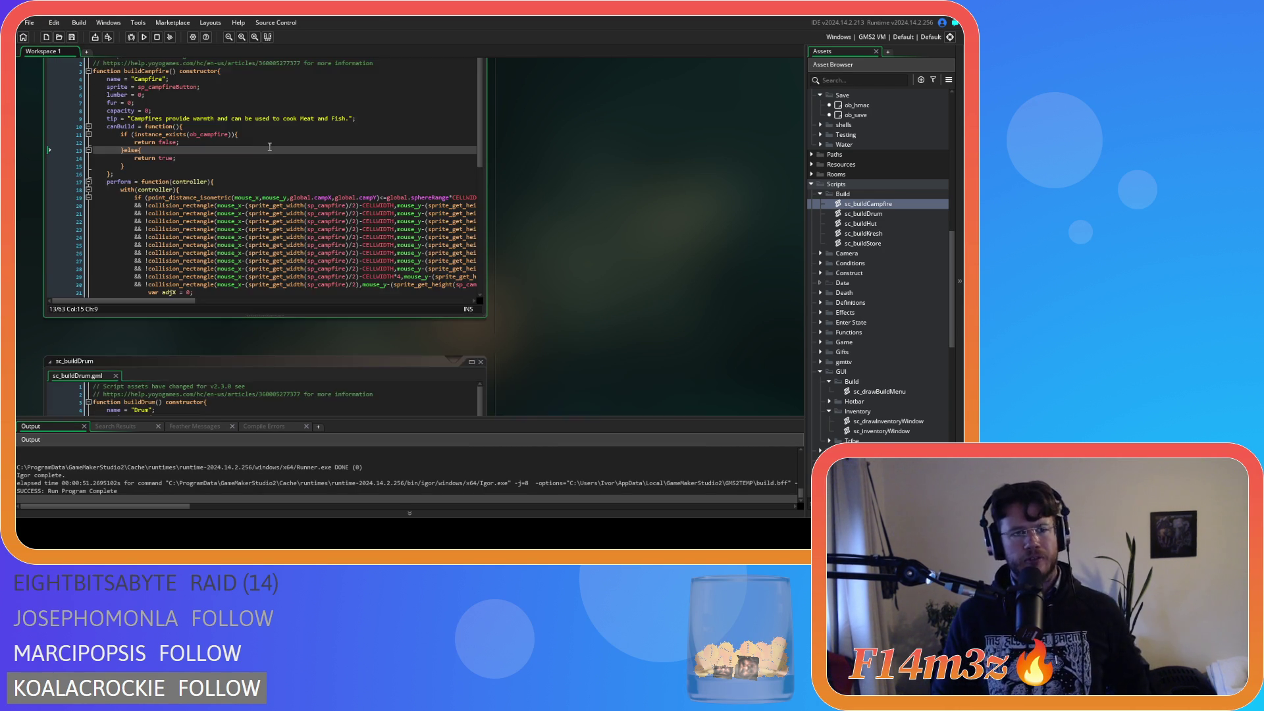
{"action": "left_click", "coordinate": [328, 161]}
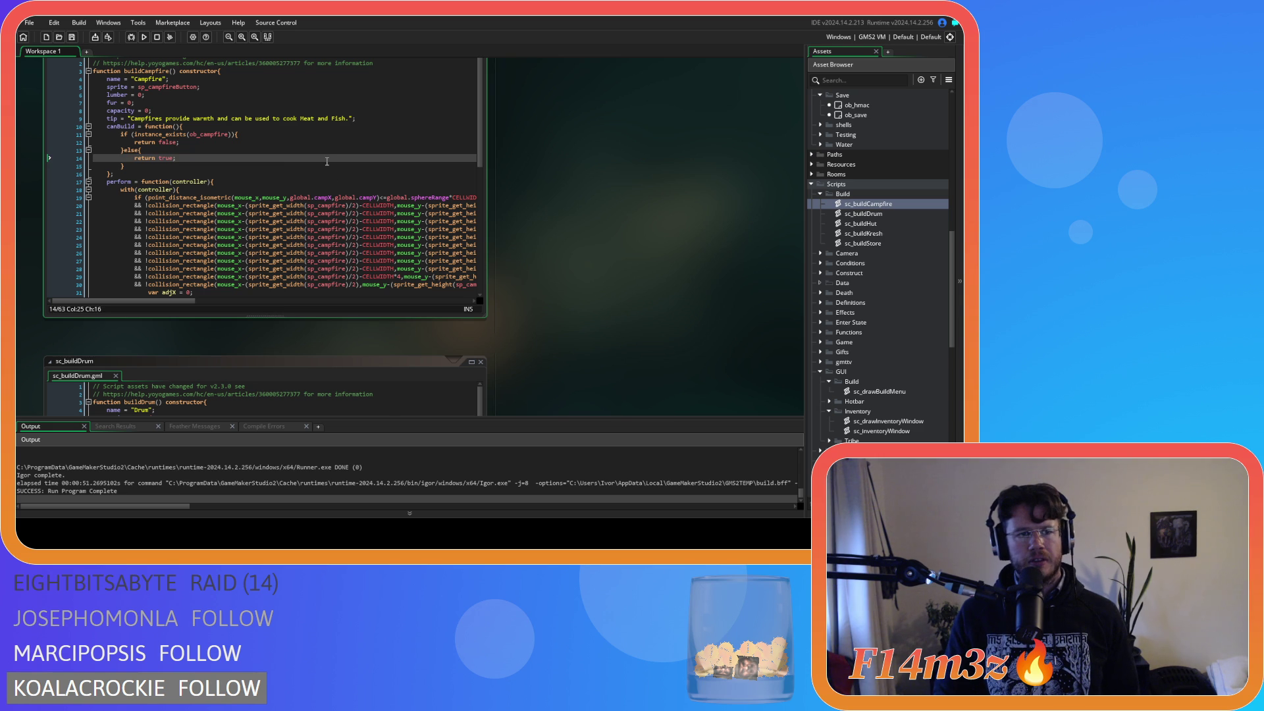
{"action": "left_click", "coordinate": [308, 145]}
{"action": "scroll", "coordinate": [608, 233], "scroll_direction": "up", "scroll_amount": 1}
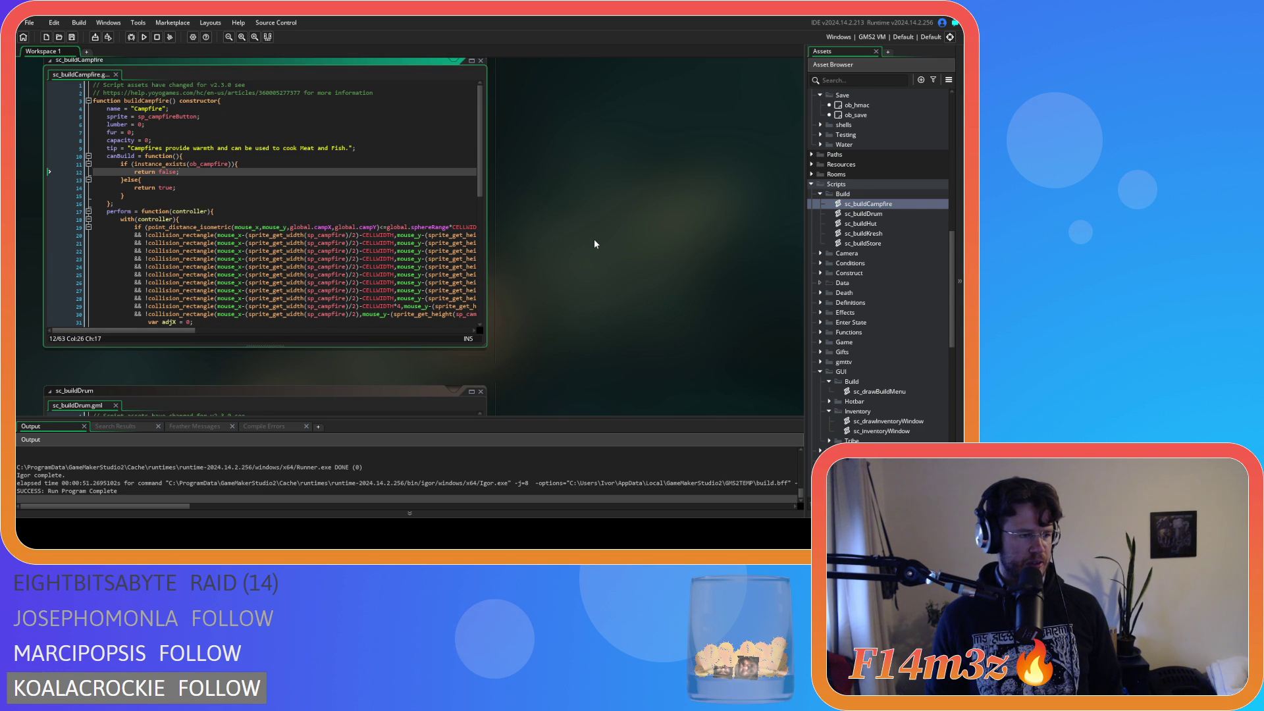
{"action": "left_click", "coordinate": [187, 180]}
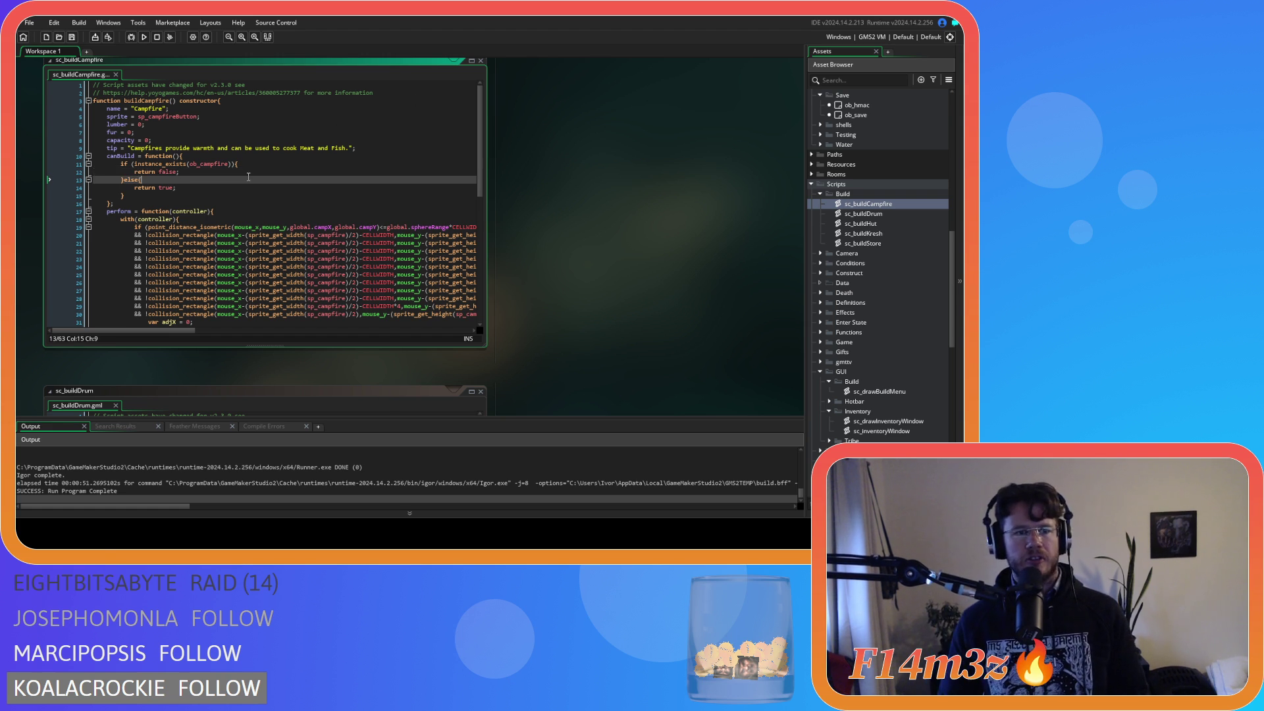
{"action": "left_click", "coordinate": [229, 189]}
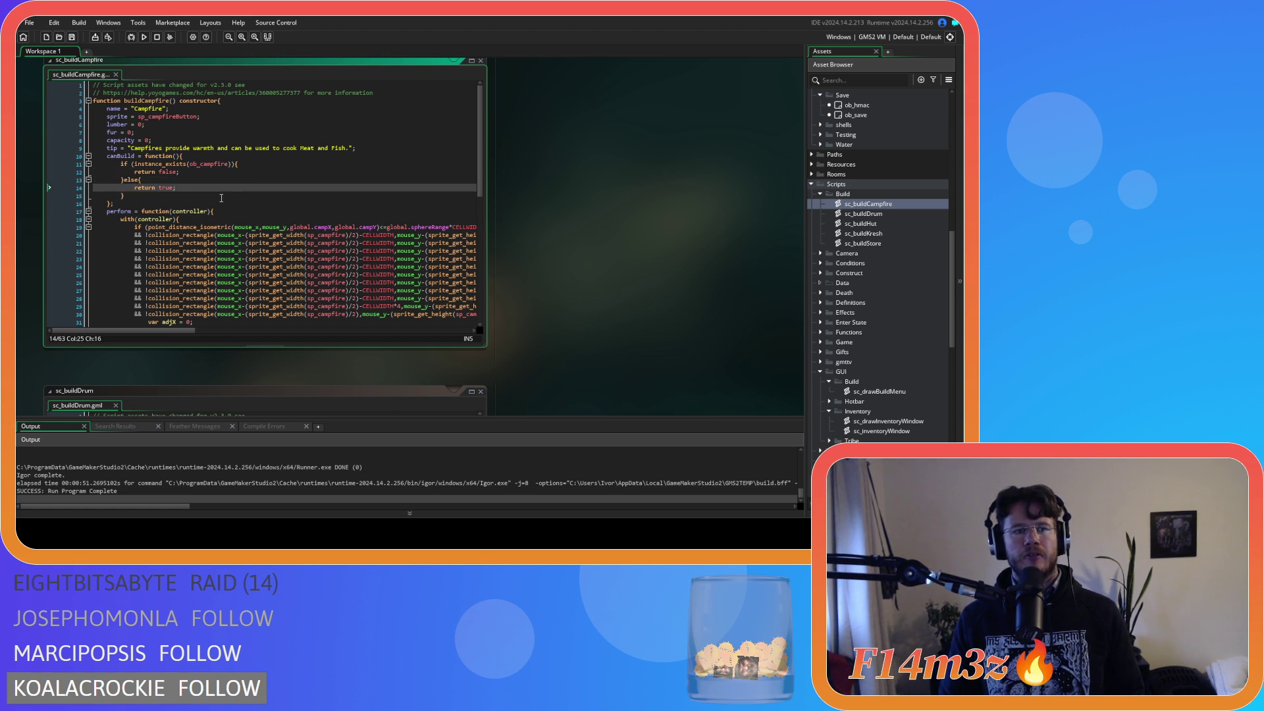
{"action": "left_click", "coordinate": [309, 163]}
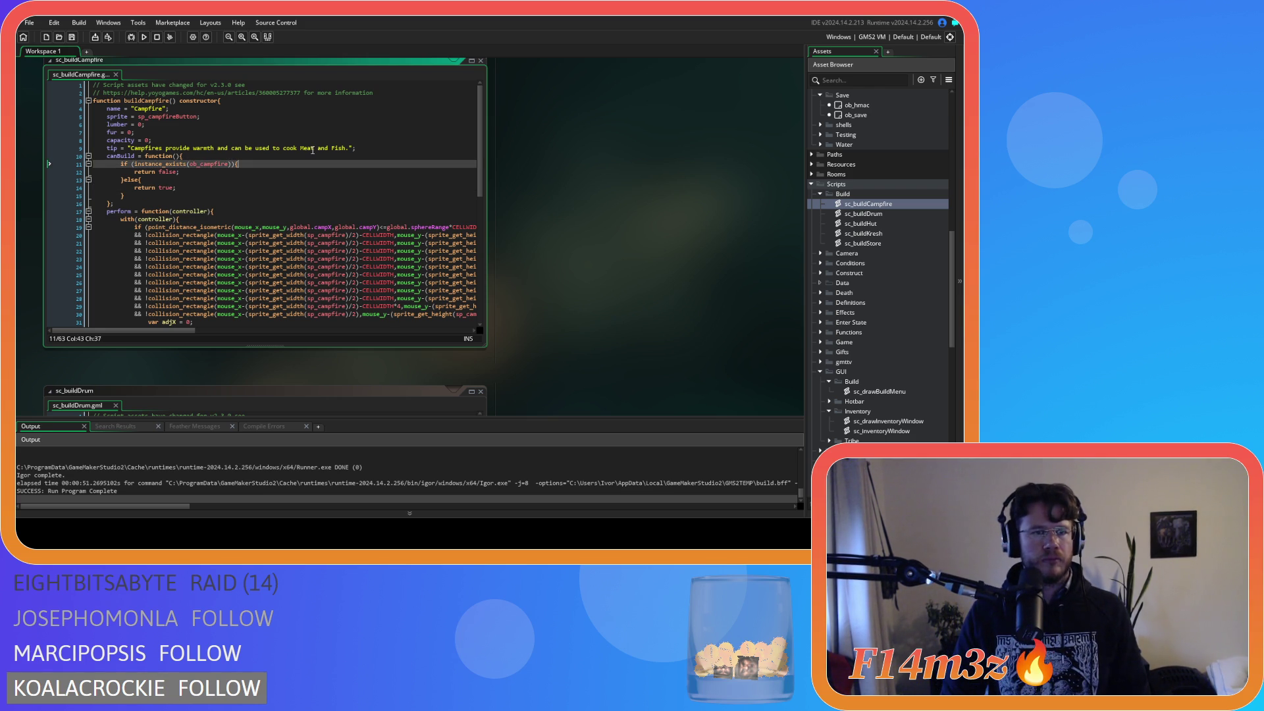
{"action": "scroll", "coordinate": [270, 182], "scroll_direction": "down", "scroll_amount": 5}
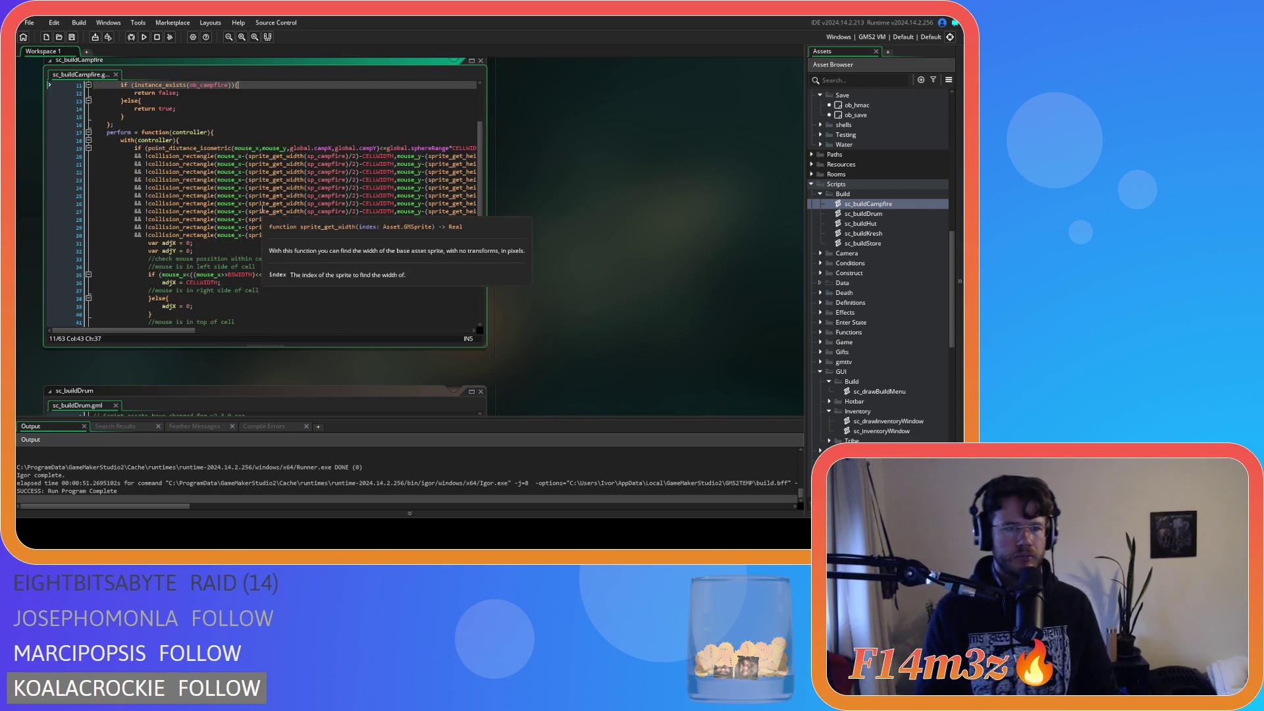
{"action": "scroll", "coordinate": [265, 180], "scroll_direction": "down", "scroll_amount": 7}
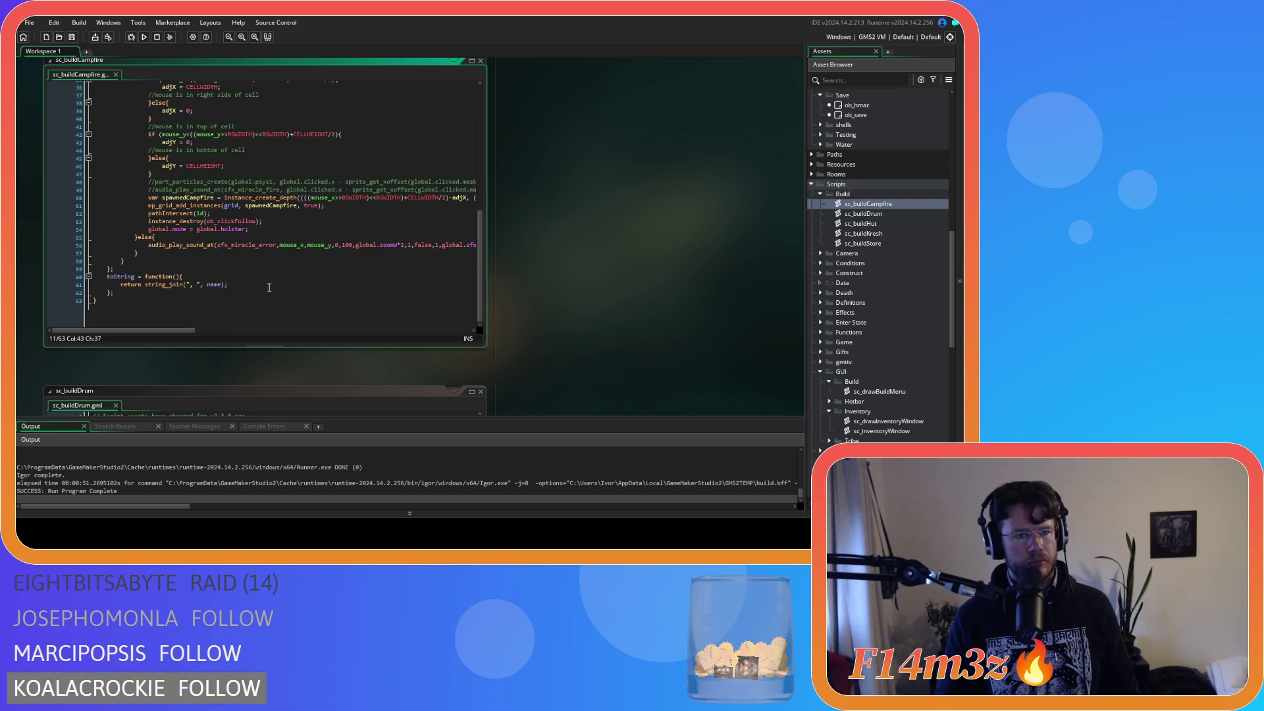
{"action": "scroll", "coordinate": [269, 288], "scroll_direction": "up", "scroll_amount": 9}
{"action": "scroll", "coordinate": [270, 287], "scroll_direction": "up", "scroll_amount": 2}
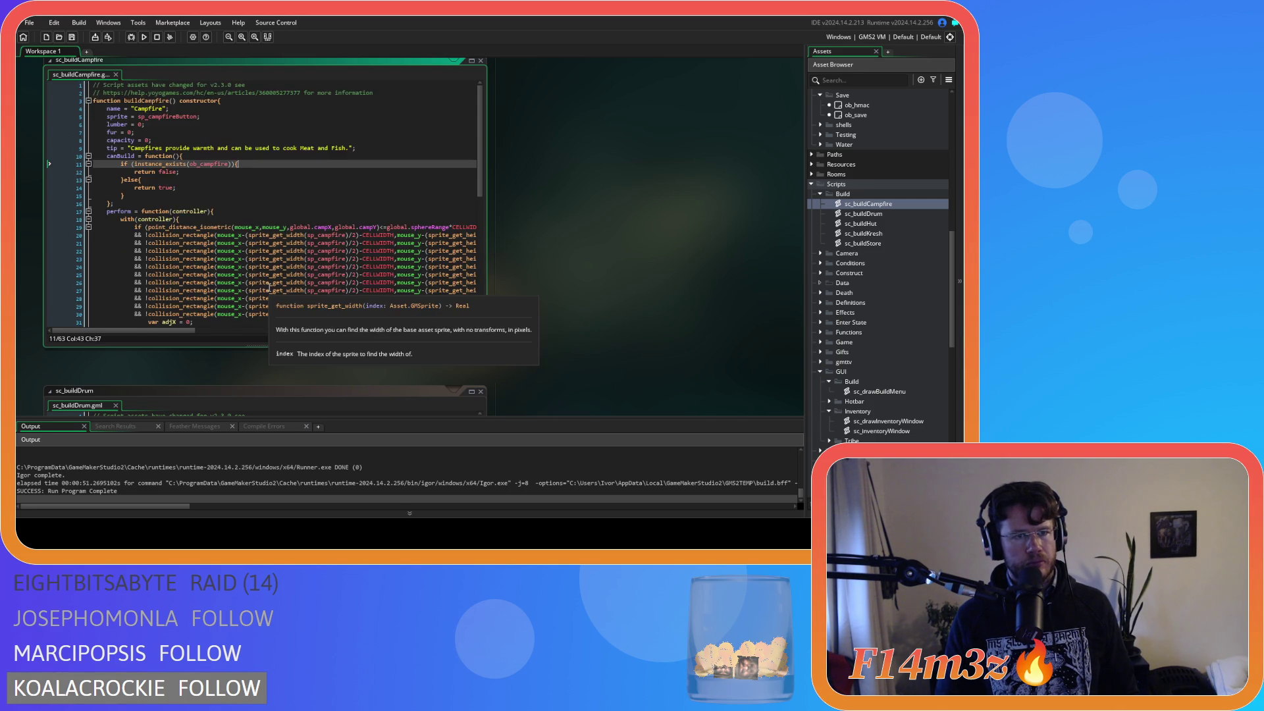